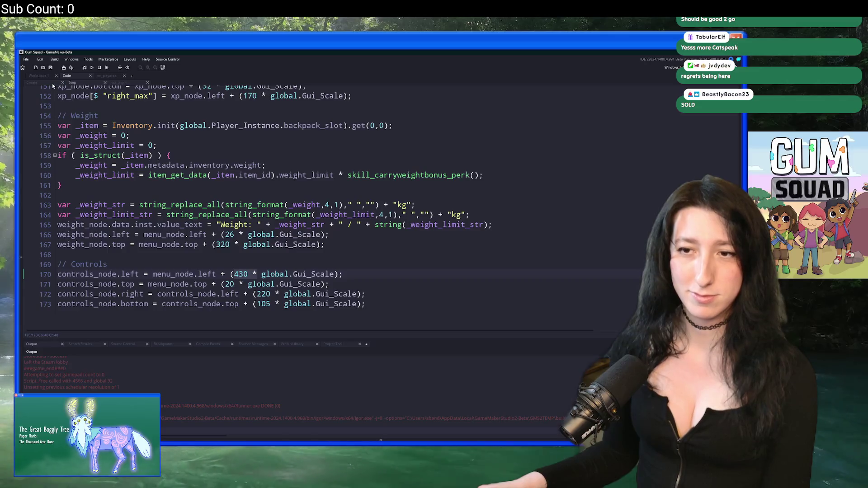
# Step: Reword patch note 7 to 'The player inventory menu now shows the controls' and widen the panel
pyautogui.click(48, 76)
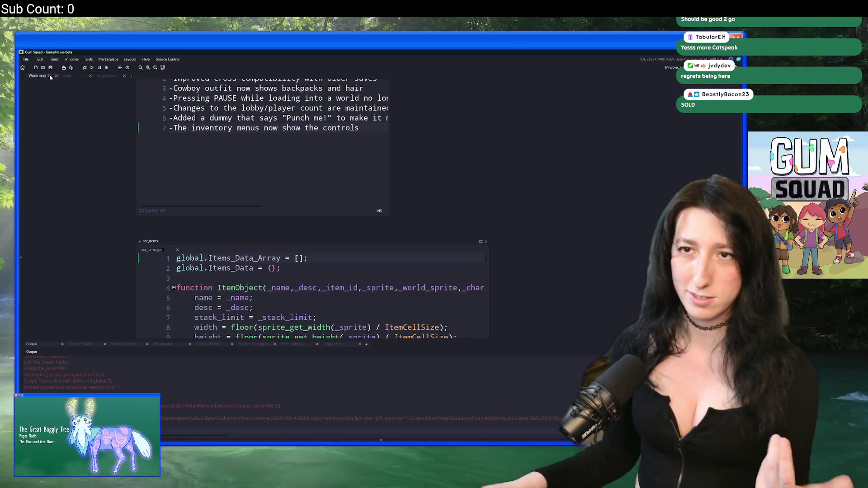
pyautogui.scroll(2, 394, 179)
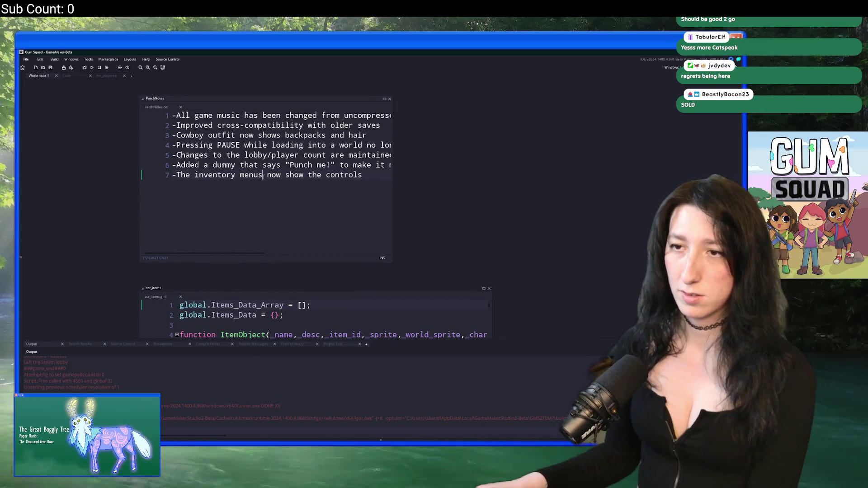
pyautogui.press('BackSpace')
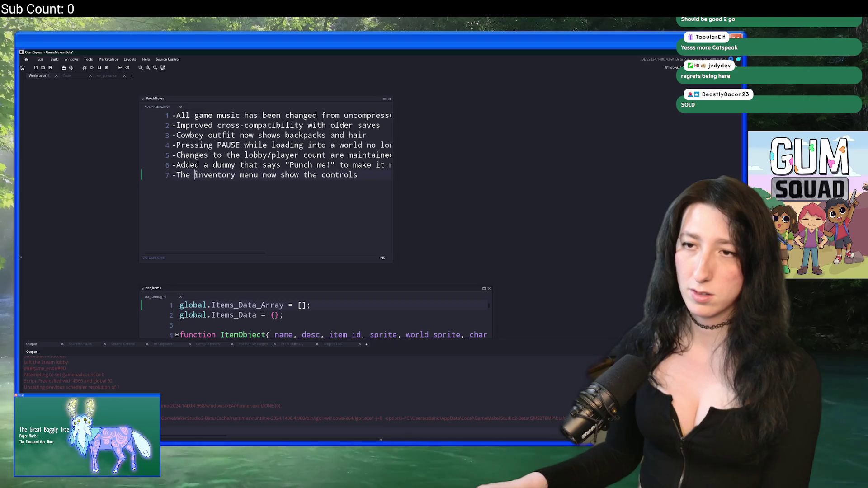
pyautogui.write('player')
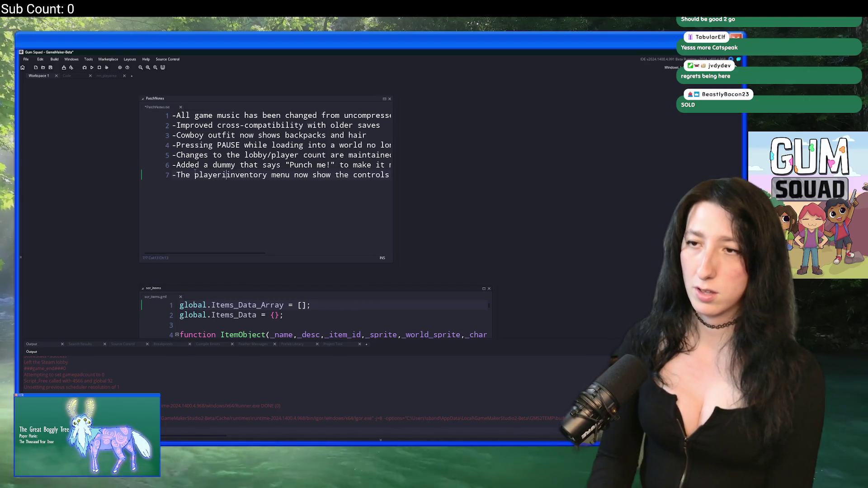
pyautogui.click(331, 176)
pyautogui.write('s')
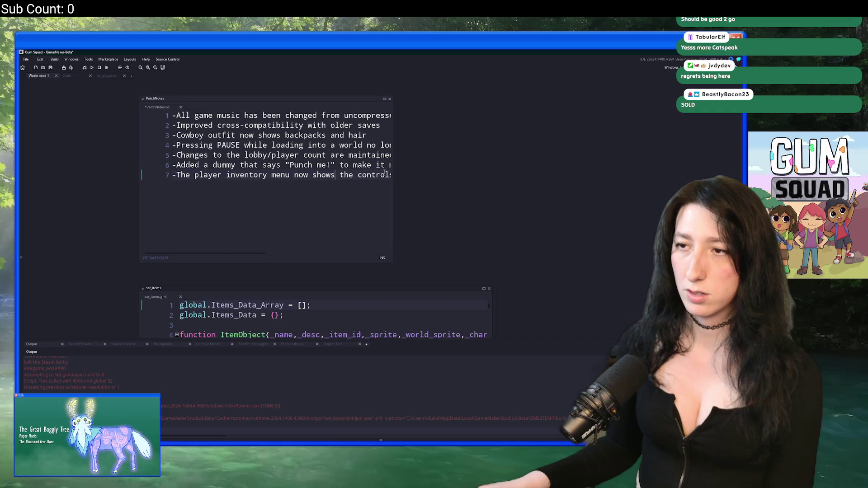
pyautogui.moveTo(394, 169); pyautogui.dragTo(474, 163)
pyautogui.hotkey('alt', 'Tab')
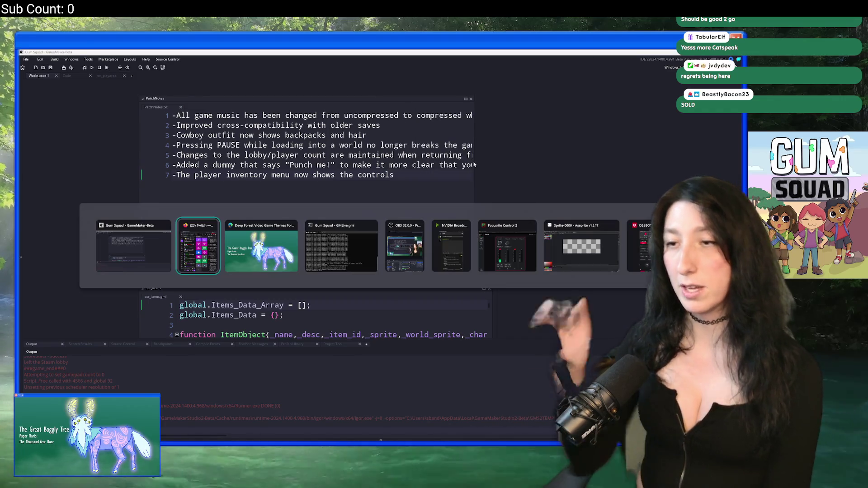
pyautogui.press('super')
# Step: Launch Discord and open Fern's Lounge's #post-your-work channel
pyautogui.write('disc')
pyautogui.click(306, 255)
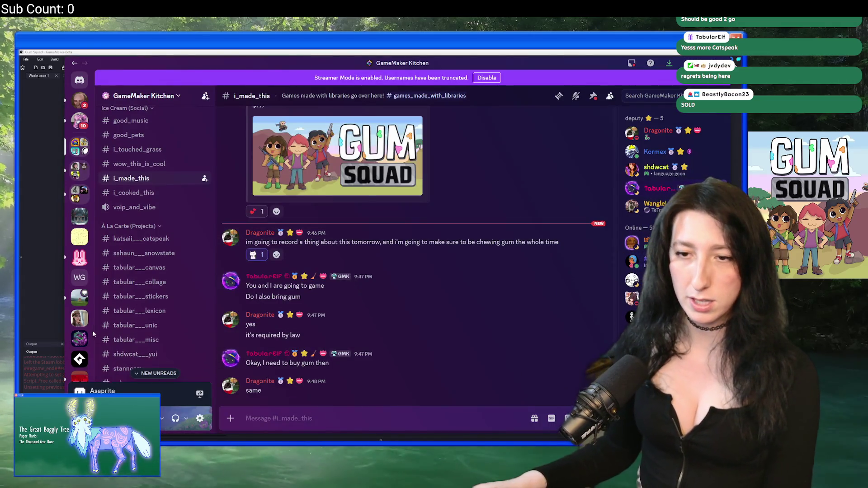
pyautogui.click(155, 374)
pyautogui.scroll(-5, 80, 272)
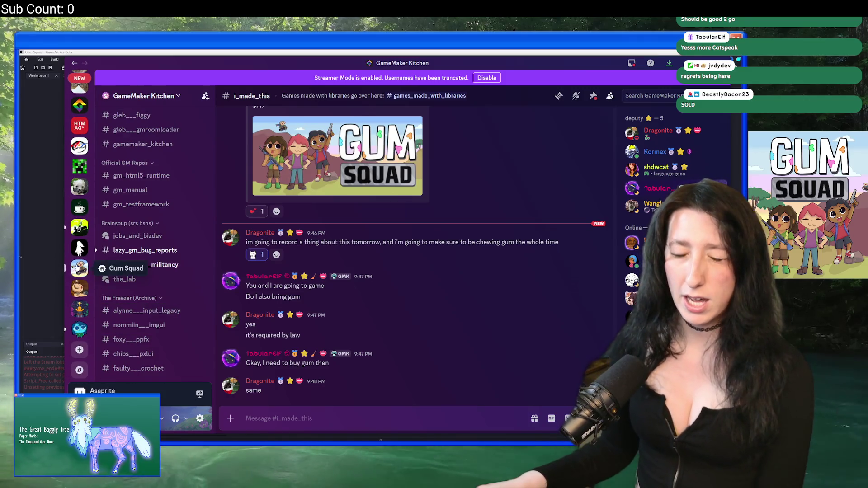
pyautogui.click(80, 269)
pyautogui.click(79, 329)
pyautogui.scroll(-10, 151, 284)
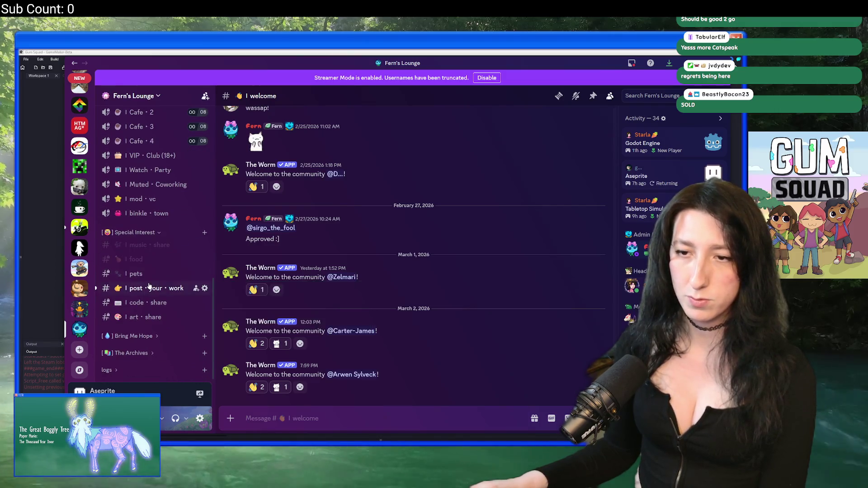
pyautogui.click(151, 288)
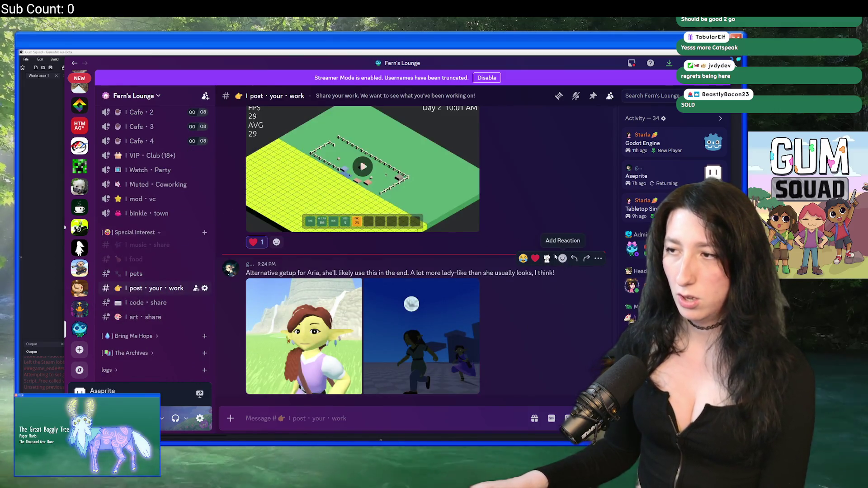
# Step: Heart the Aria outfit images and reply 'THIS IS SO CUTE AAAAA' to that post
pyautogui.click(535, 258)
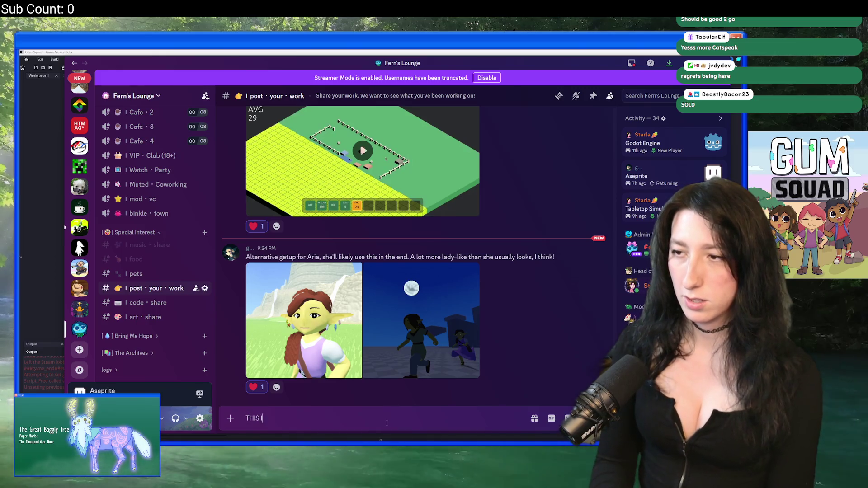
pyautogui.rightClick(566, 253)
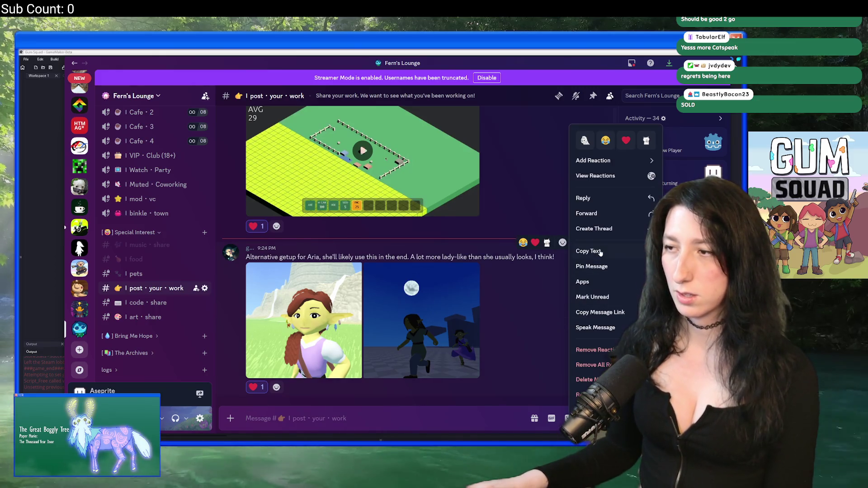
pyautogui.click(604, 200)
pyautogui.write('THIS IS SO CUTE')
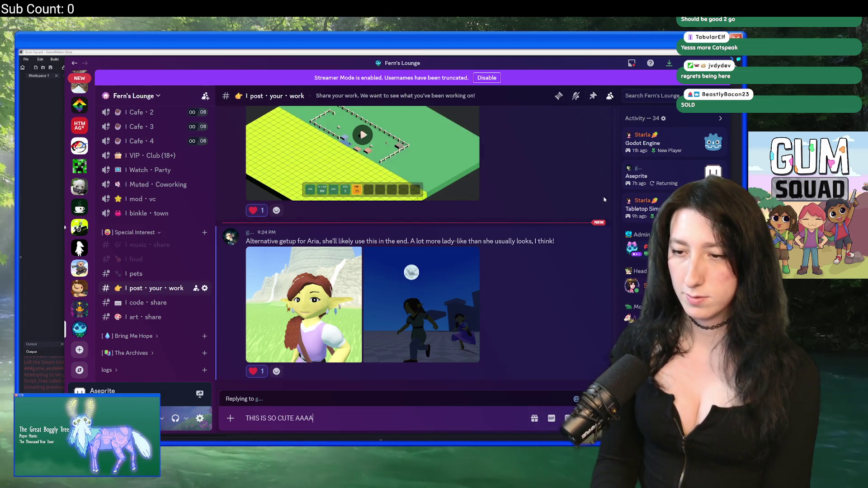
pyautogui.write('AAAA')
pyautogui.press('Return')
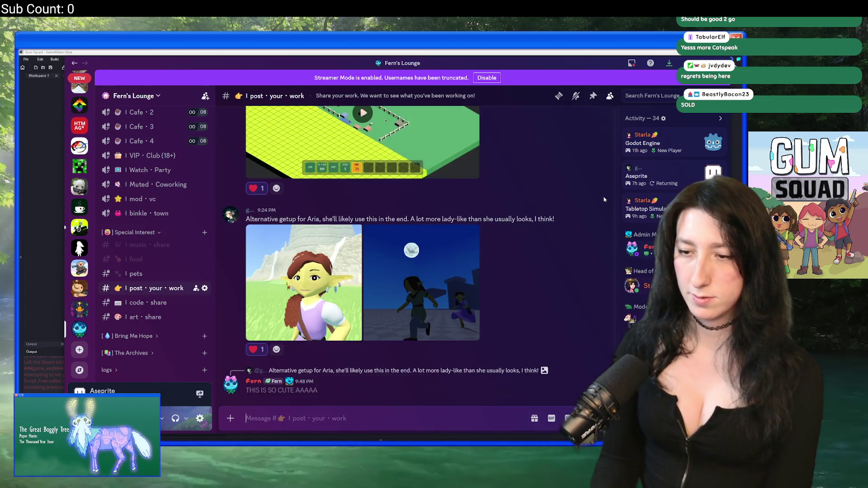
pyautogui.click(79, 270)
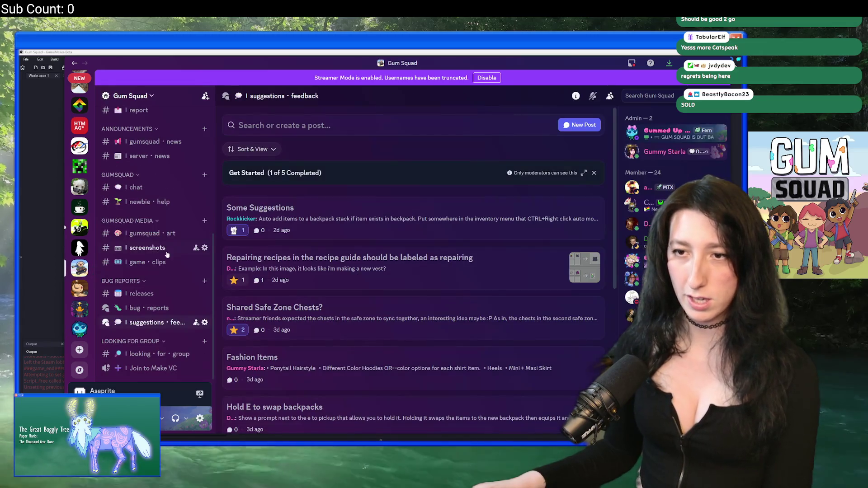
# Step: Delete the Some Suggestions post from the Gum Squad suggestions forum
pyautogui.click(399, 223)
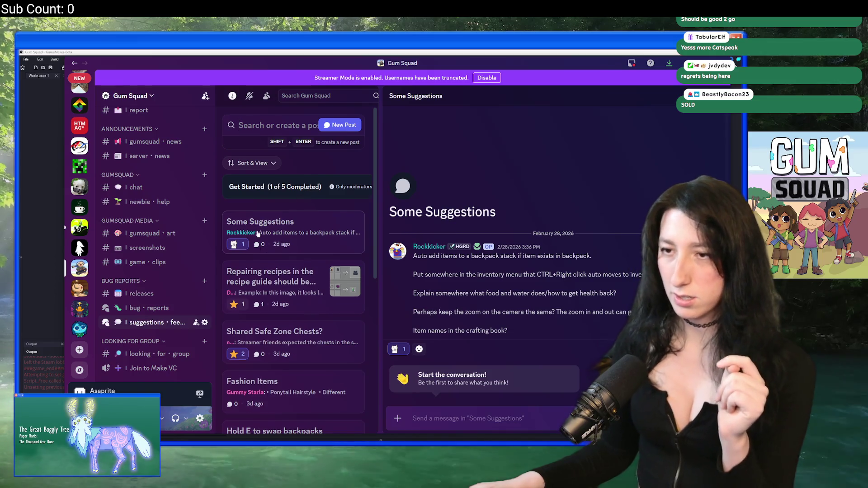
pyautogui.rightClick(258, 232)
pyautogui.click(281, 208)
pyautogui.rightClick(277, 210)
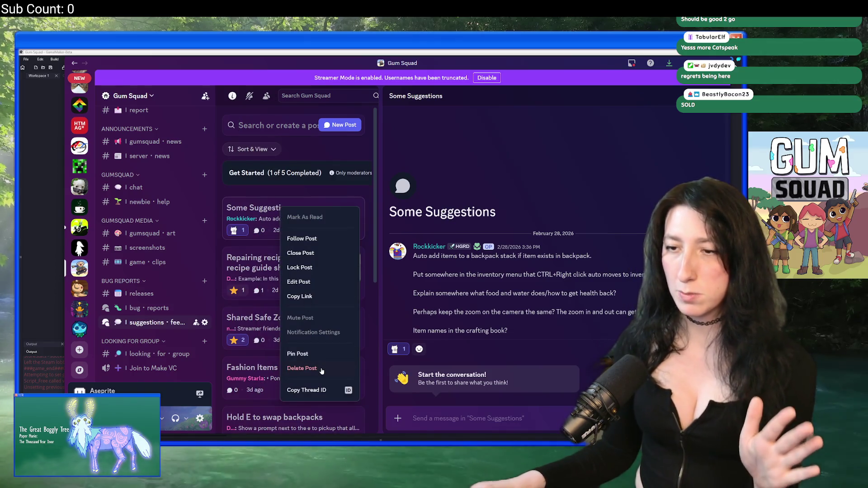
pyautogui.click(320, 369)
pyautogui.click(432, 270)
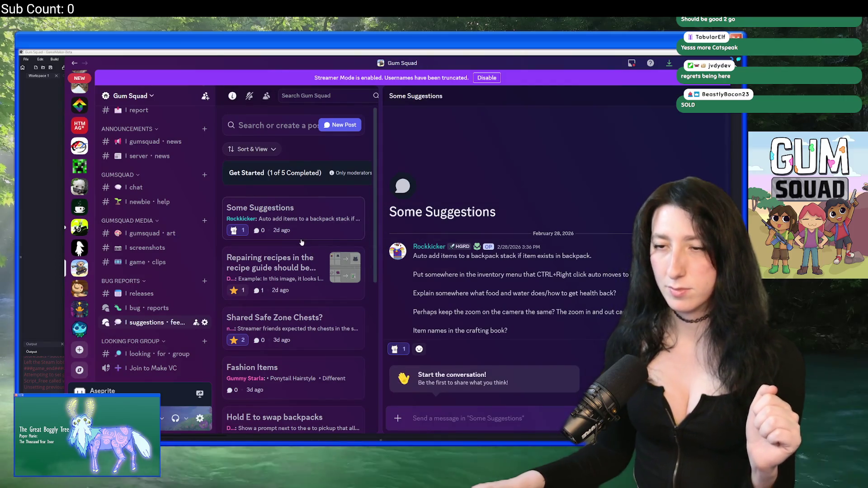
# Step: Read through the Repairing recipes post
pyautogui.click(296, 237)
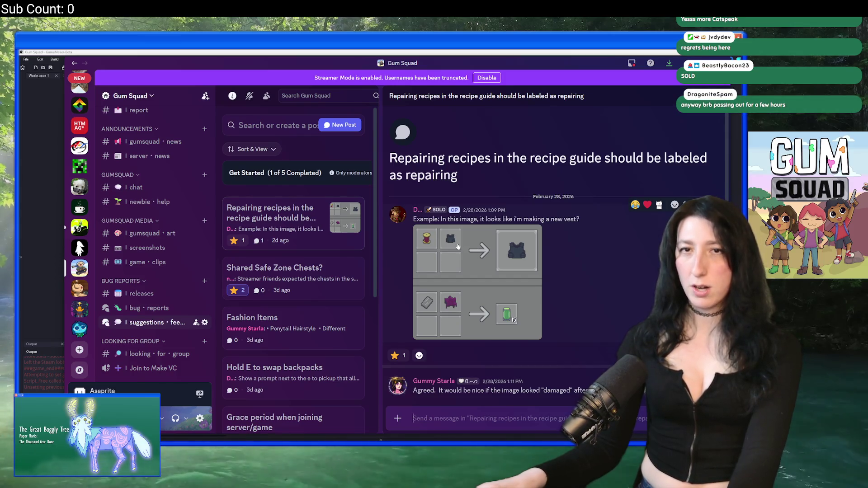
pyautogui.scroll(5, 81, 252)
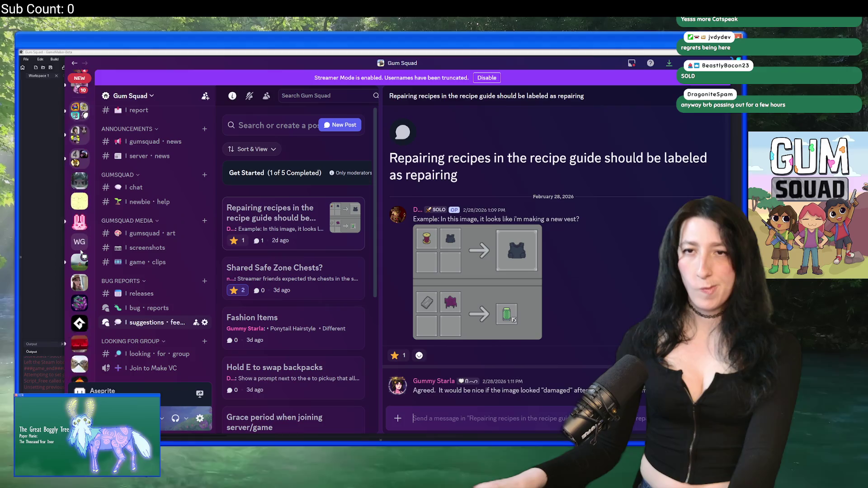
pyautogui.scroll(4, 81, 252)
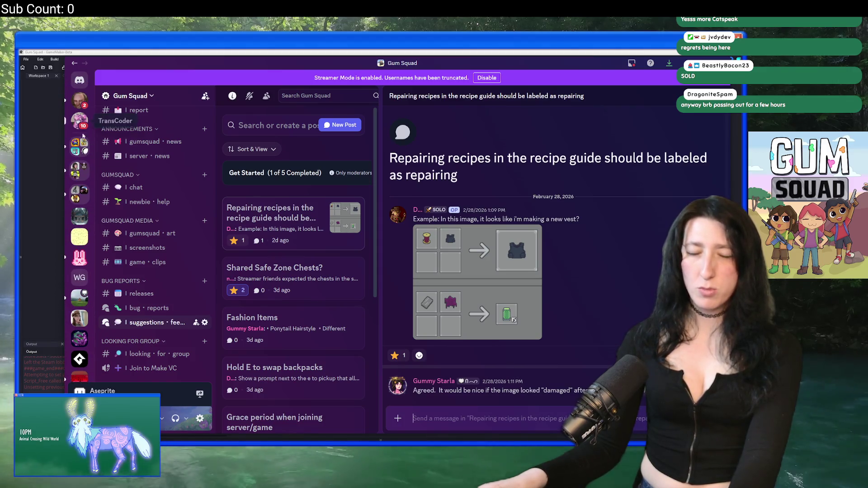
pyautogui.scroll(-5, 80, 193)
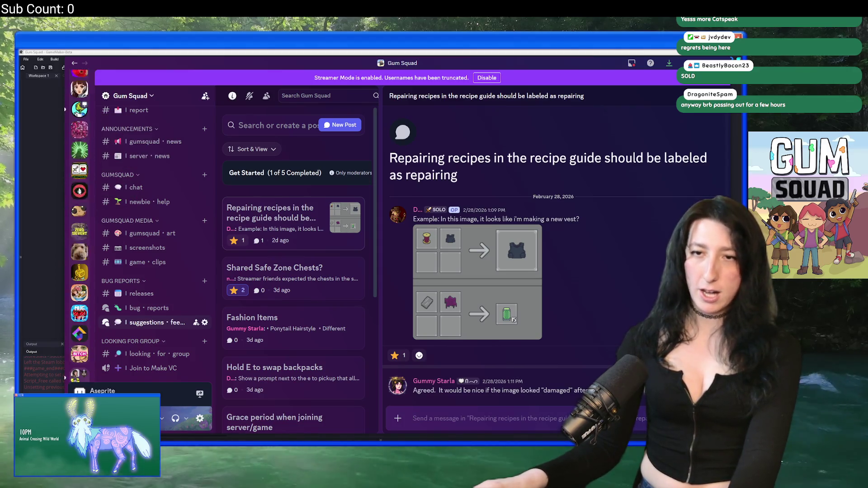
pyautogui.scroll(-5, 79, 192)
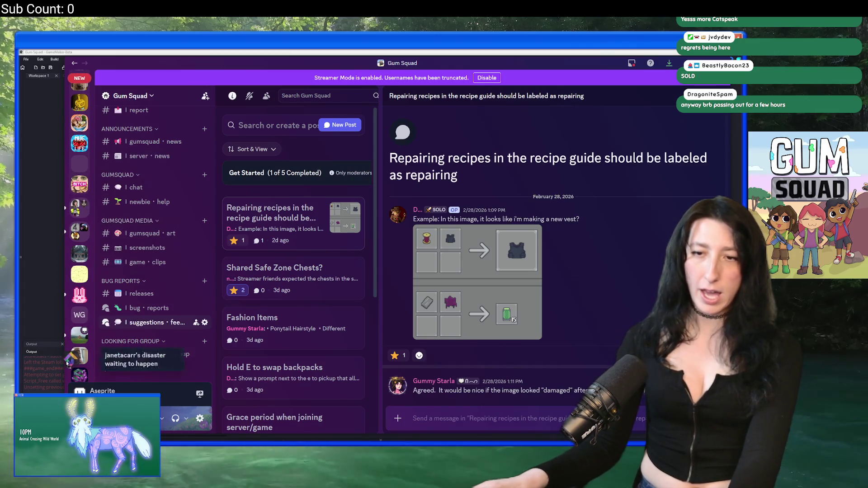
pyautogui.scroll(-1, 72, 385)
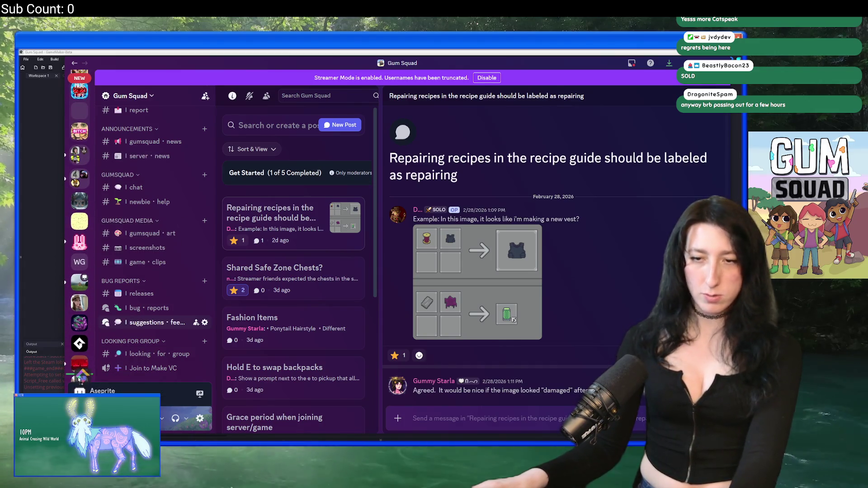
pyautogui.scroll(-5, 80, 380)
pyautogui.scroll(10, 80, 344)
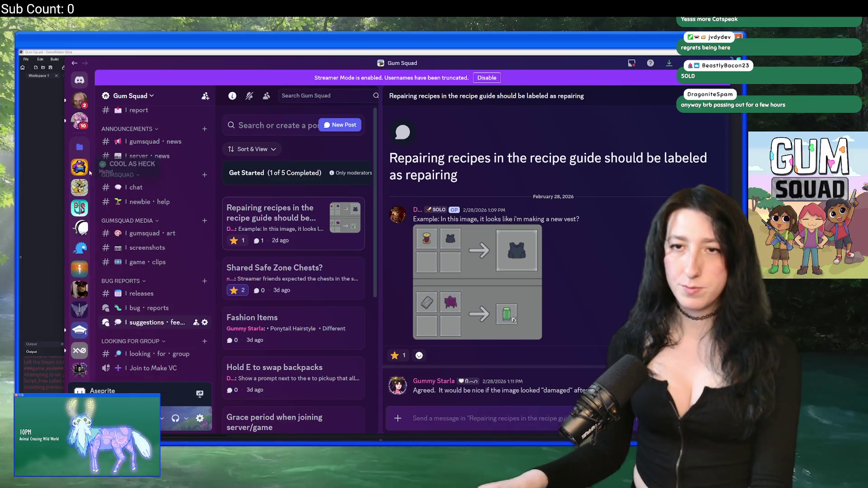
# Step: Move the diamond-icon server higher in the server list and open How To Market A Game
pyautogui.scroll(-10, 80, 280)
pyautogui.scroll(-1, 84, 271)
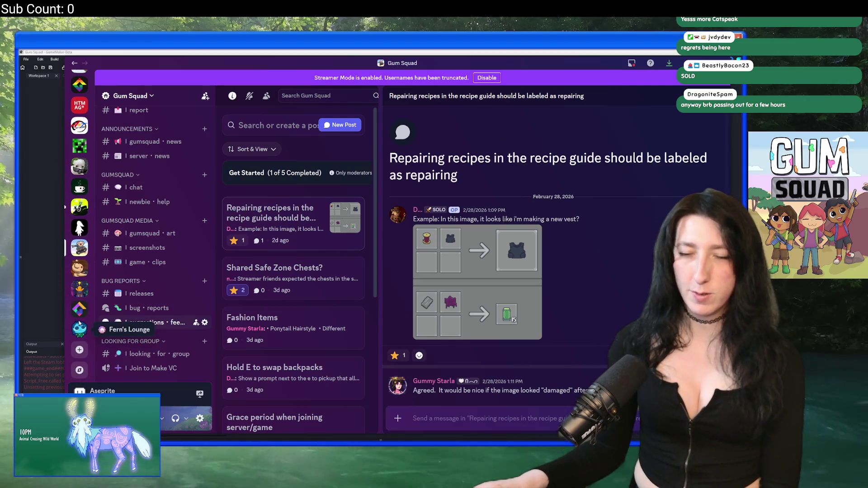
pyautogui.moveTo(79, 309); pyautogui.dragTo(81, 108)
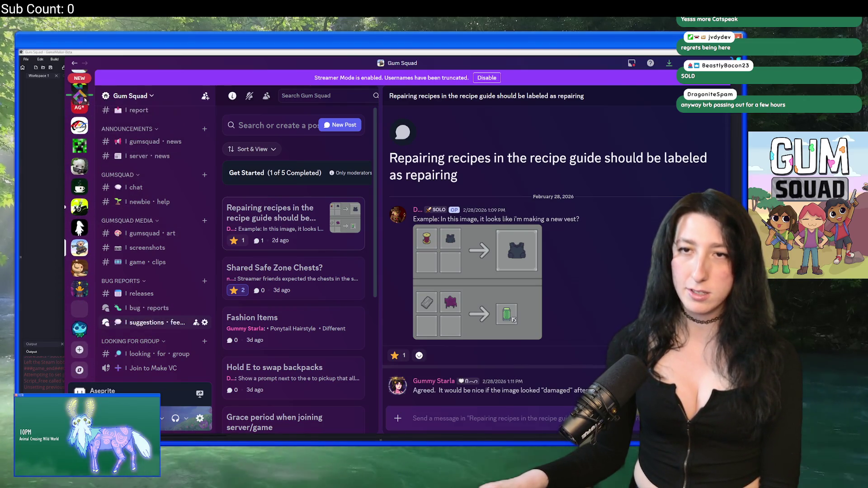
pyautogui.click(80, 126)
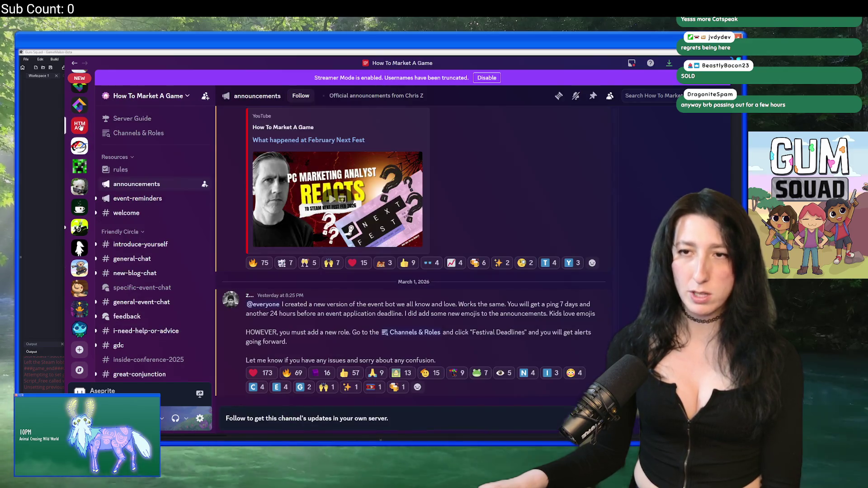
# Step: Move the HTM server into the server folder
pyautogui.rightClick(80, 127)
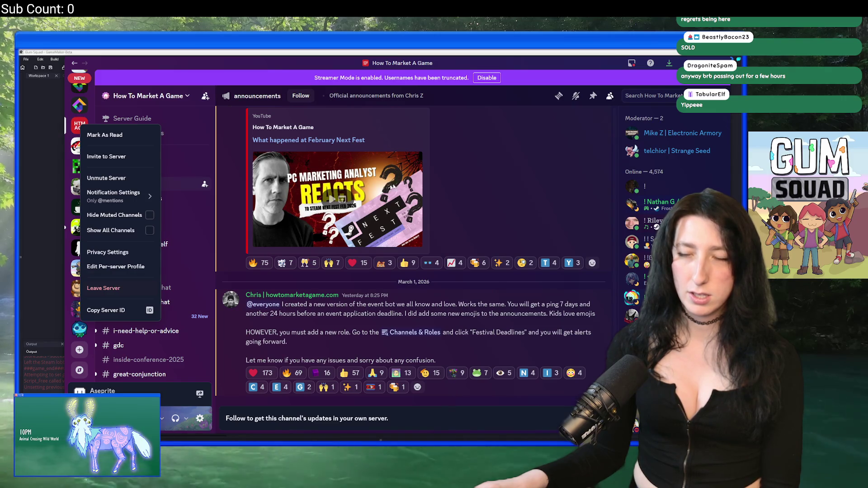
pyautogui.press('Escape')
pyautogui.scroll(5, 80, 227)
pyautogui.moveTo(80, 378); pyautogui.dragTo(82, 118)
# Step: Look in on the GameMaker Kitchen and Fern's Lounge servers
pyautogui.scroll(-4, 86, 181)
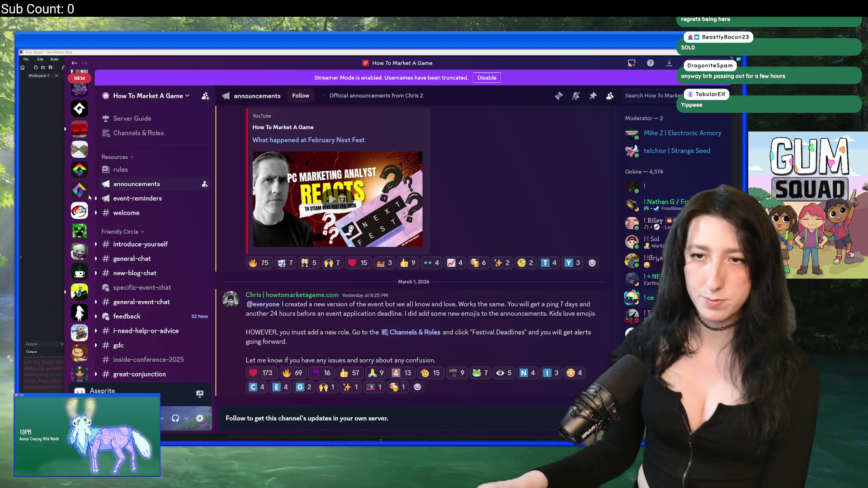
pyautogui.click(80, 190)
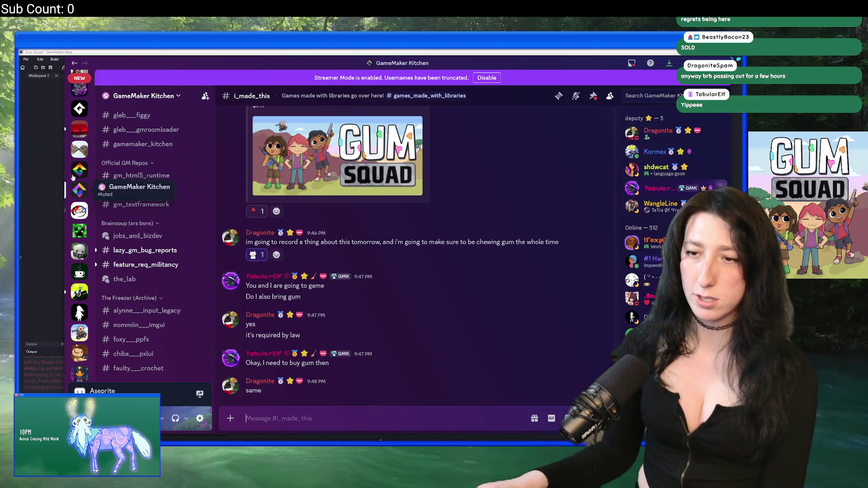
pyautogui.scroll(-2, 77, 190)
pyautogui.click(83, 325)
# Step: Add Gaming Friends 9000, the red server and another muted server to the folder
pyautogui.scroll(4, 80, 352)
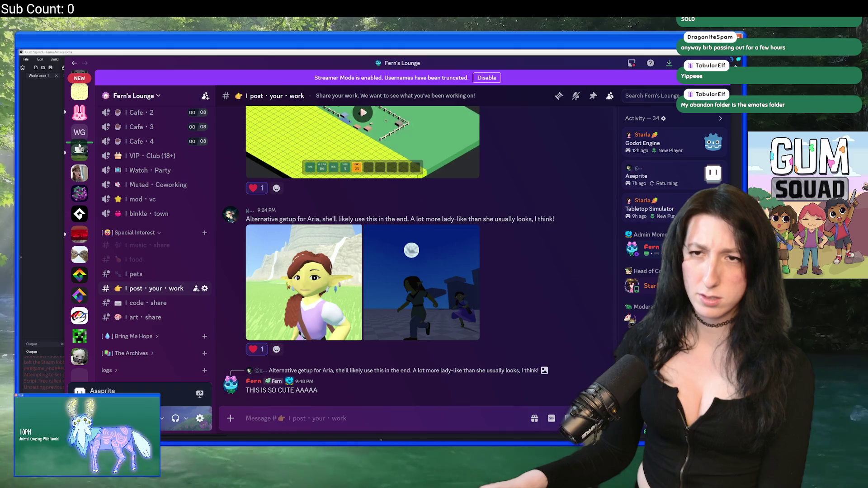
pyautogui.scroll(3, 79, 147)
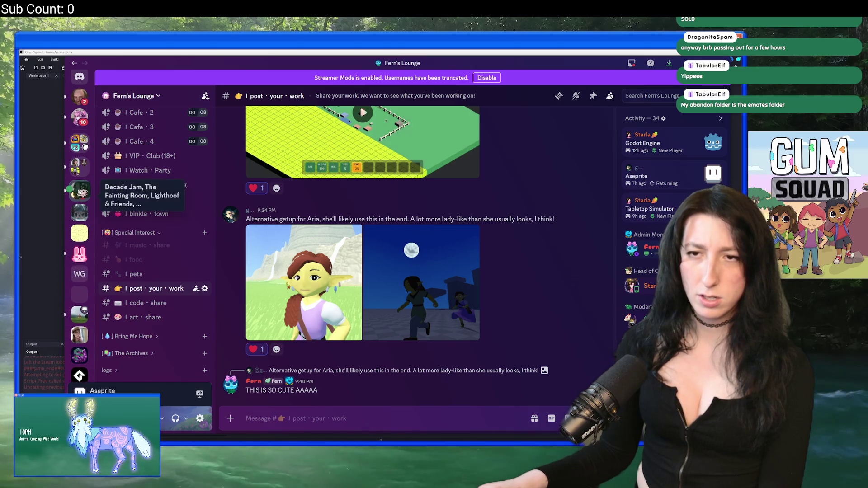
pyautogui.scroll(-3, 83, 240)
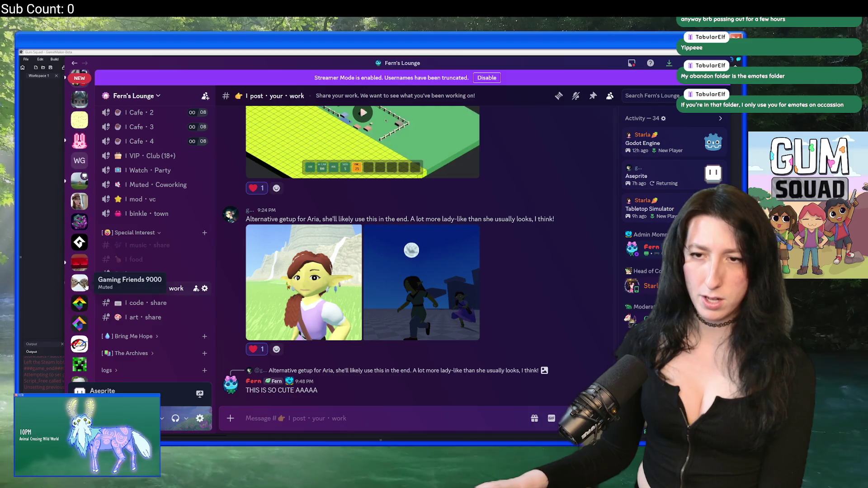
pyautogui.moveTo(86, 286)
pyautogui.mouseDown()
pyautogui.moveTo(83, 80)
pyautogui.moveTo(79, 335)
pyautogui.mouseUp()
pyautogui.scroll(-2, 78, 349)
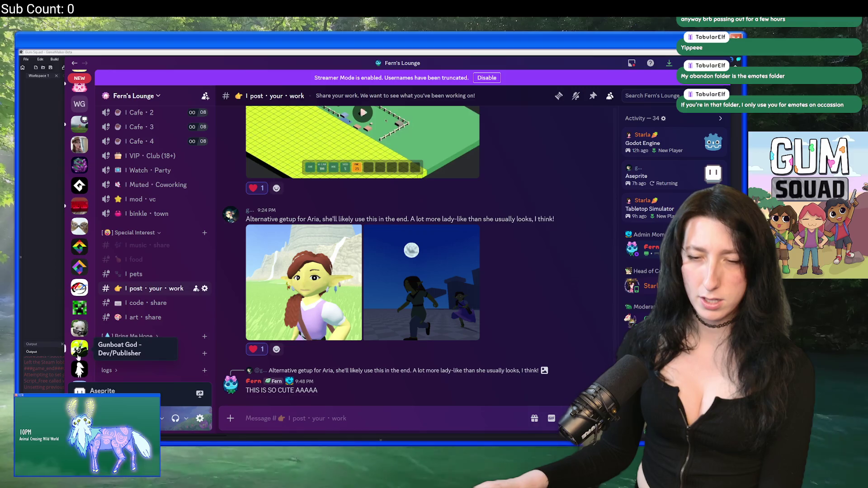
pyautogui.scroll(1, 78, 348)
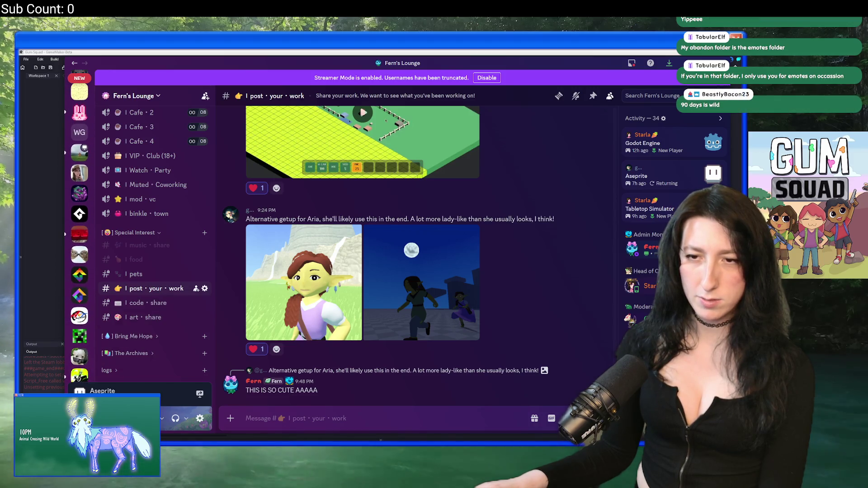
pyautogui.scroll(3, 79, 317)
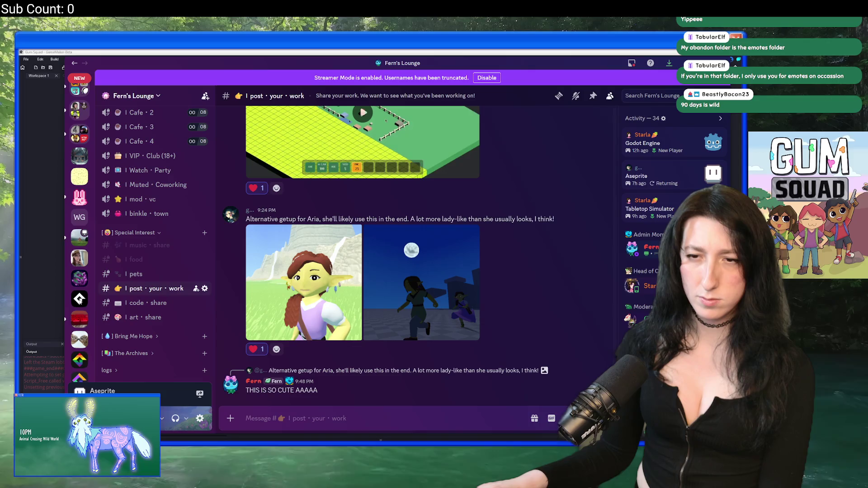
pyautogui.moveTo(80, 319)
pyautogui.mouseDown()
pyautogui.moveTo(76, 127)
pyautogui.moveTo(80, 135)
pyautogui.mouseUp()
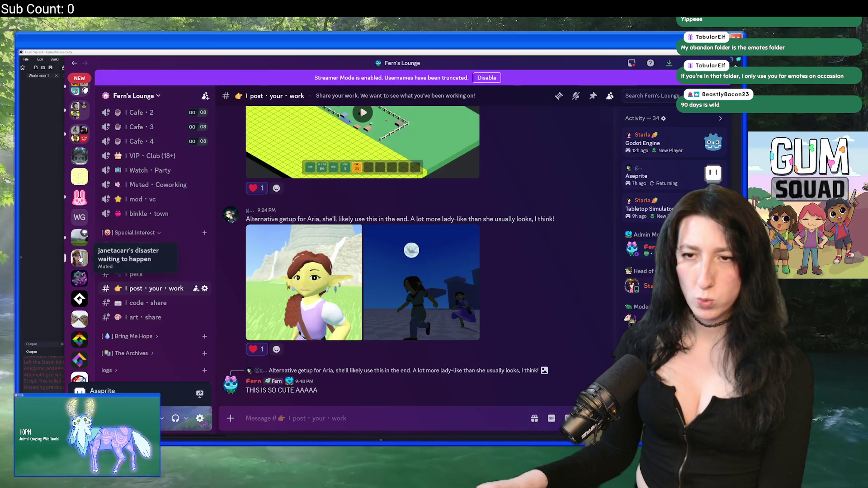
pyautogui.moveTo(80, 261); pyautogui.dragTo(80, 134)
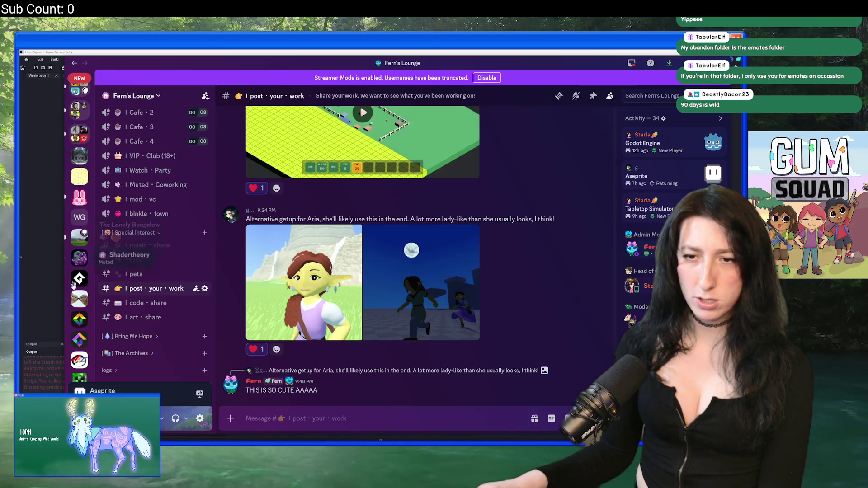
# Step: Return to Gum Squad's suggestions forum
pyautogui.scroll(-2, 77, 308)
pyautogui.scroll(-2, 78, 254)
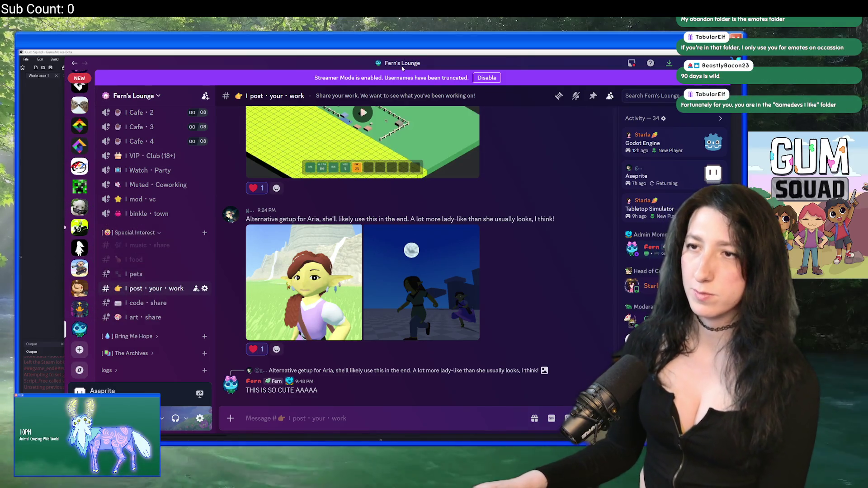
pyautogui.hotkey('alt', 'Tab')
pyautogui.hotkey('alt', 'Tab')
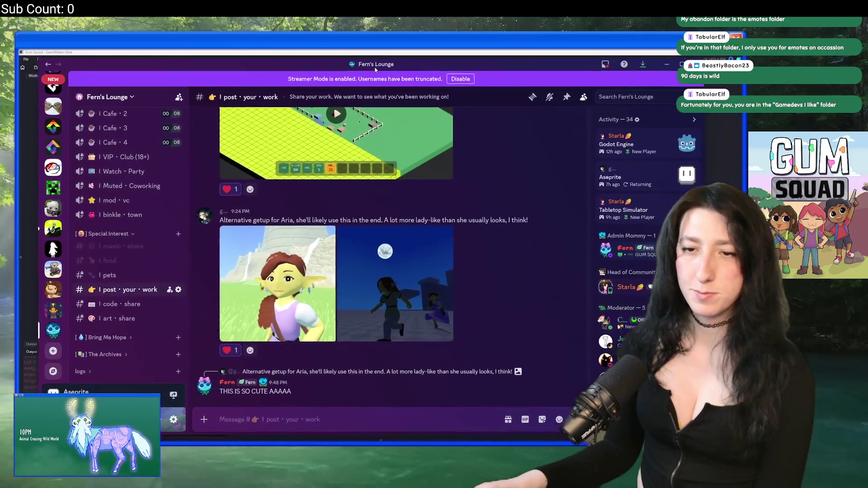
pyautogui.click(51, 269)
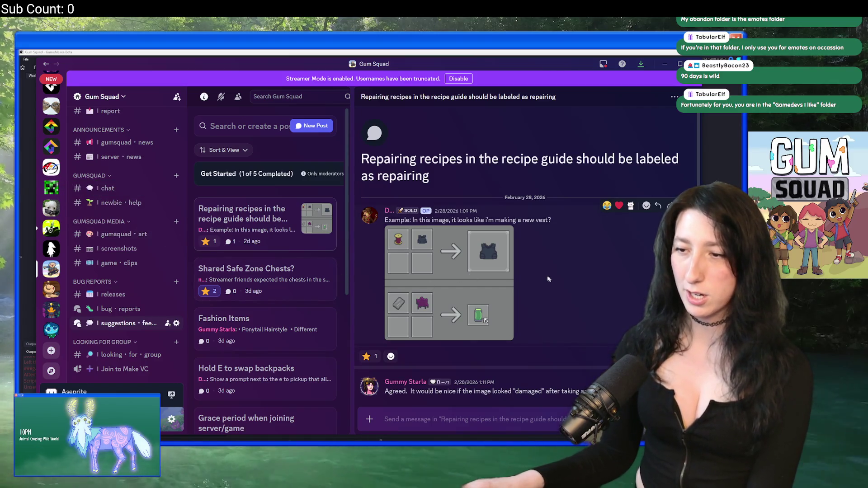
# Step: Read the Shared Safe Zone Chests?, Fashion Items and Hold E to swap backpacks posts
pyautogui.click(251, 273)
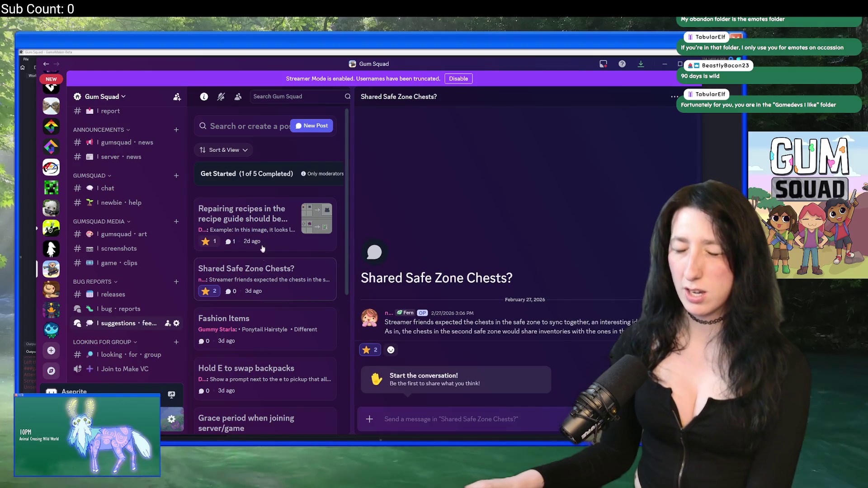
pyautogui.scroll(-2, 252, 238)
pyautogui.click(257, 284)
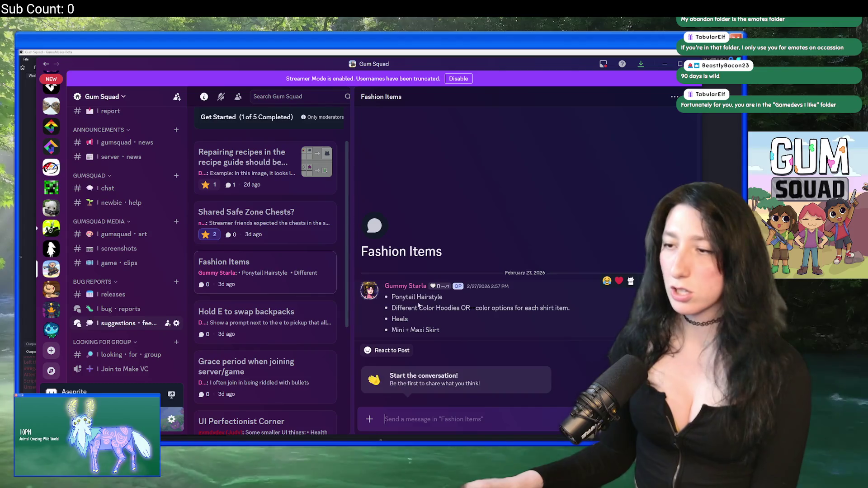
pyautogui.moveTo(569, 308); pyautogui.dragTo(475, 308)
pyautogui.click(436, 326)
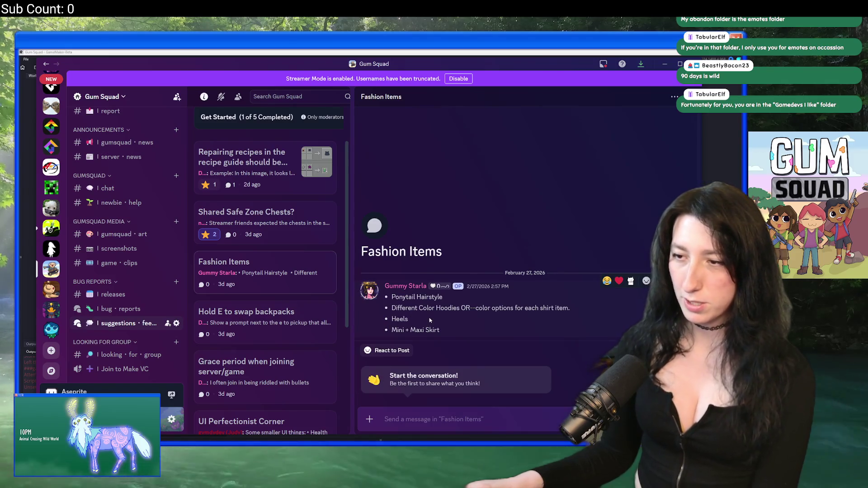
pyautogui.click(304, 322)
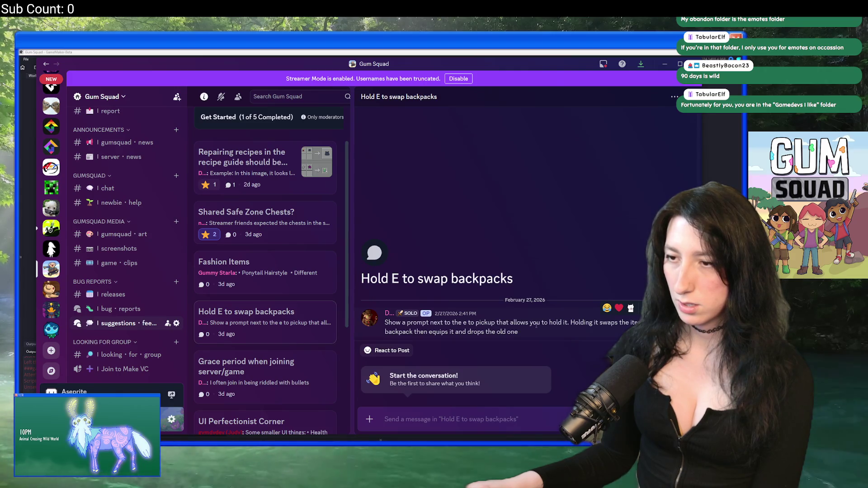
pyautogui.rightClick(270, 318)
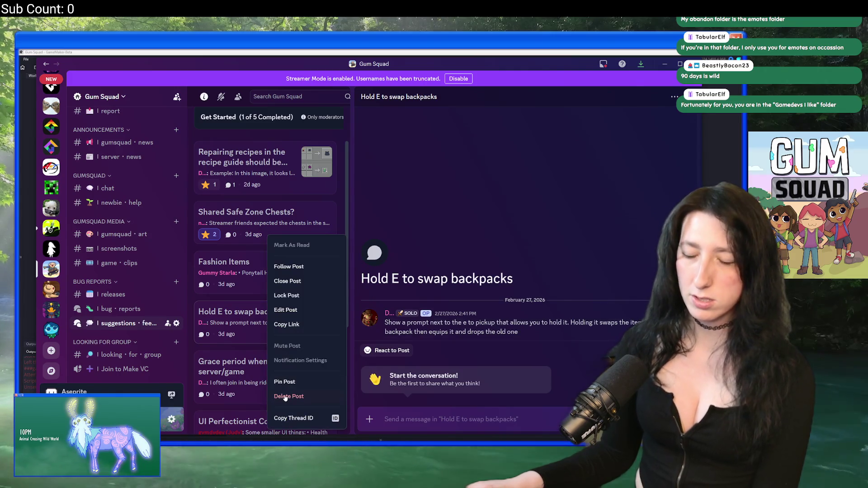
# Step: Delete the Hold E to swap backpacks and UI Perfectionist Corner posts
pyautogui.click(297, 393)
pyautogui.click(407, 271)
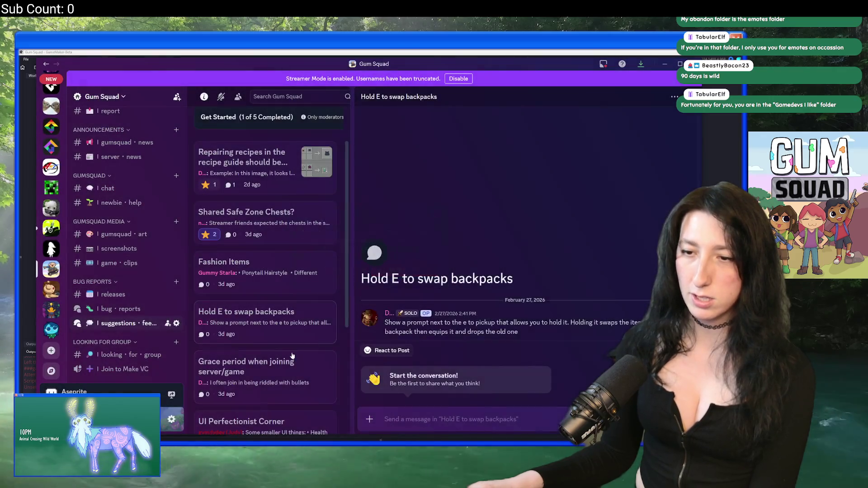
pyautogui.scroll(-1, 284, 347)
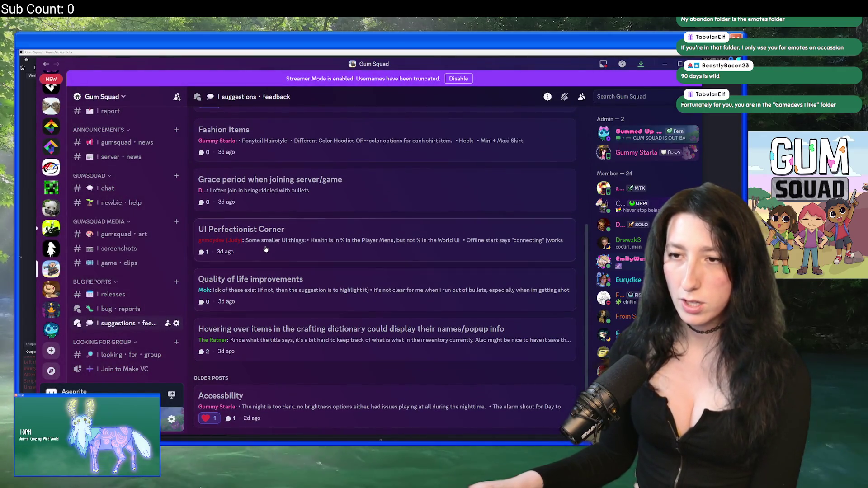
pyautogui.click(269, 267)
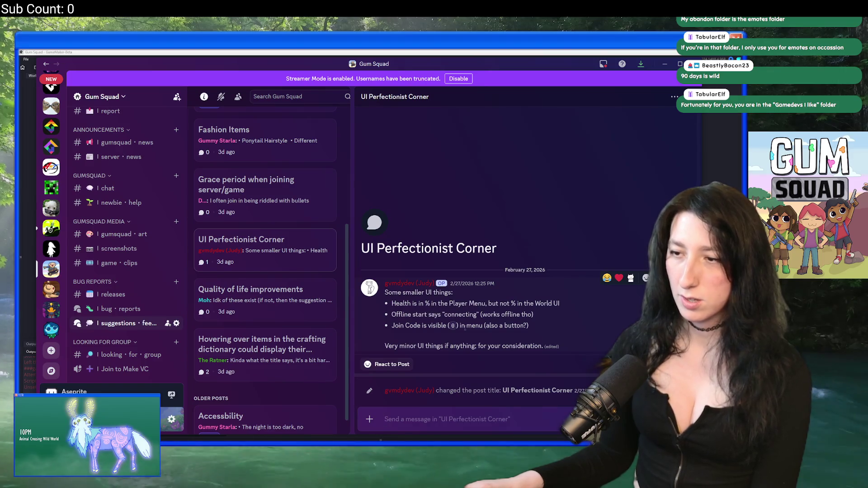
pyautogui.rightClick(256, 255)
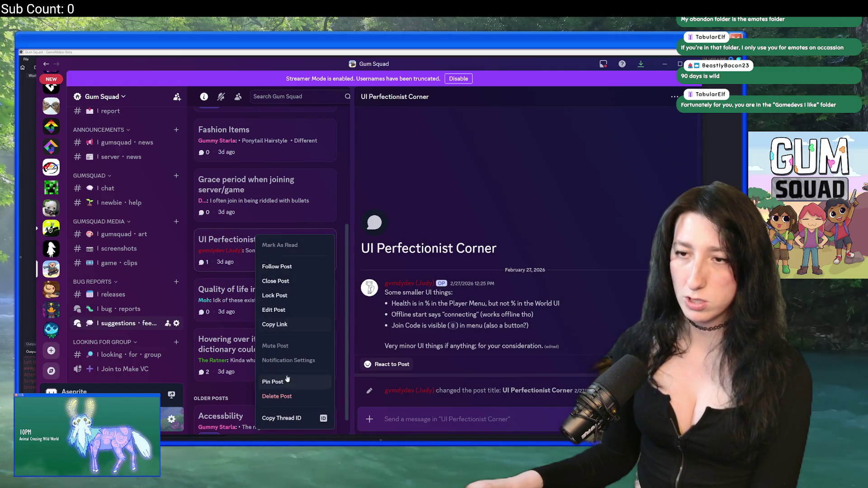
pyautogui.click(279, 410)
pyautogui.click(393, 271)
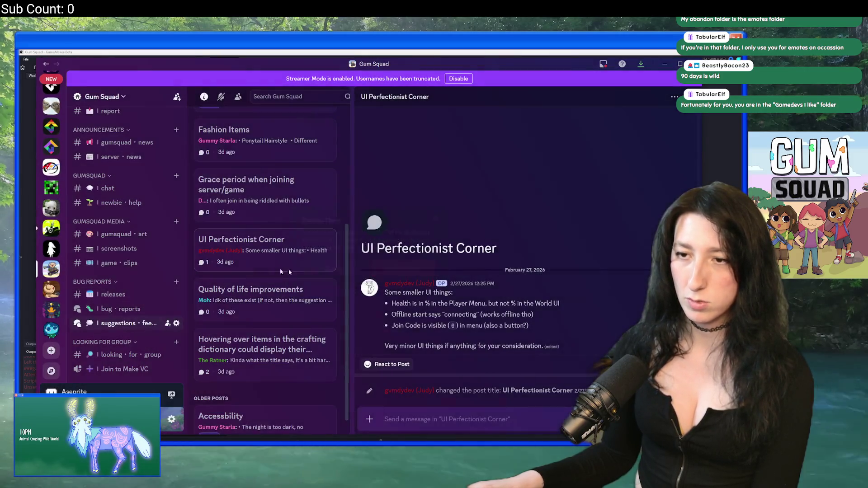
# Step: Read the Quality of life improvements post's points, then choose to delete it
pyautogui.scroll(5, 54, 203)
pyautogui.scroll(-5, 54, 204)
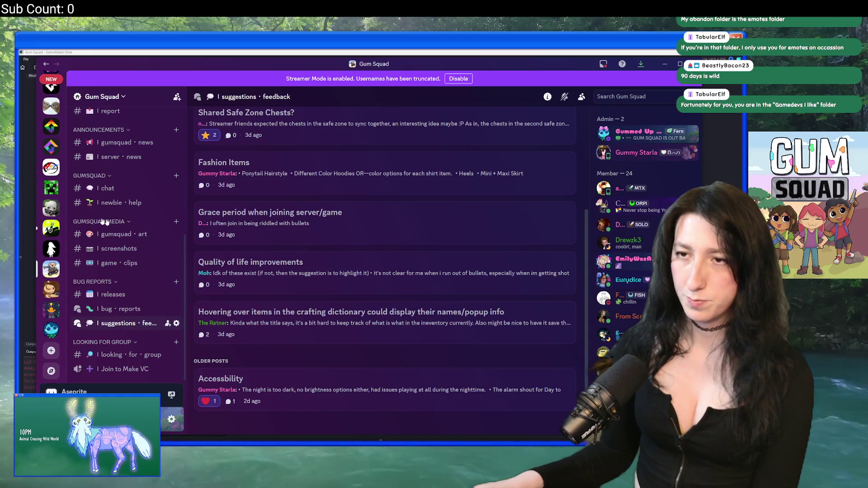
pyautogui.click(317, 278)
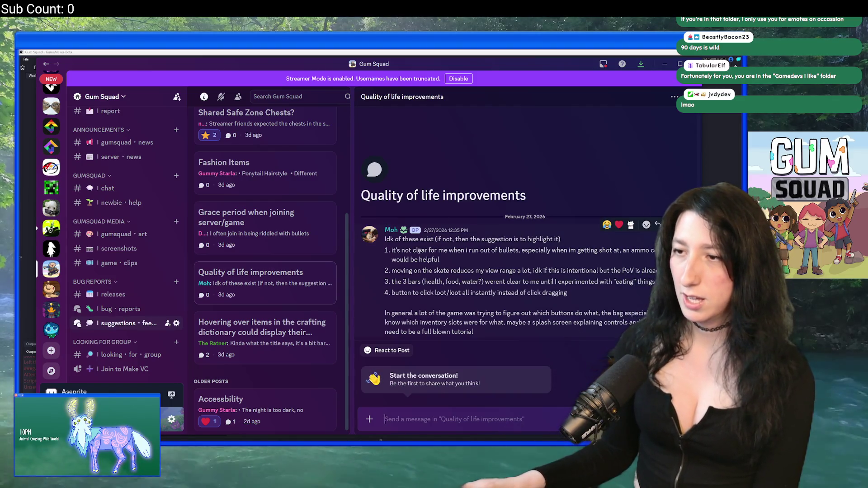
pyautogui.moveTo(398, 251)
pyautogui.mouseDown()
pyautogui.moveTo(440, 260)
pyautogui.moveTo(404, 271)
pyautogui.moveTo(635, 271)
pyautogui.mouseUp()
pyautogui.click(569, 308)
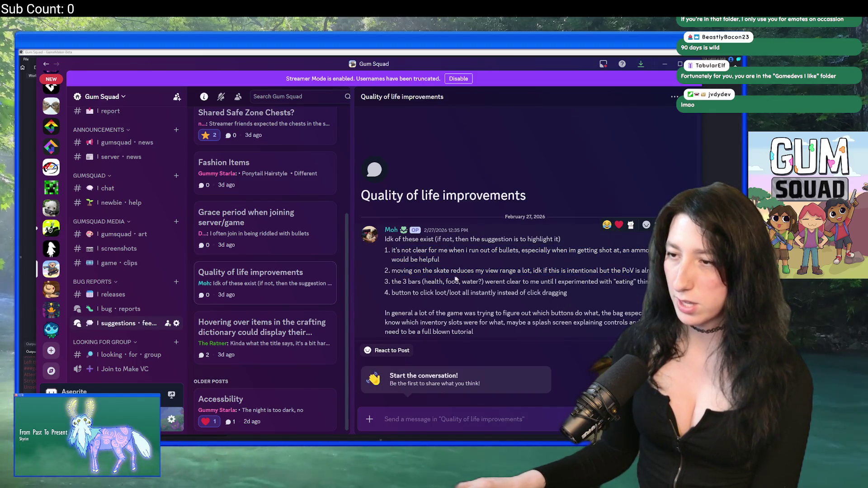
pyautogui.moveTo(399, 283); pyautogui.dragTo(582, 285)
pyautogui.click(582, 292)
pyautogui.moveTo(400, 293); pyautogui.dragTo(567, 293)
pyautogui.click(582, 283)
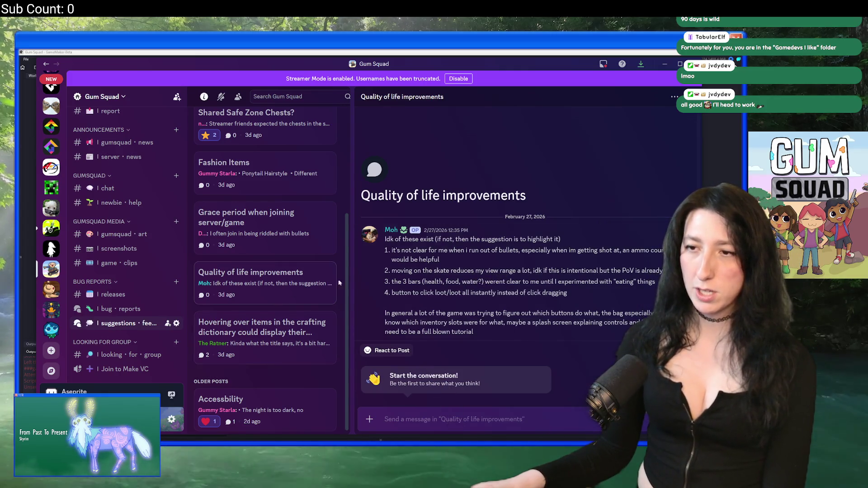
pyautogui.rightClick(334, 355)
pyautogui.click(342, 395)
# Step: Keep the Quality of life post and delete the crafting dictionary hover-info post
pyautogui.click(330, 270)
pyautogui.press('Escape')
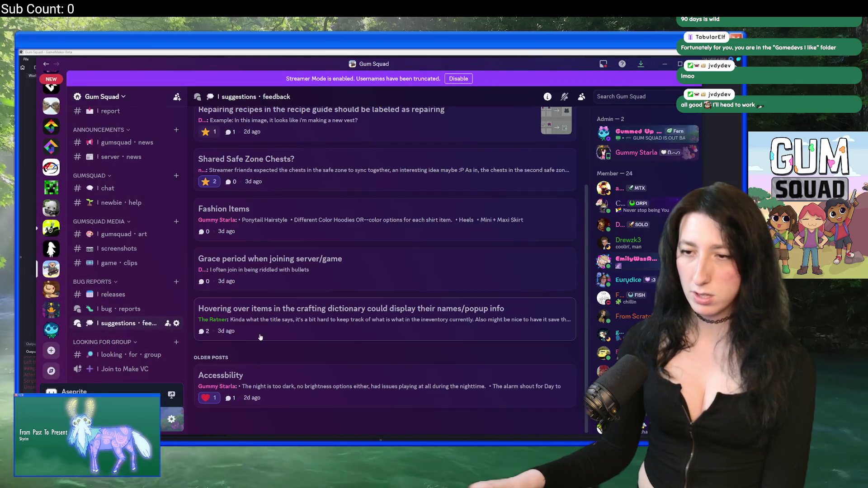
pyautogui.click(270, 328)
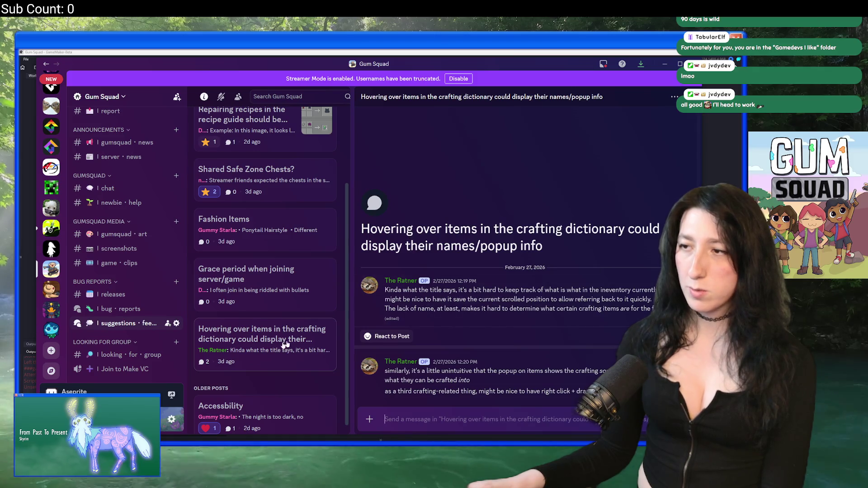
pyautogui.rightClick(257, 343)
pyautogui.click(298, 397)
pyautogui.click(404, 274)
# Step: Read the Grace period, Fashion Items, Shared Safe Zone Chests?, Repairing recipes and Accessbility posts
pyautogui.click(273, 333)
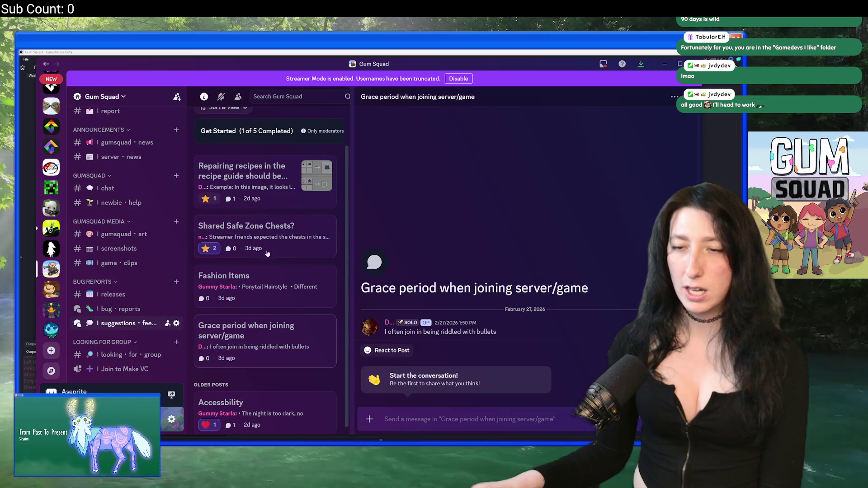
pyautogui.click(248, 286)
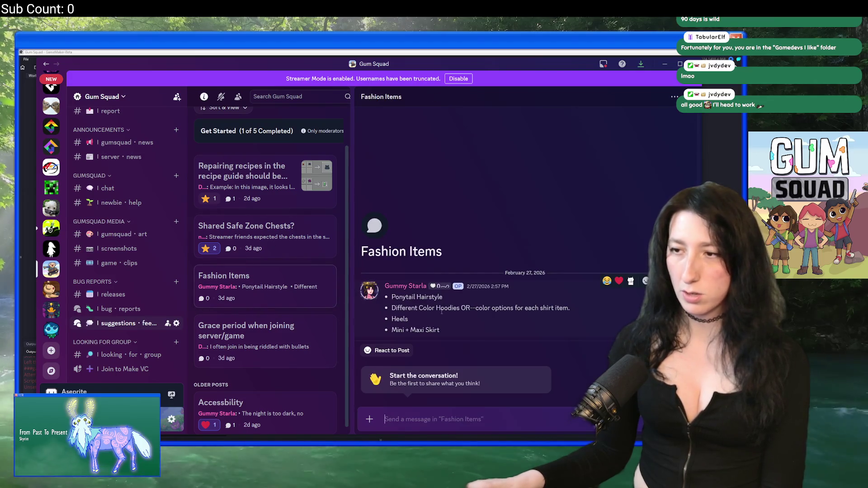
pyautogui.click(260, 247)
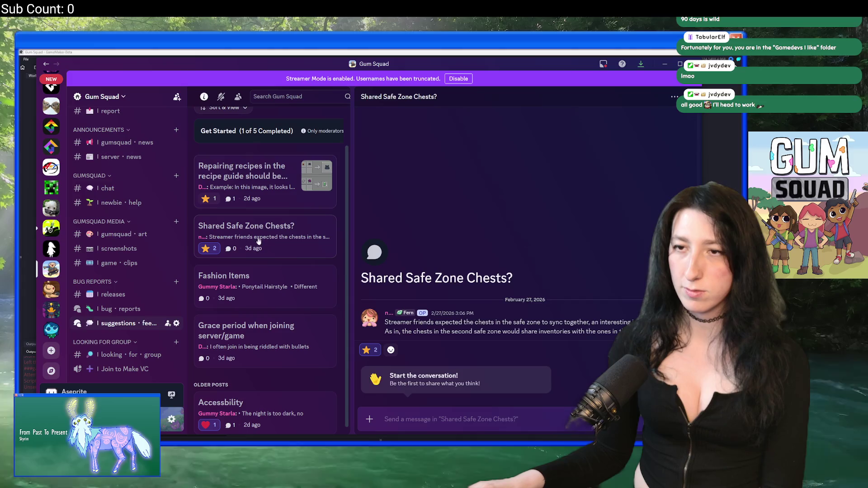
pyautogui.click(258, 204)
pyautogui.click(235, 282)
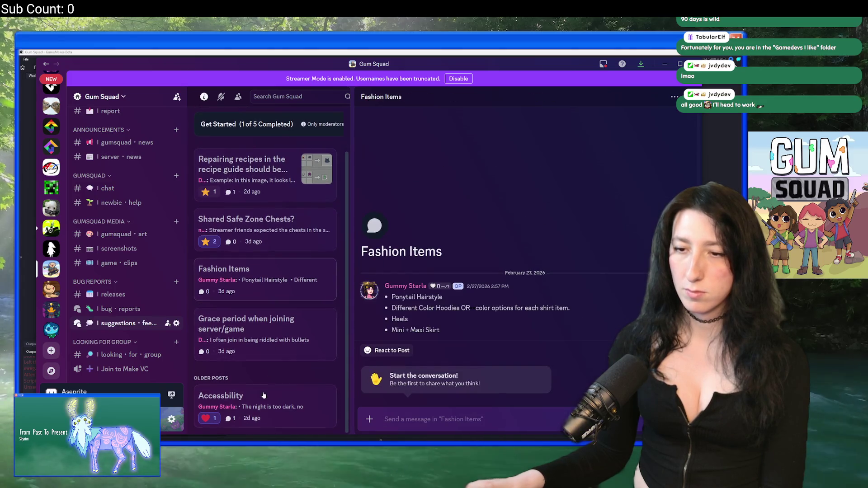
pyautogui.click(226, 405)
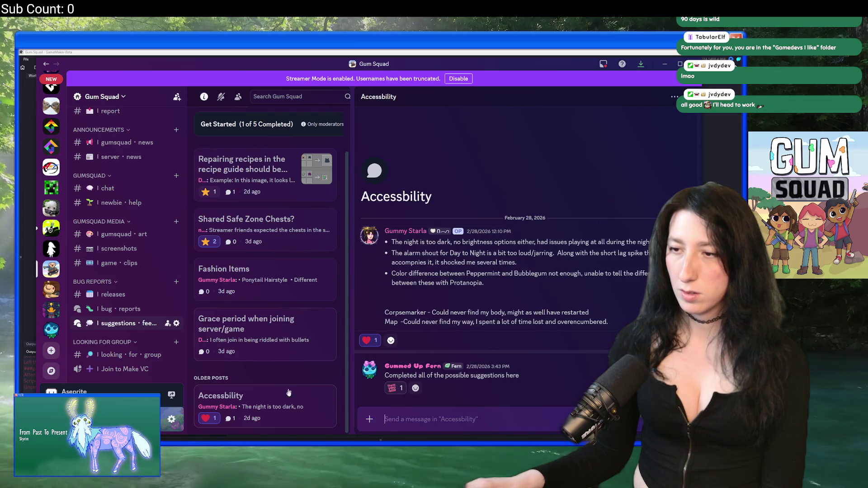
# Step: Delete the Accessbility post and go back to GameMaker
pyautogui.rightClick(297, 405)
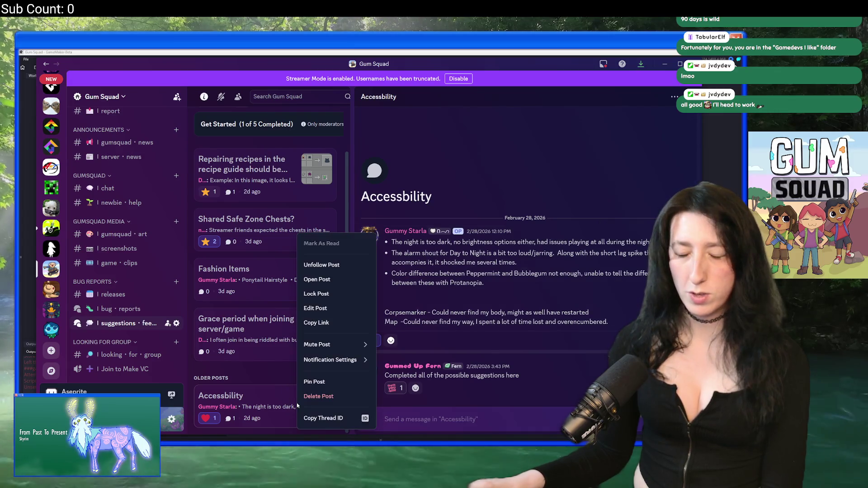
pyautogui.click(332, 397)
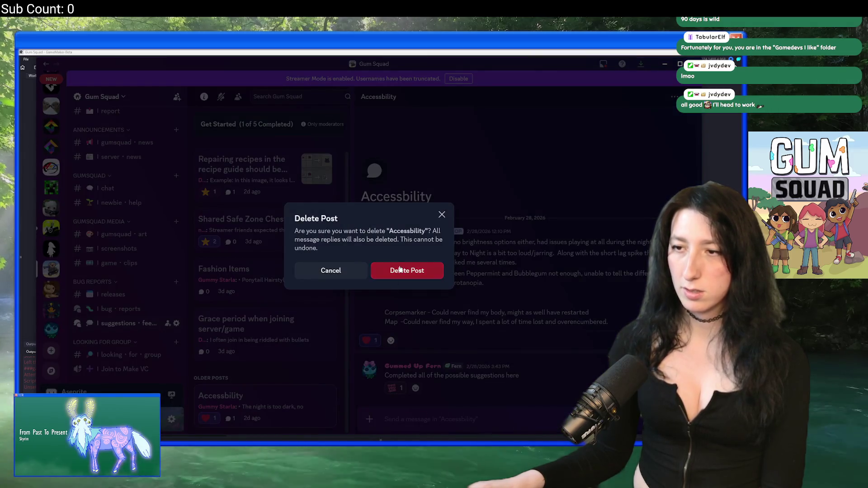
pyautogui.click(389, 271)
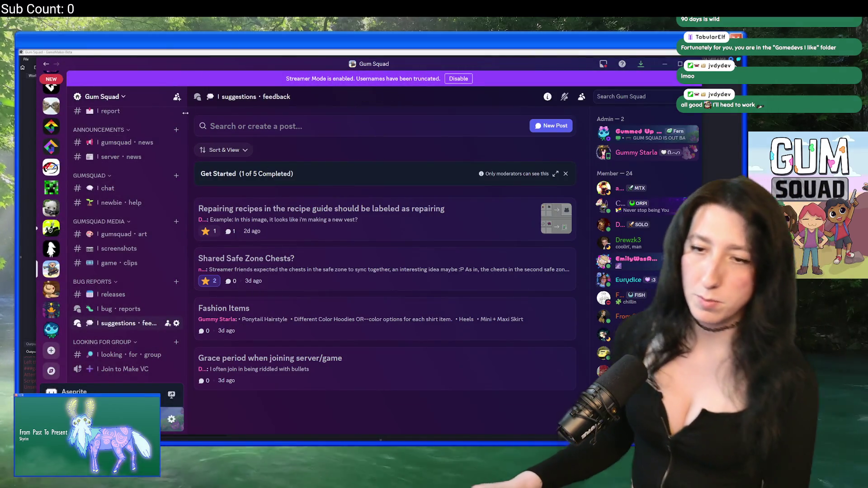
pyautogui.click(232, 51)
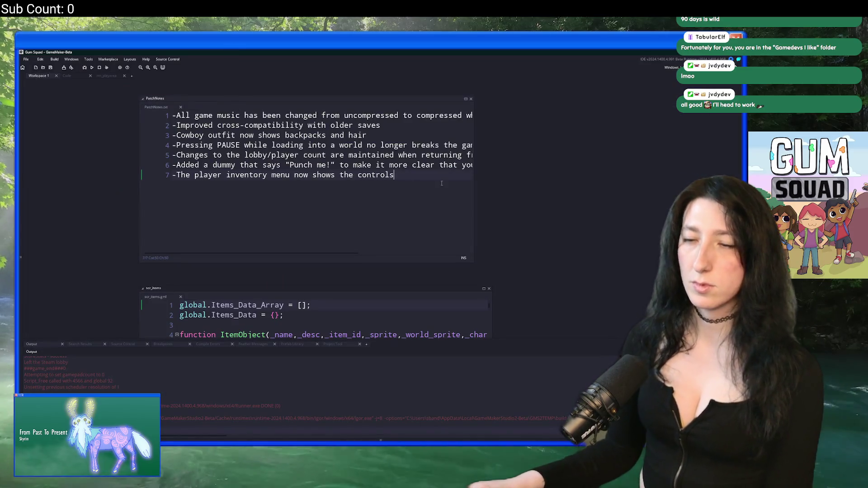
# Step: Widen the PatchNotes editor to full line width, glance at the Code tab, then open the Asset Browser
pyautogui.moveTo(475, 124); pyautogui.dragTo(655, 121)
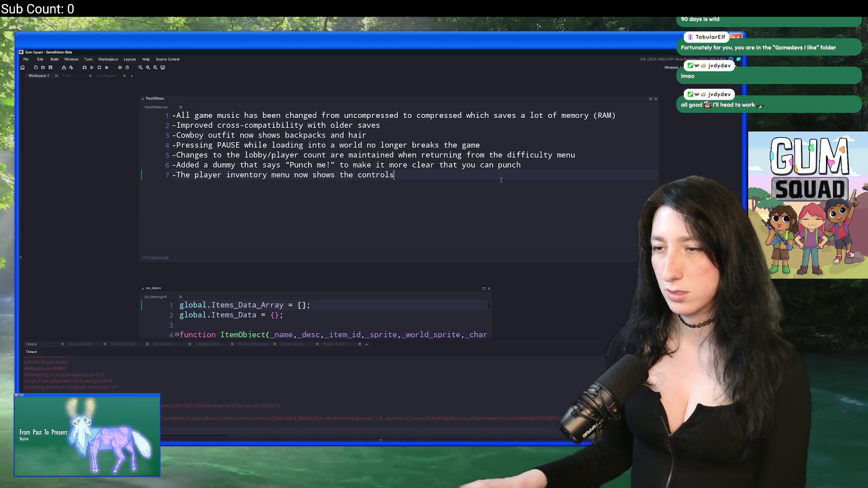
pyautogui.scroll(1, 219, 111)
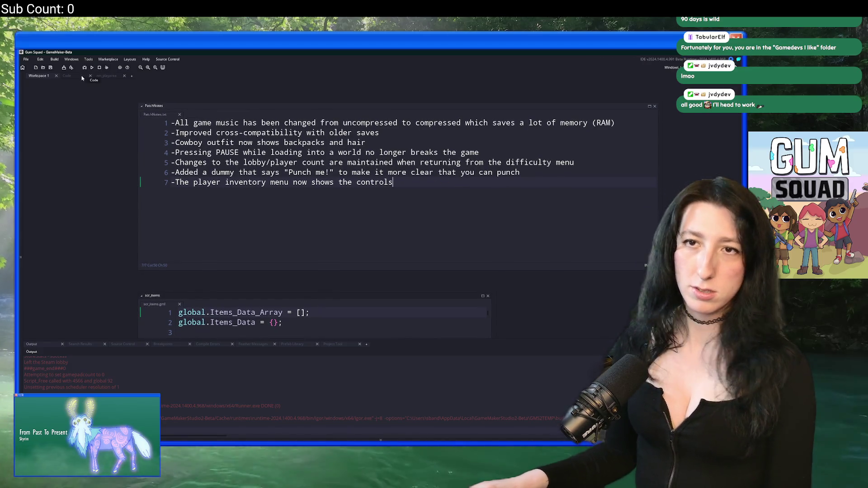
pyautogui.click(82, 77)
pyautogui.click(90, 75)
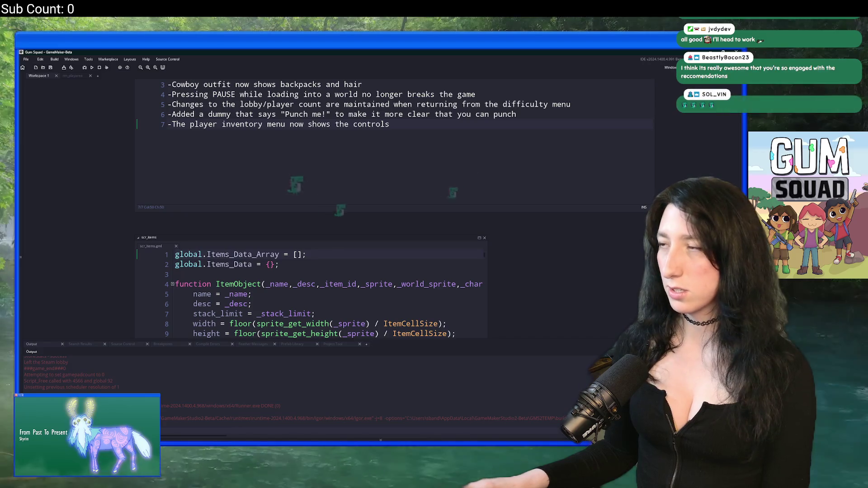
pyautogui.click(668, 90)
# Step: Search the assets, view spr_character_pants at frame 6, then go to Aseprite's home page
pyautogui.write('outfit')
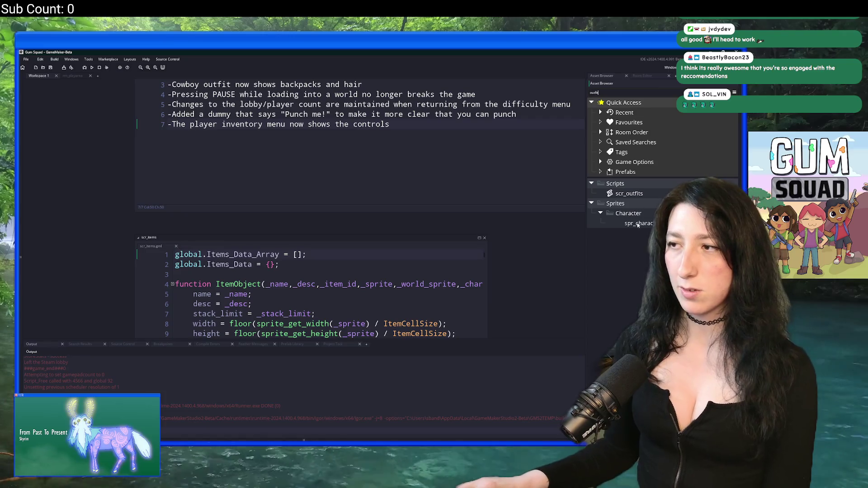
pyautogui.doubleClick(638, 223)
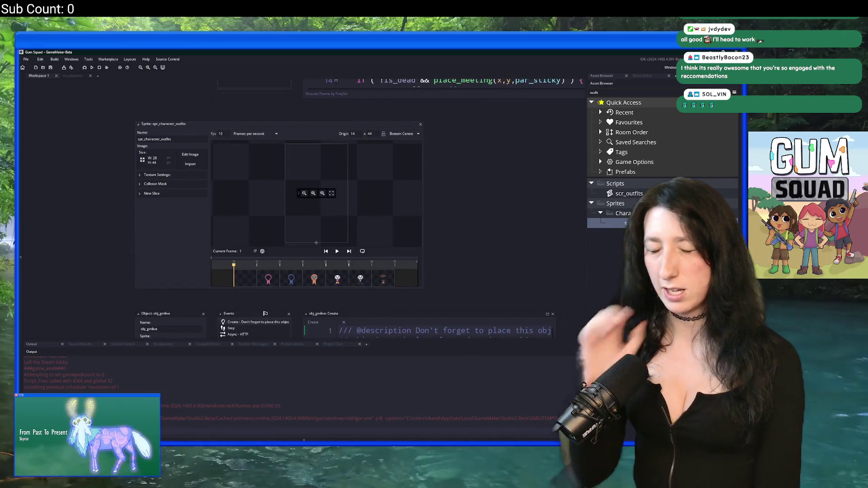
pyautogui.click(420, 124)
pyautogui.click(608, 93)
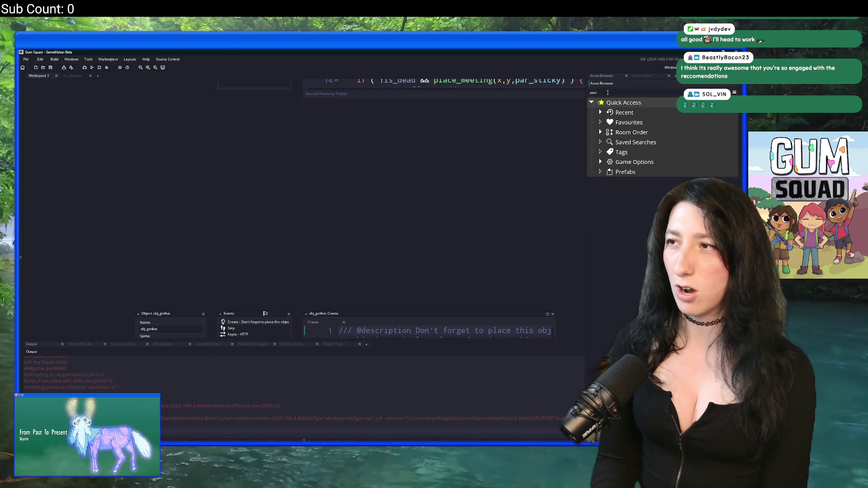
pyautogui.write('nt')
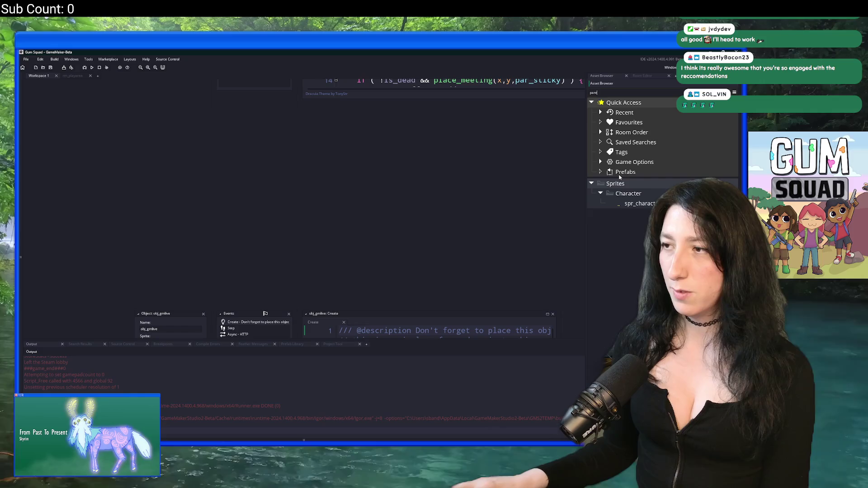
pyautogui.doubleClick(640, 203)
pyautogui.click(287, 272)
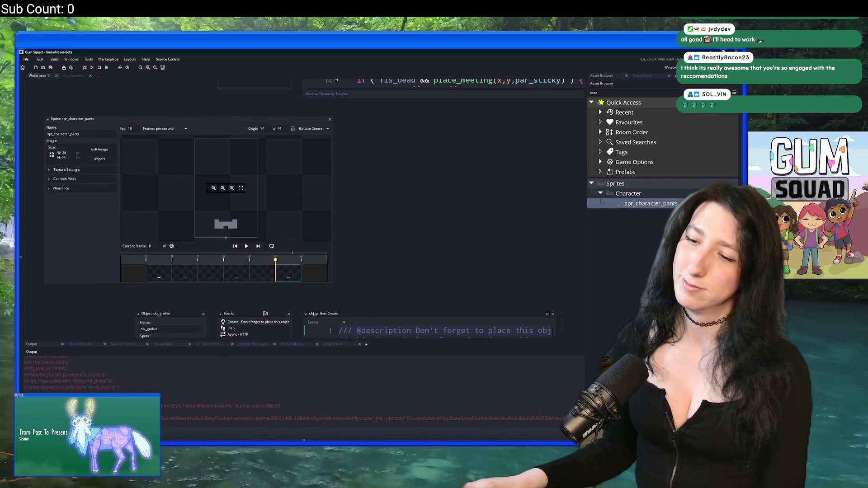
pyautogui.hotkey('alt', 'Tab')
pyautogui.click(36, 66)
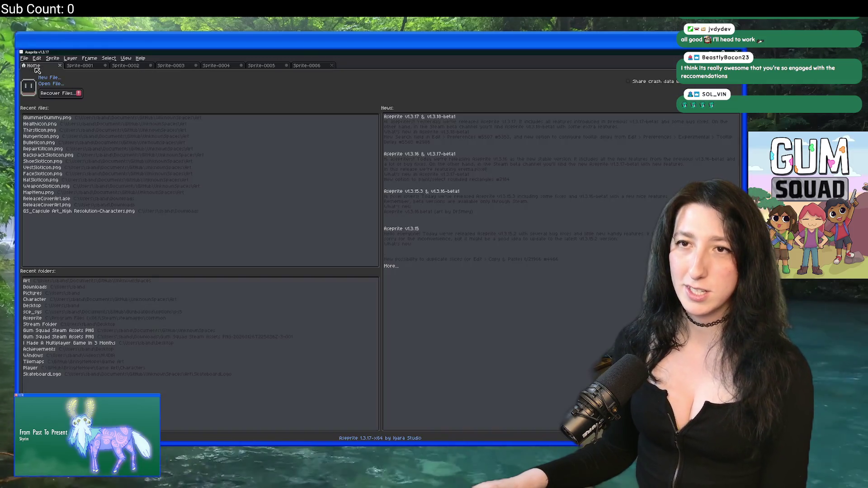
# Step: Quit Aseprite, discarding unsaved changes to every untitled sprite
pyautogui.click(737, 51)
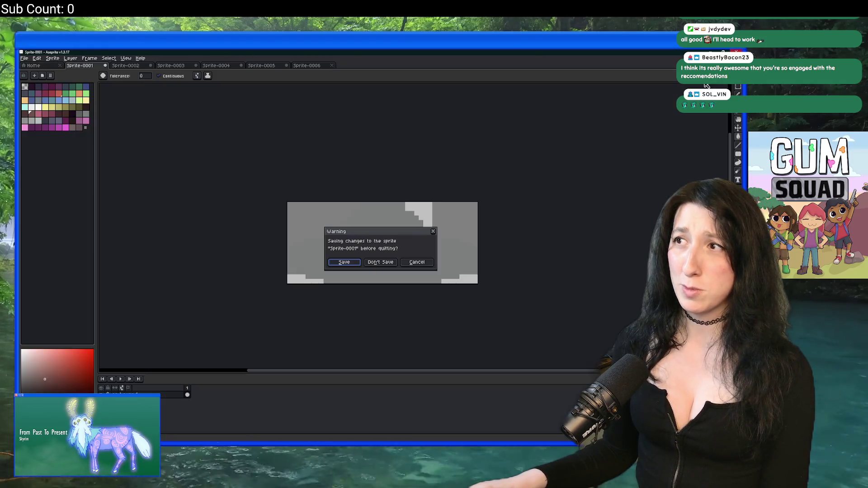
pyautogui.click(394, 266)
pyautogui.click(393, 265)
pyautogui.click(393, 265)
pyautogui.click(391, 265)
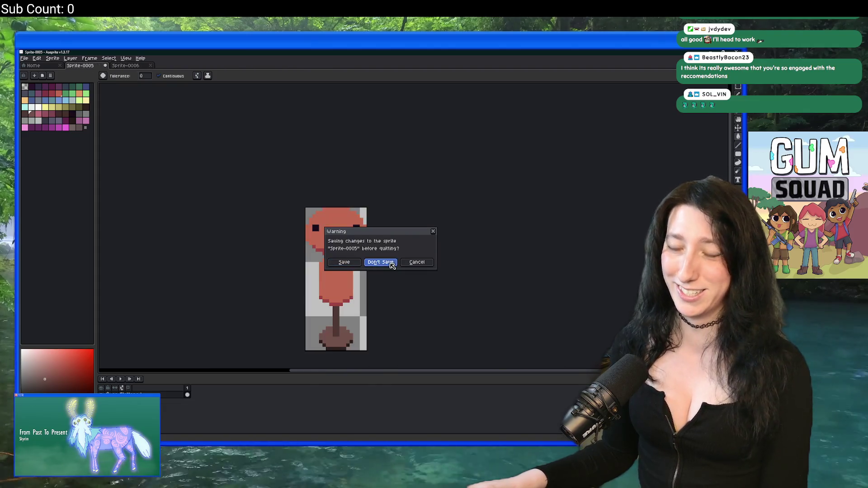
pyautogui.click(392, 265)
# Step: Relaunch Aseprite and cancel the New Sprite dialog, staying on the empty home screen
pyautogui.press('super')
pyautogui.write('aseprite')
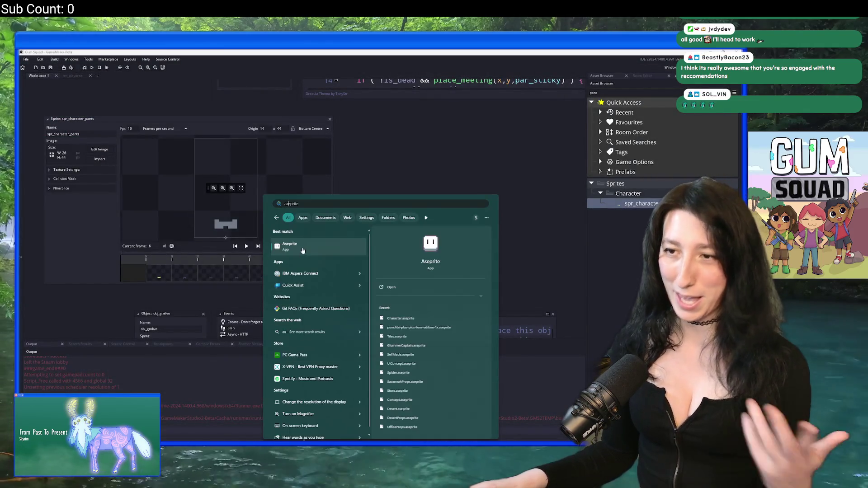
pyautogui.click(303, 252)
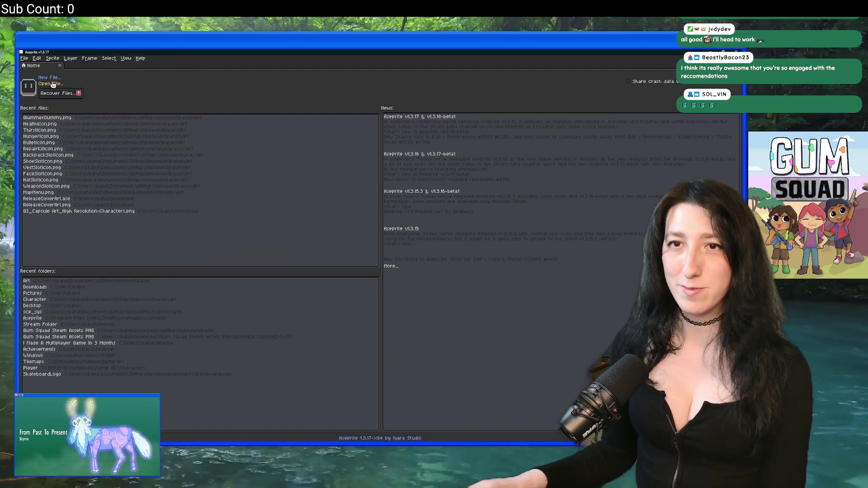
pyautogui.click(57, 78)
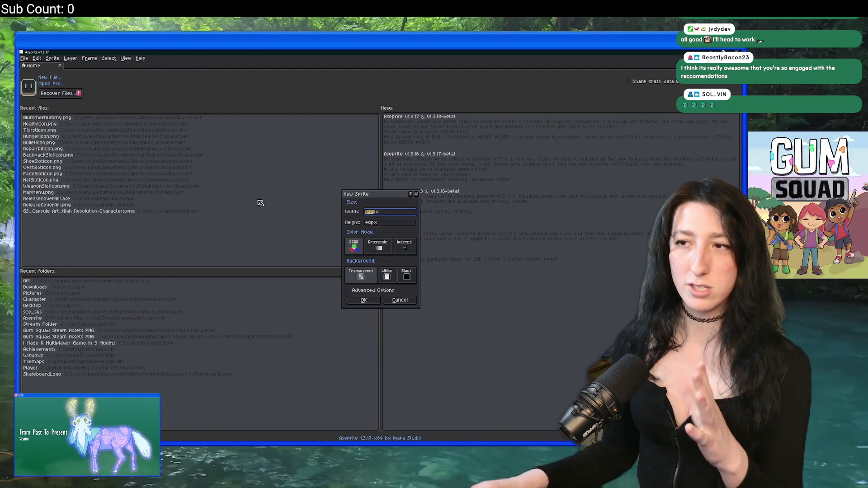
pyautogui.click(400, 300)
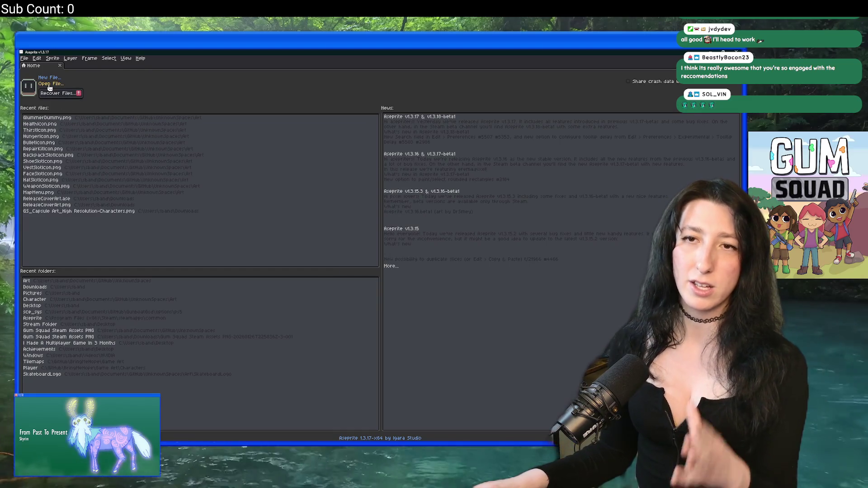
# Step: In the Open dialog, preview Scientist0.png and Cactus0.png, then enter the Character art folder
pyautogui.click(50, 84)
pyautogui.click(142, 133)
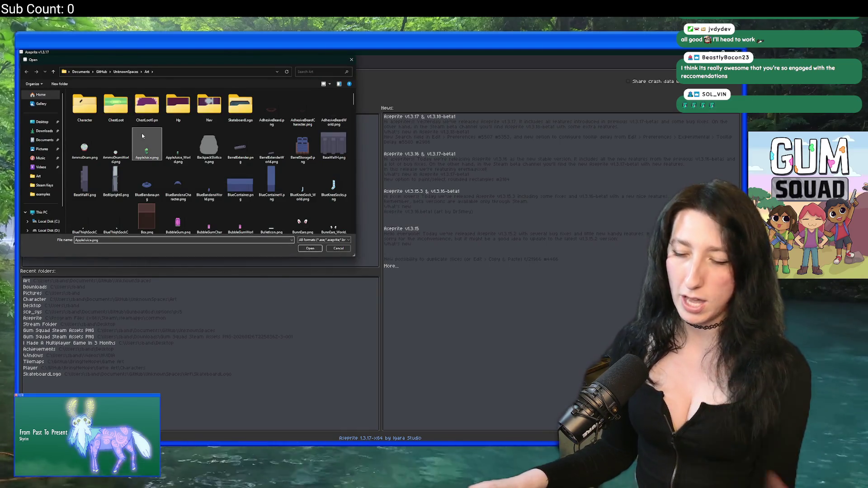
pyautogui.scroll(-15, 155, 123)
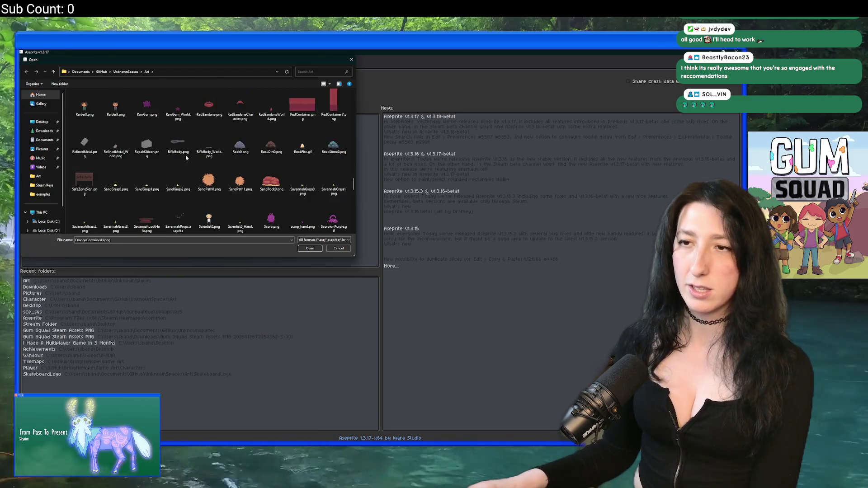
pyautogui.scroll(5, 186, 158)
pyautogui.click(206, 120)
pyautogui.scroll(10, 217, 127)
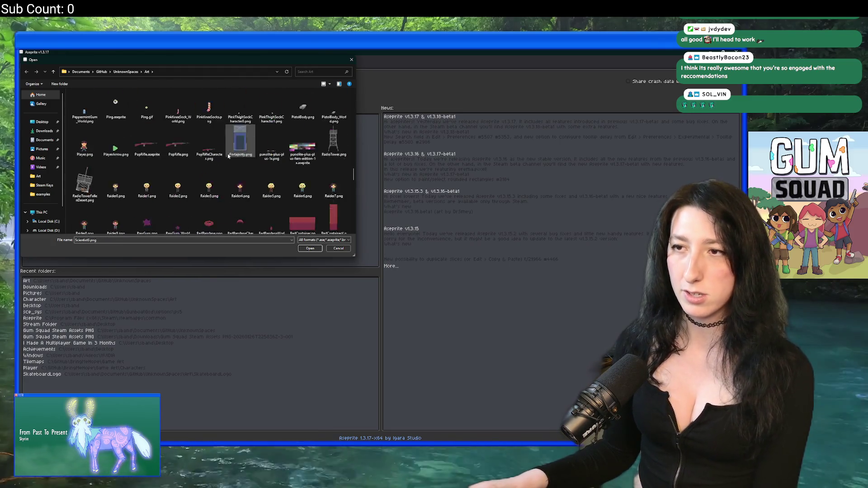
pyautogui.scroll(10, 217, 136)
pyautogui.scroll(-3, 159, 117)
pyautogui.click(116, 107)
pyautogui.scroll(3, 151, 113)
pyautogui.doubleClick(85, 106)
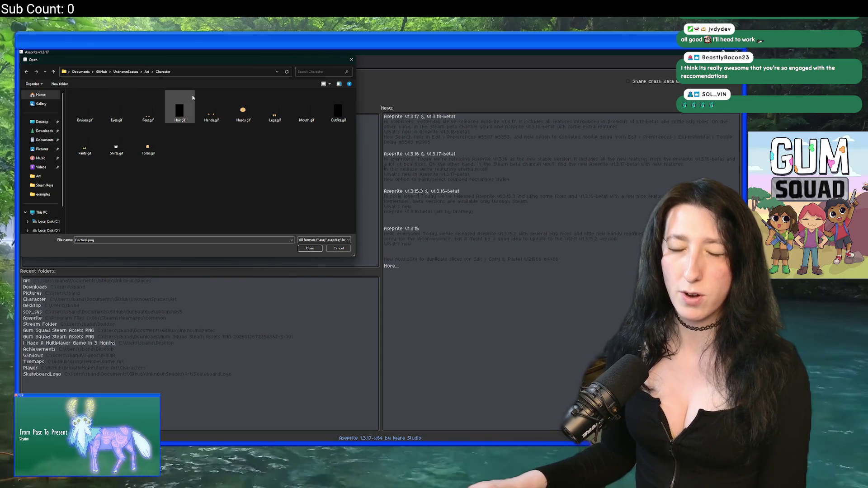
# Step: Return to the Art folder and step through the files from Cake0.png to Cave.aseprite
pyautogui.click(148, 72)
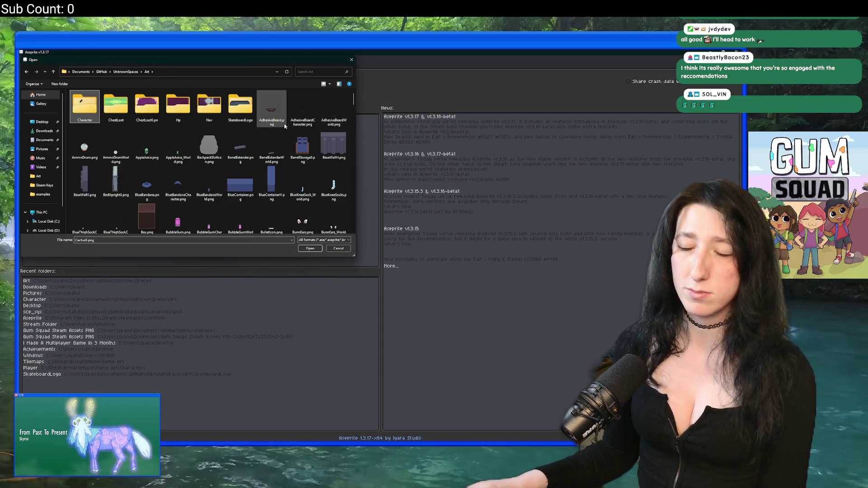
pyautogui.scroll(-3, 208, 150)
pyautogui.click(178, 107)
pyautogui.press('Right')
pyautogui.press('Right')
pyautogui.press('Right')
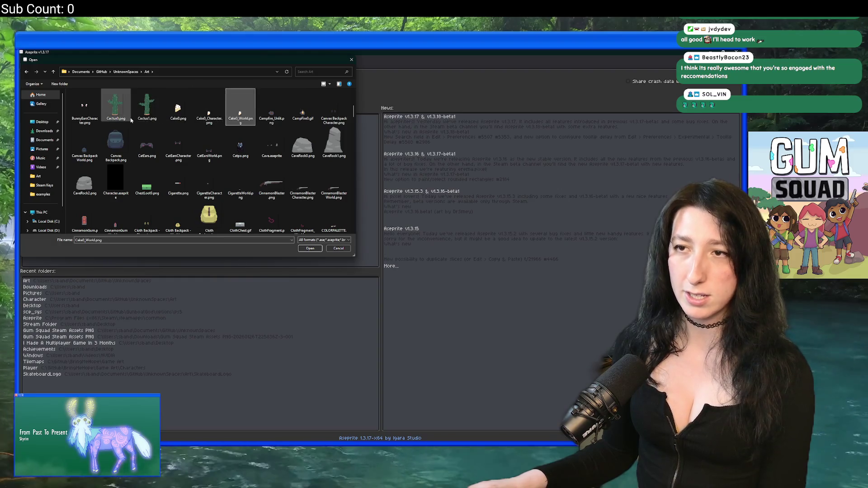
pyautogui.press('Right')
pyautogui.press('Right')
pyautogui.press('Right')
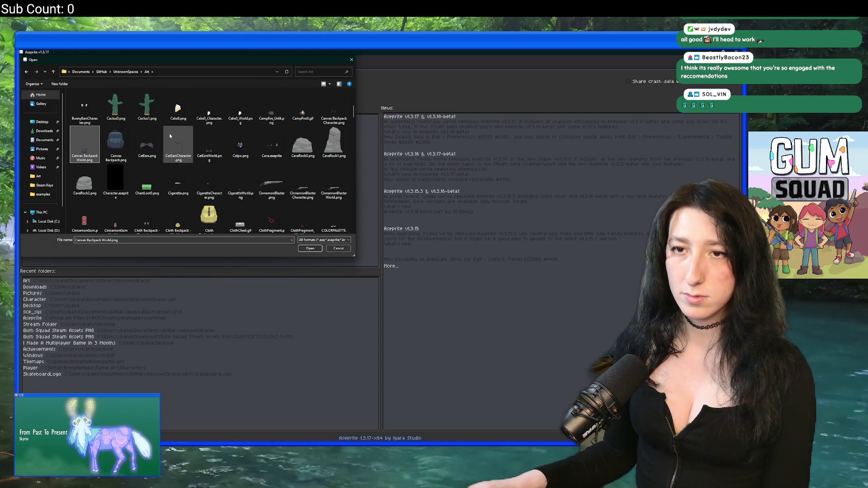
pyautogui.scroll(-1, 267, 181)
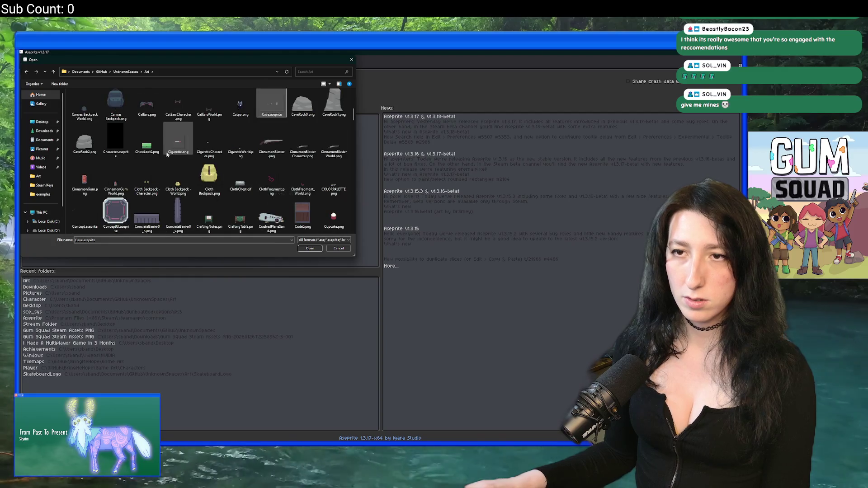
pyautogui.scroll(-2, 249, 145)
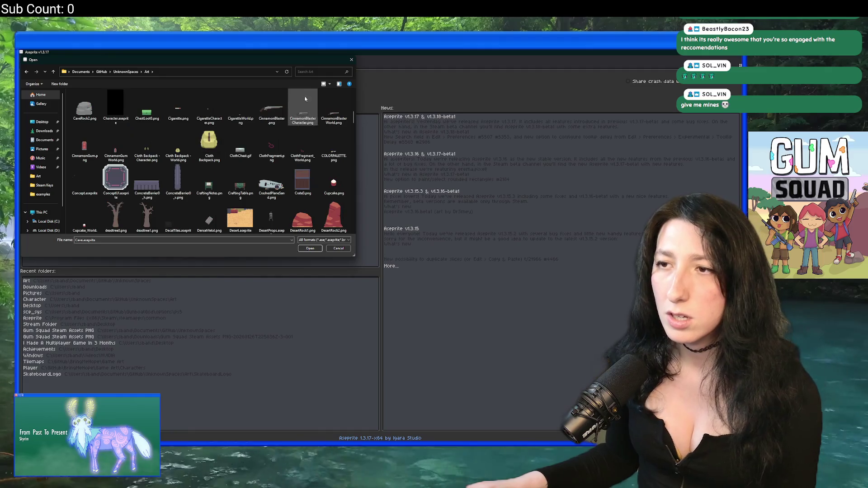
pyautogui.scroll(-1, 290, 135)
pyautogui.scroll(-15, 310, 131)
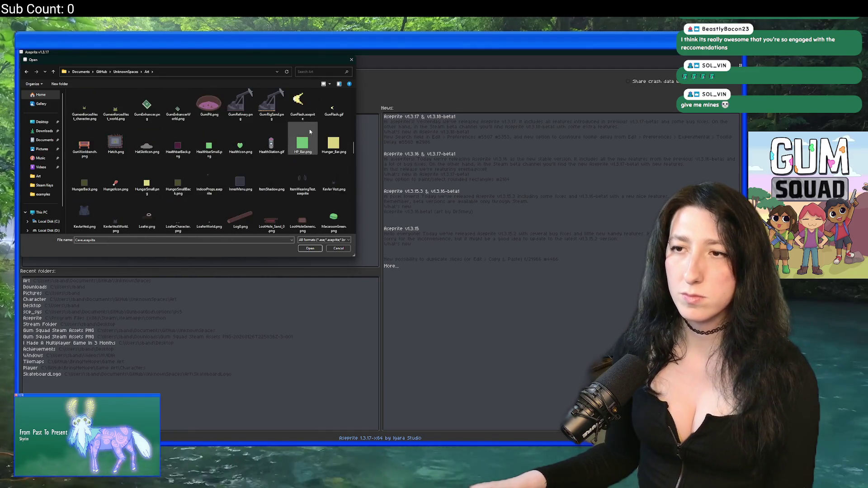
pyautogui.scroll(-5, 309, 131)
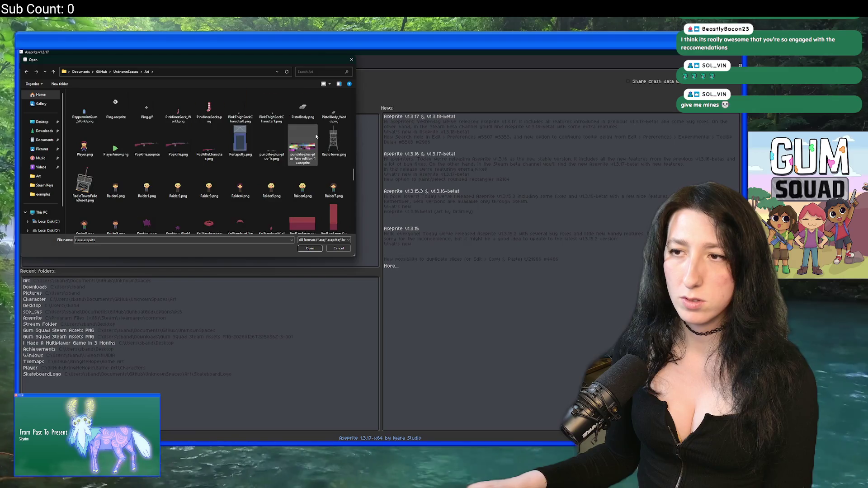
pyautogui.scroll(-5, 315, 136)
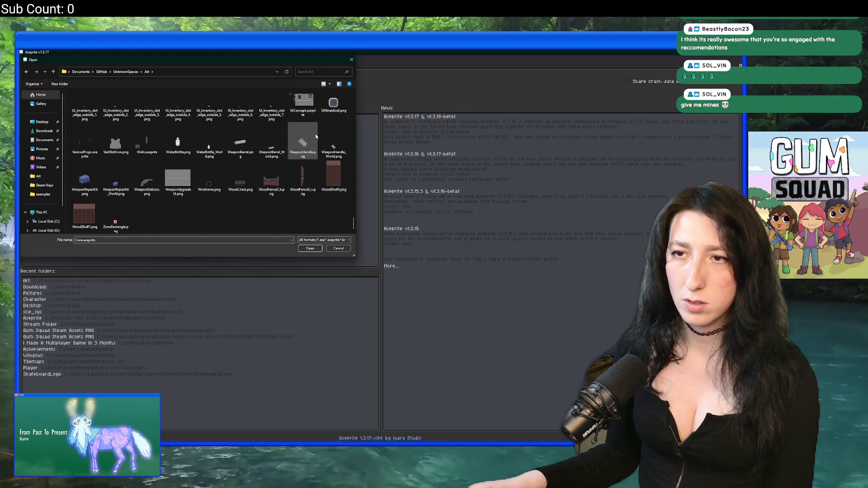
# Step: Search the Art folder for 'player', then 'chara', and open Character.aseprite
pyautogui.click(317, 73)
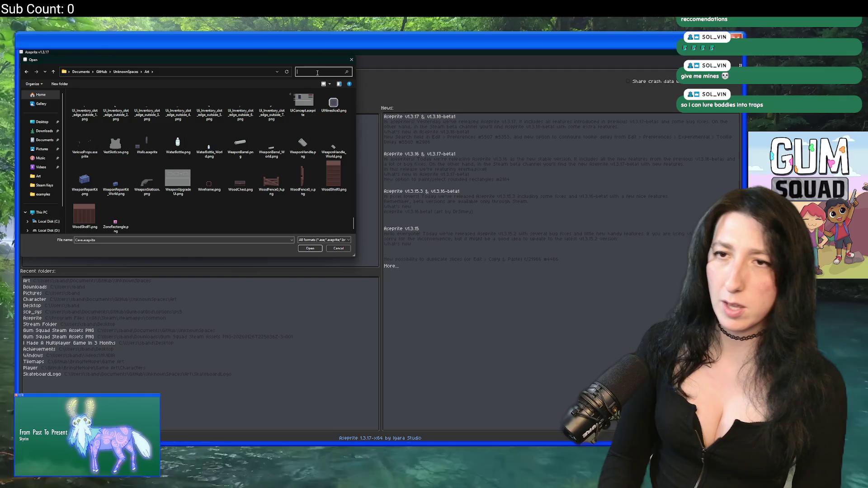
pyautogui.write('pngplayer')
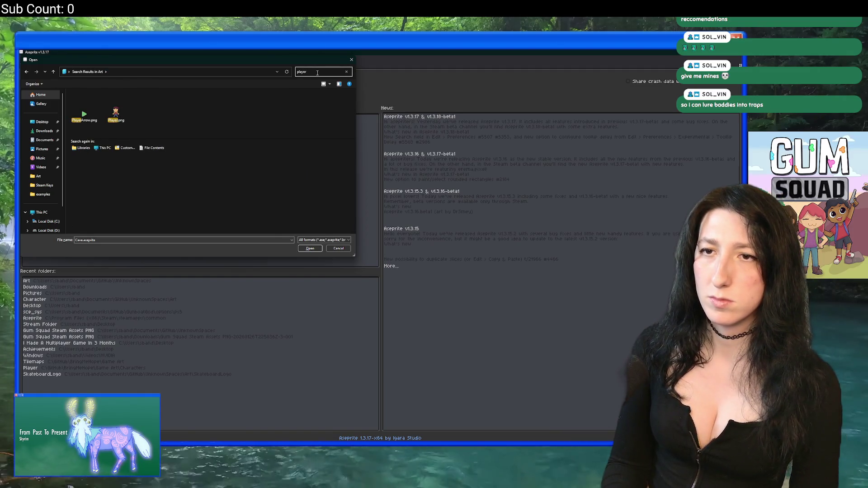
pyautogui.hotkey('ctrl', 'a')
pyautogui.write('chara')
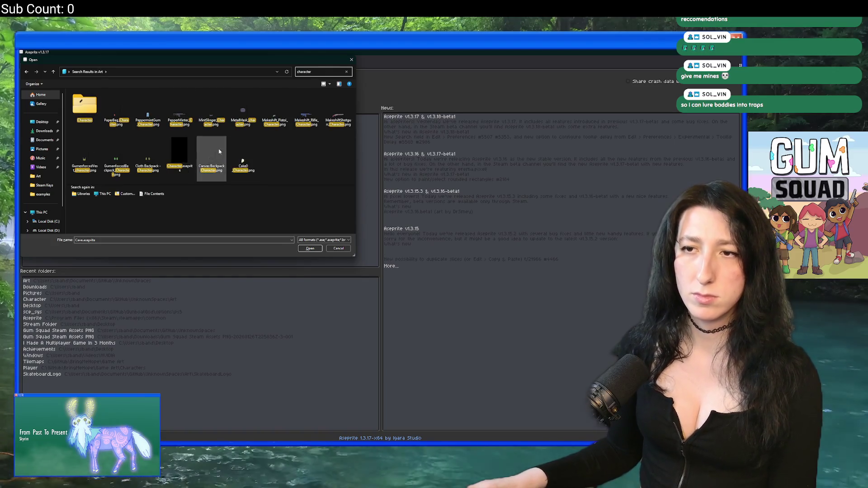
pyautogui.doubleClick(179, 153)
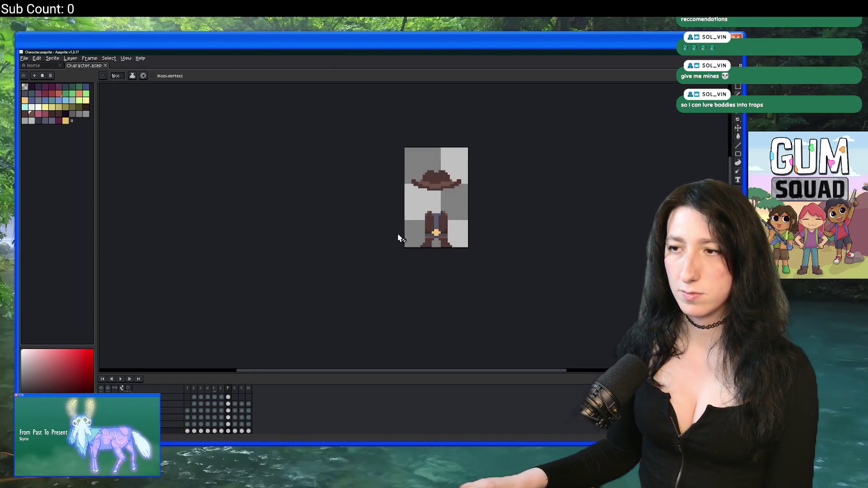
# Step: Show the hidden face and hair layers and hide the hat and coat layers
pyautogui.scroll(1, 397, 238)
pyautogui.click(102, 388)
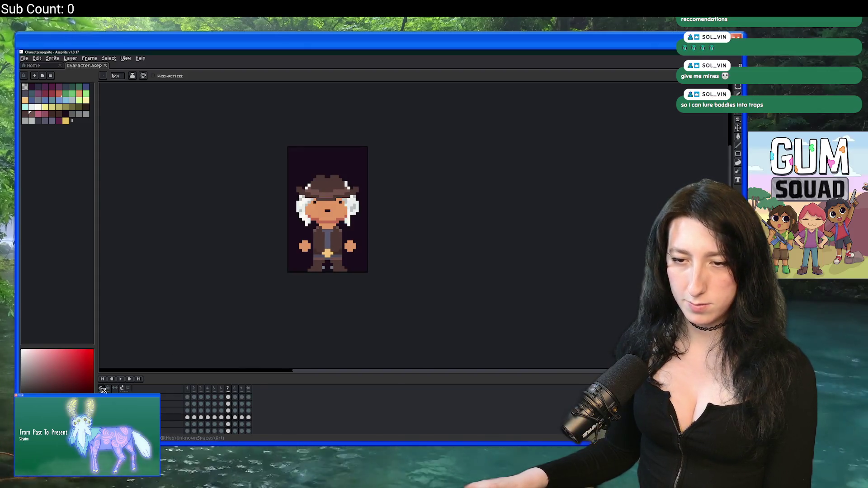
pyautogui.scroll(-1, 103, 392)
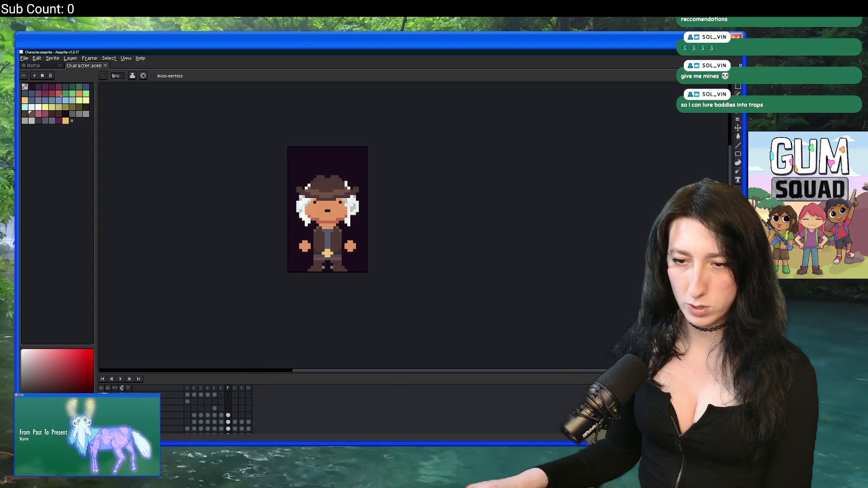
pyautogui.scroll(1, 206, 409)
pyautogui.scroll(-1, 217, 410)
pyautogui.scroll(-1, 207, 409)
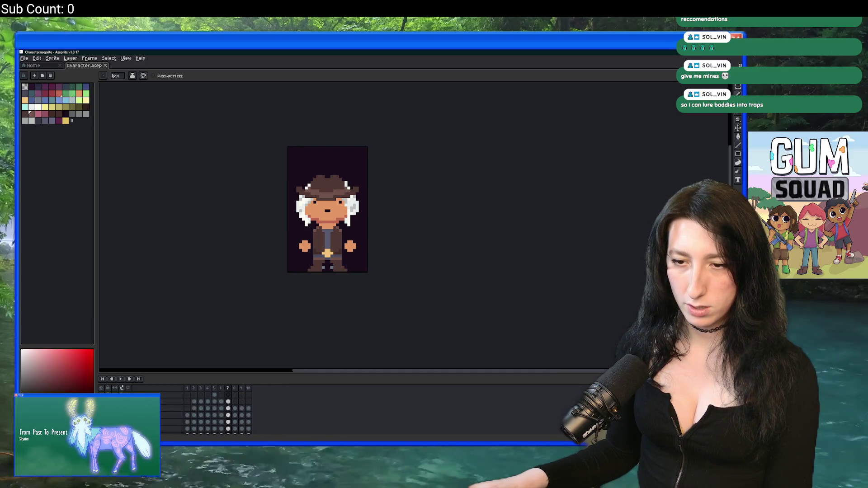
pyautogui.click(100, 395)
pyautogui.scroll(1, 206, 409)
# Step: Select a character layer, go to frame 10 and add a new frame 11
pyautogui.click(172, 409)
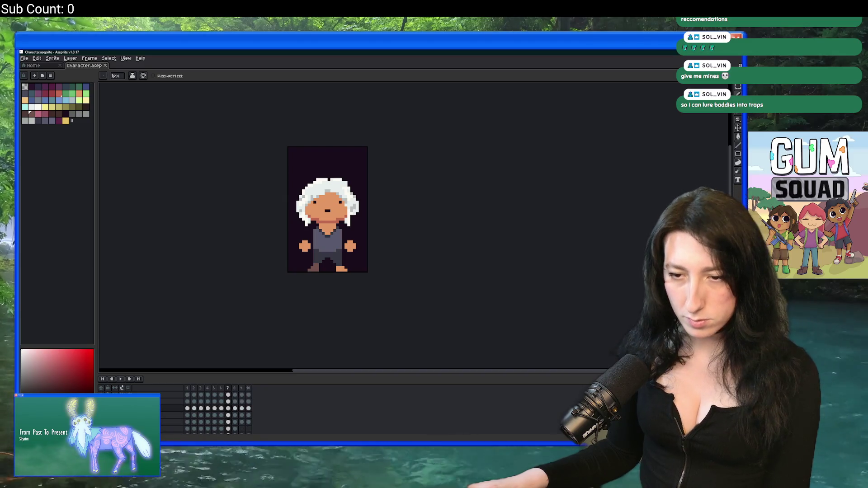
pyautogui.click(172, 401)
pyautogui.scroll(-1, 215, 422)
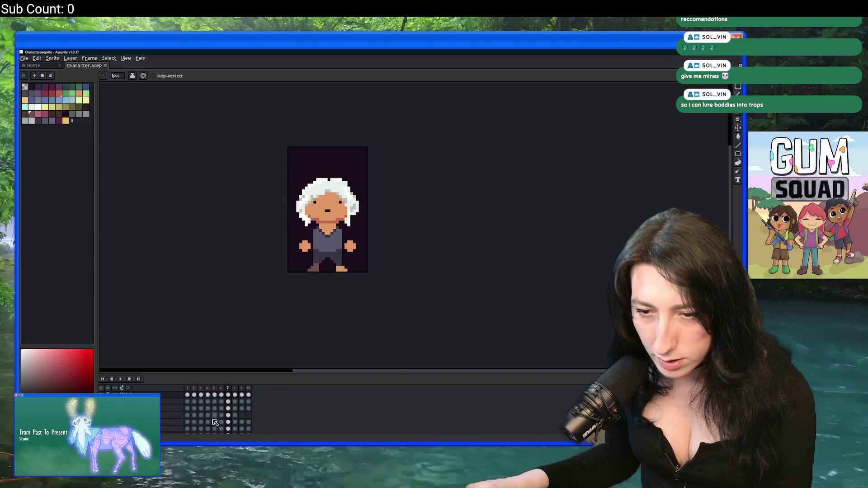
pyautogui.click(249, 422)
pyautogui.hotkey('alt', 'n')
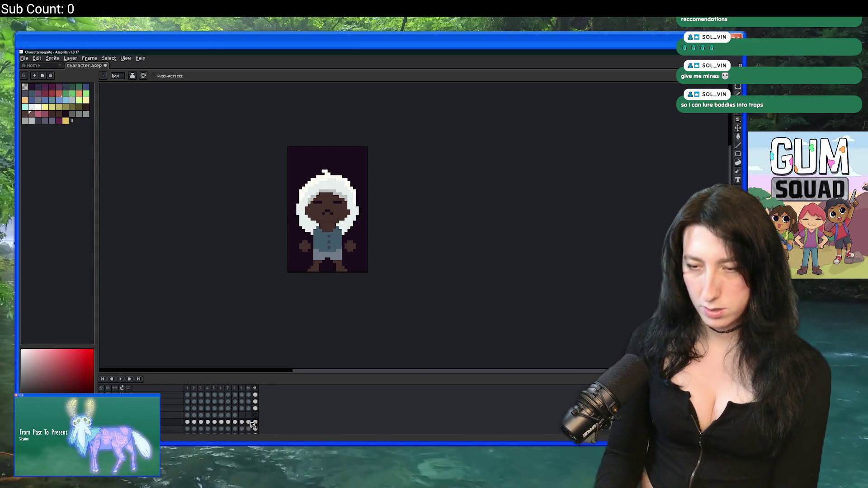
pyautogui.press('Return')
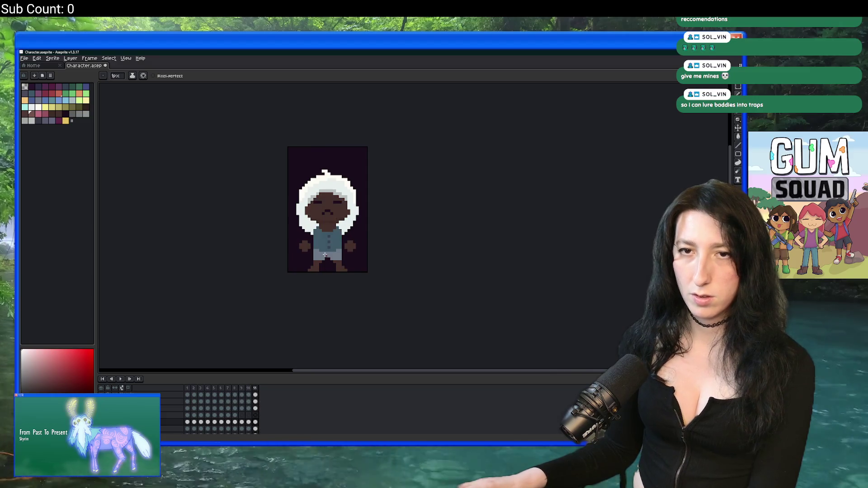
pyautogui.scroll(2, 333, 241)
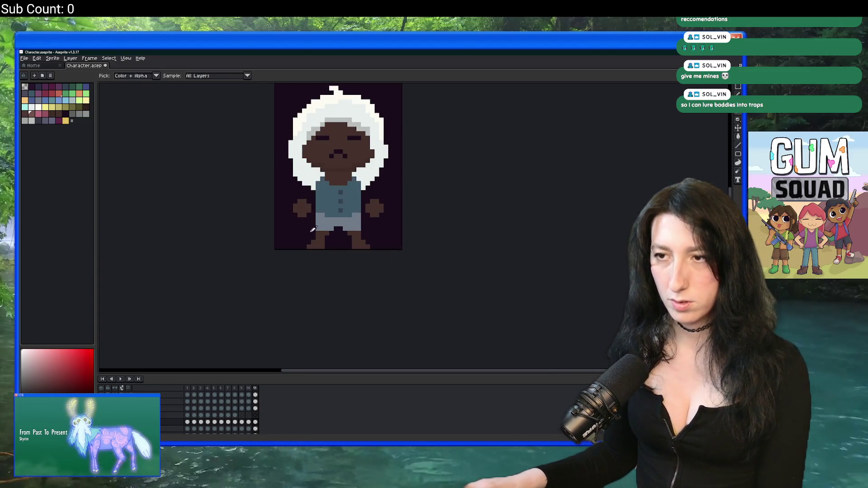
# Step: Sample the grey of the pants and paint over the brown belt in grey
pyautogui.keyDown('alt'); pyautogui.click(331, 218); pyautogui.keyUp('alt')
pyautogui.scroll(2, 330, 218)
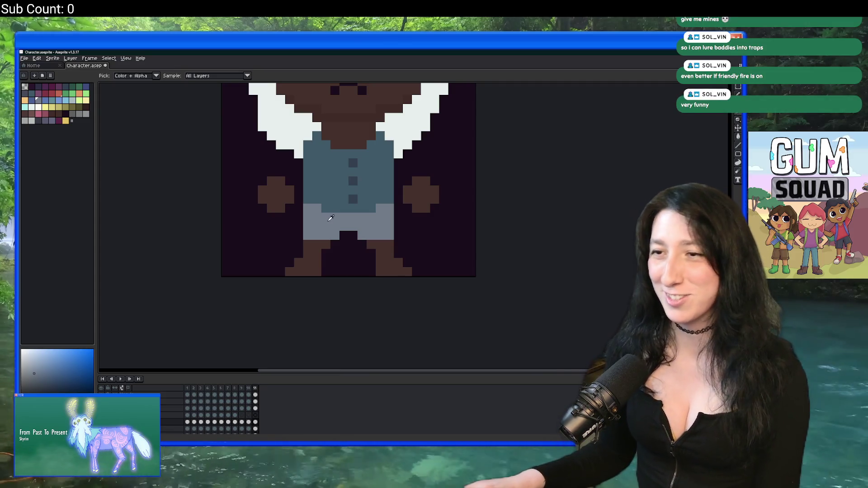
pyautogui.keyDown('alt'); pyautogui.click(331, 218); pyautogui.keyUp('alt')
pyautogui.scroll(3, 317, 222)
pyautogui.moveTo(271, 244)
pyautogui.mouseDown()
pyautogui.moveTo(267, 217)
pyautogui.moveTo(261, 268)
pyautogui.moveTo(466, 271)
pyautogui.moveTo(466, 215)
pyautogui.mouseUp()
pyautogui.moveTo(445, 246)
pyautogui.mouseDown()
pyautogui.moveTo(301, 242)
pyautogui.moveTo(376, 240)
pyautogui.mouseUp()
pyautogui.scroll(-5, 362, 240)
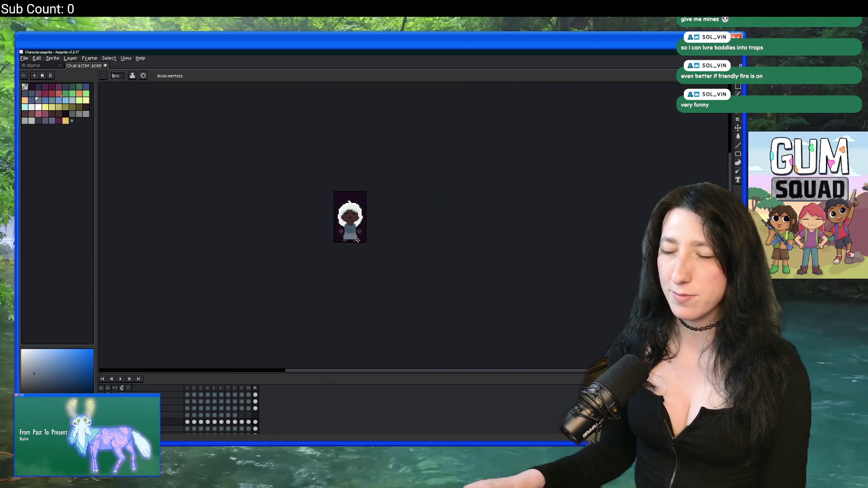
pyautogui.scroll(5, 357, 240)
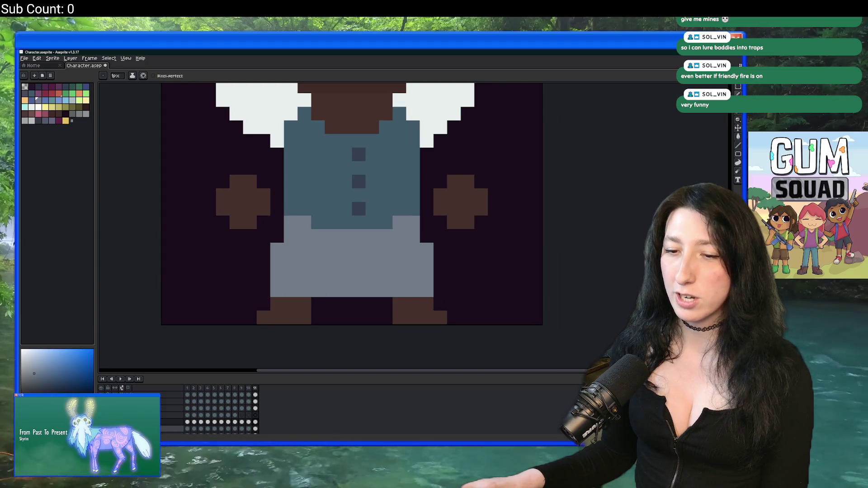
pyautogui.scroll(1, 339, 236)
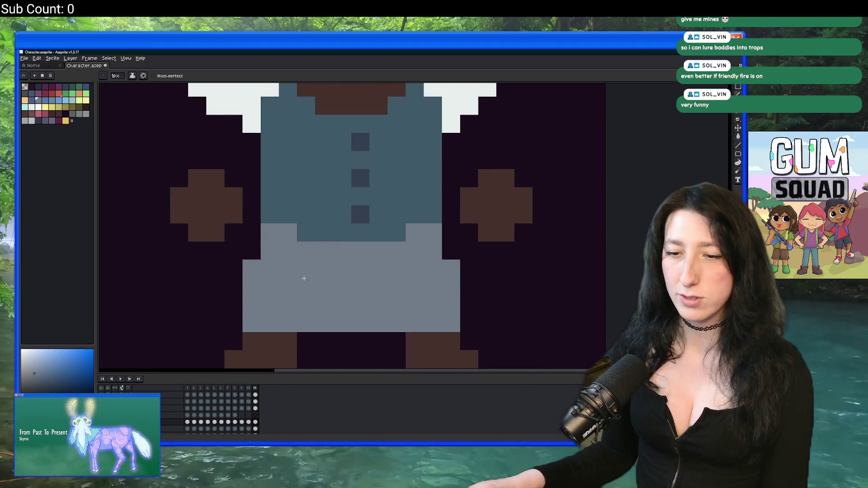
pyautogui.scroll(-3, 304, 278)
# Step: Fill the gap between the legs with grey pixels
pyautogui.click(313, 300)
pyautogui.scroll(1, 312, 299)
pyautogui.moveTo(284, 301); pyautogui.dragTo(366, 301)
pyautogui.scroll(-4, 362, 289)
pyautogui.scroll(1, 362, 282)
pyautogui.scroll(3, 346, 284)
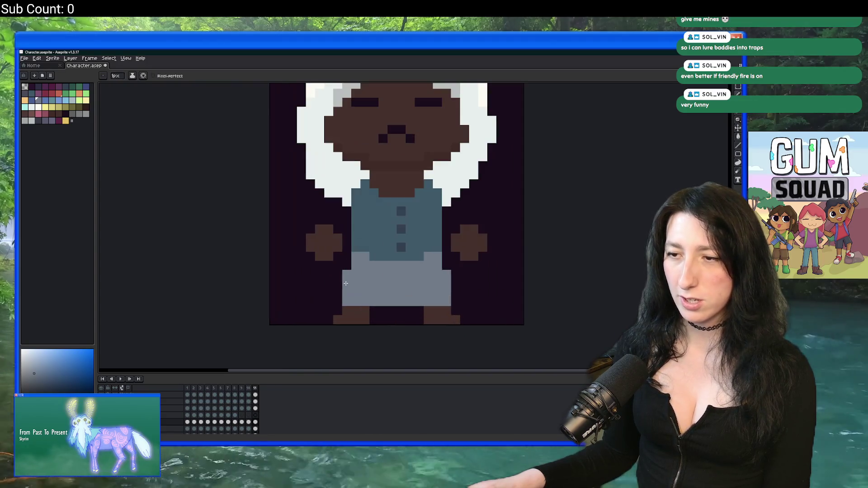
# Step: Erase the lower part of the grey skirt with a 6px eraser, then switch back to the pencil
pyautogui.press('e')
pyautogui.moveTo(465, 301)
pyautogui.mouseDown()
pyautogui.moveTo(337, 302)
pyautogui.moveTo(476, 295)
pyautogui.mouseUp()
pyautogui.scroll(-4, 477, 295)
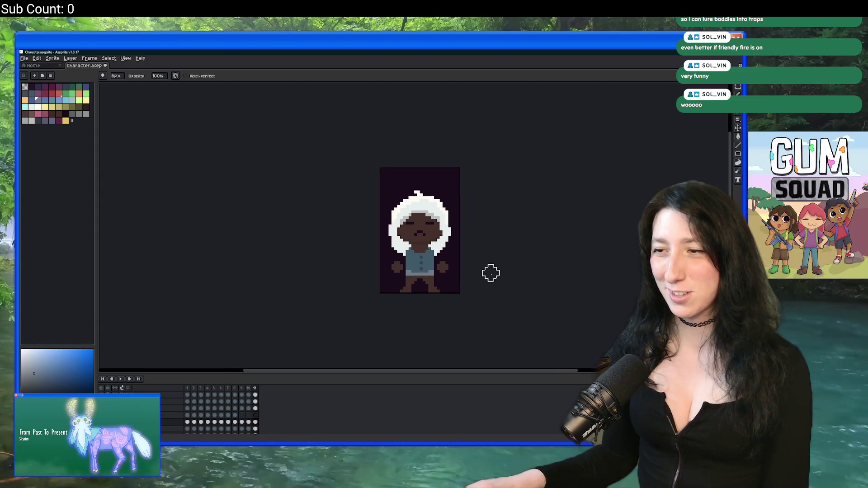
pyautogui.scroll(5, 420, 256)
pyautogui.press('b')
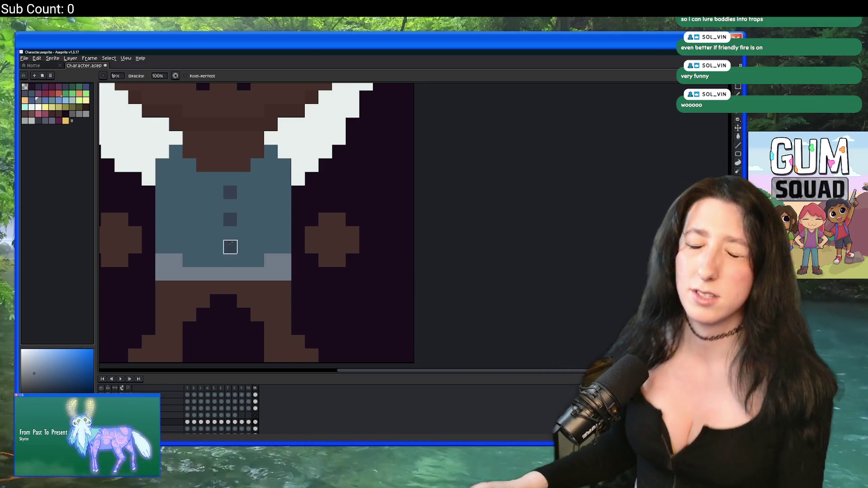
# Step: Try painting brown over the lower skirt with a 4px brush, then undo it
pyautogui.scroll(-5, 244, 234)
pyautogui.scroll(5, 261, 277)
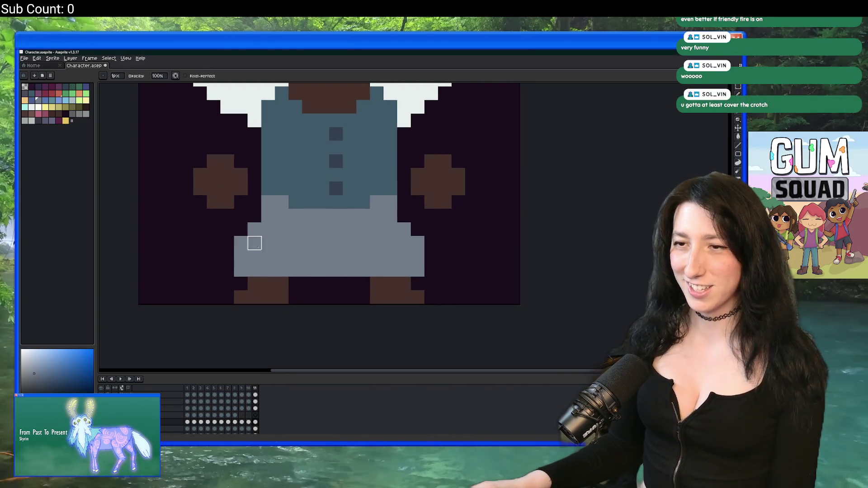
pyautogui.press('+')
pyautogui.press('+')
pyautogui.press('+')
pyautogui.moveTo(275, 253); pyautogui.dragTo(370, 249)
pyautogui.hotkey('ctrl', 'z')
pyautogui.scroll(-4, 442, 267)
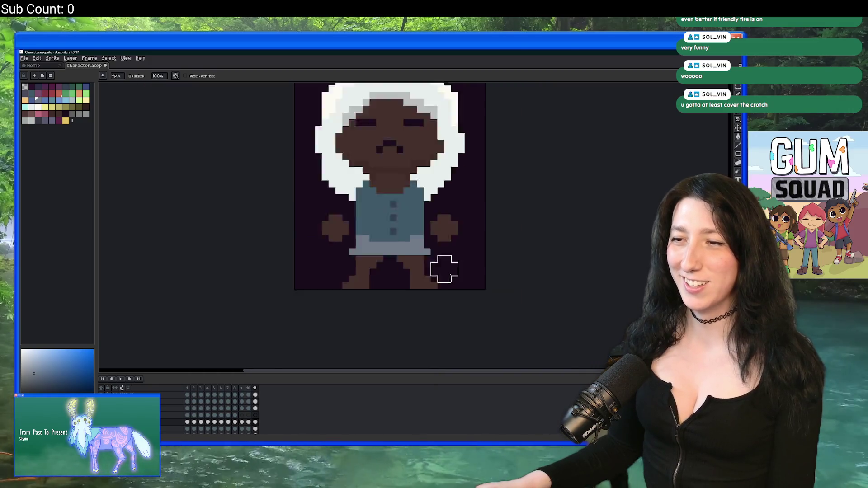
pyautogui.scroll(5, 453, 269)
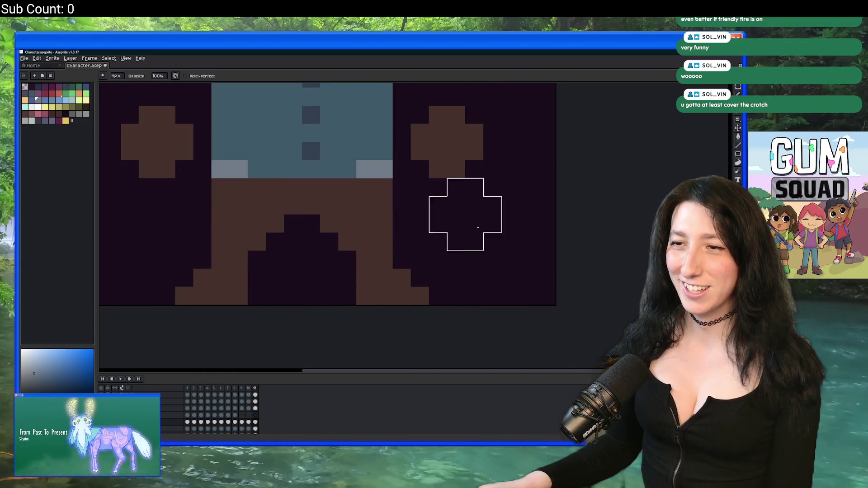
pyautogui.scroll(-4, 487, 243)
# Step: Narrow the skirt by painting over its outer pixel columns with a 1px brush
pyautogui.hotkey('ctrl', 'z')
pyautogui.press('-')
pyautogui.press('-')
pyautogui.press('-')
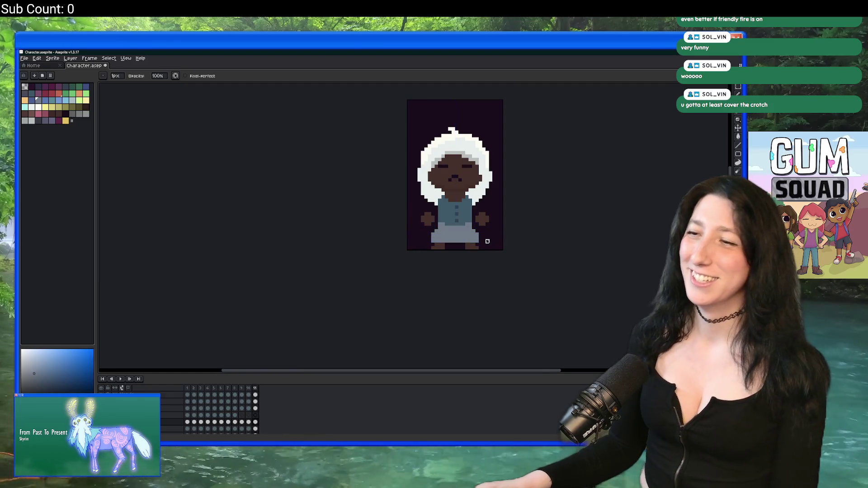
pyautogui.scroll(5, 450, 231)
pyautogui.moveTo(148, 171); pyautogui.dragTo(148, 226)
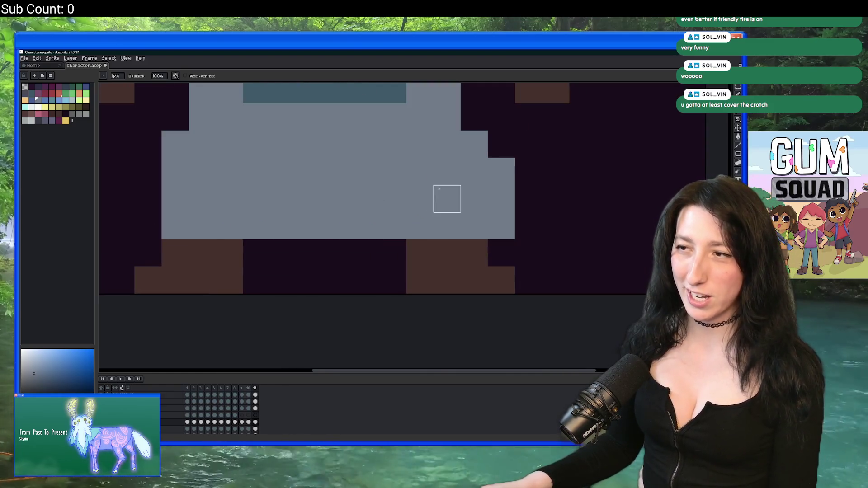
pyautogui.moveTo(502, 143); pyautogui.dragTo(501, 226)
# Step: Step through earlier frames to compare the skirt, then pick a teal palette colour
pyautogui.press('Left')
pyautogui.press('Left')
pyautogui.press('Left')
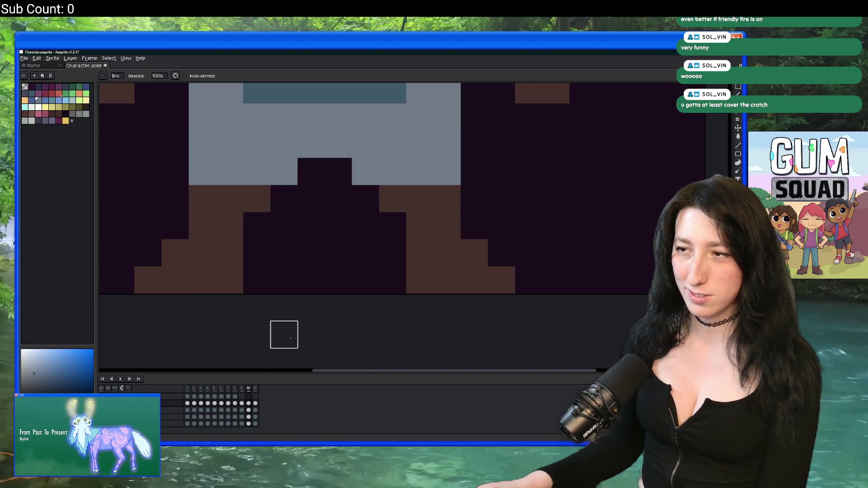
pyautogui.press('Left')
pyautogui.press('Left')
pyautogui.press('Left')
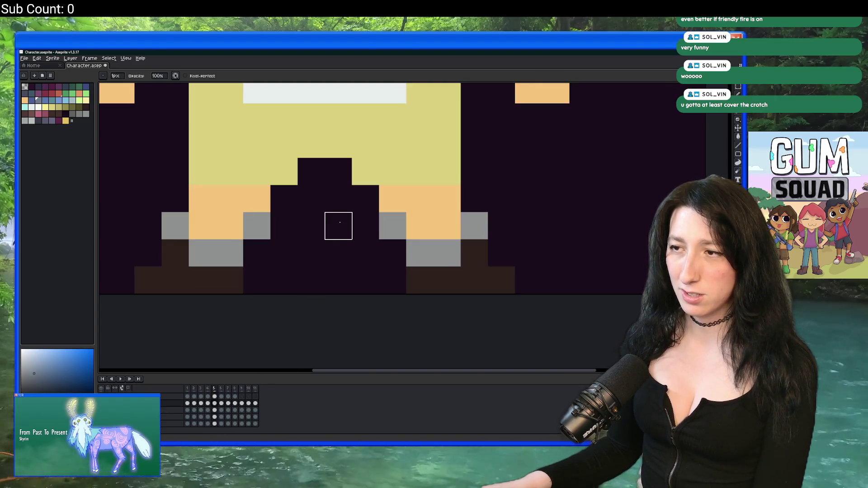
pyautogui.press('Right')
pyautogui.press('Right')
pyautogui.press('Right')
pyautogui.scroll(-5, 357, 173)
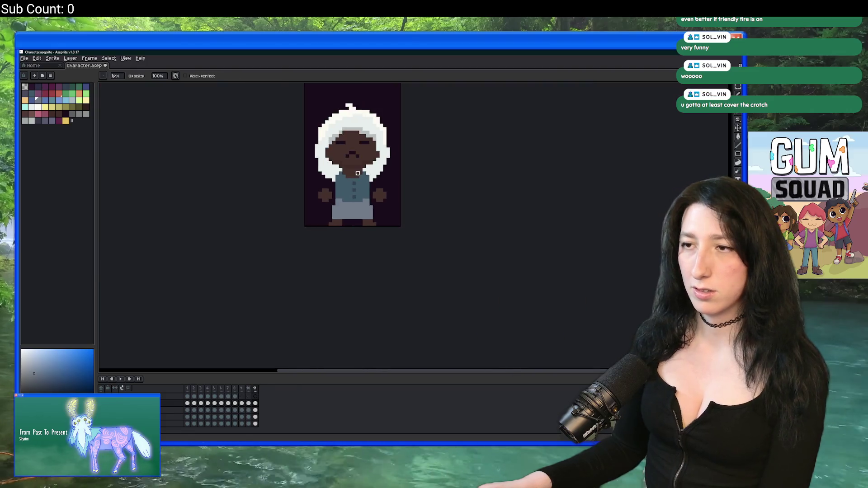
pyautogui.scroll(2, 358, 173)
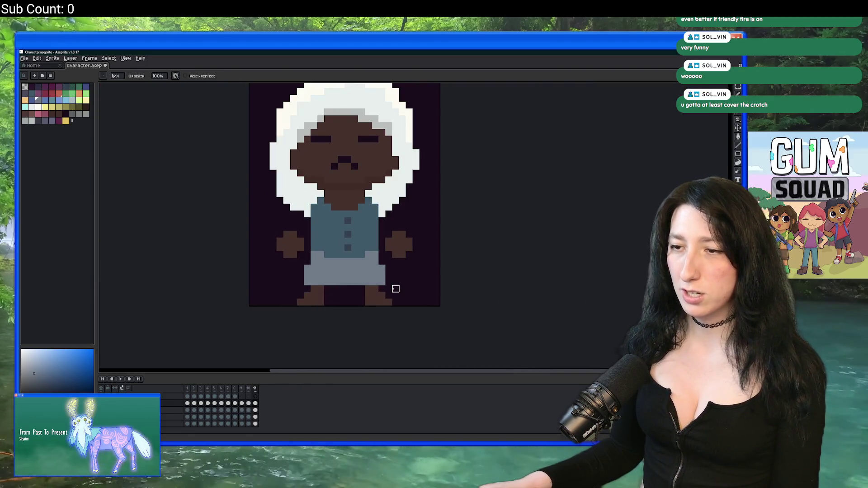
pyautogui.scroll(-3, 394, 286)
pyautogui.scroll(5, 366, 279)
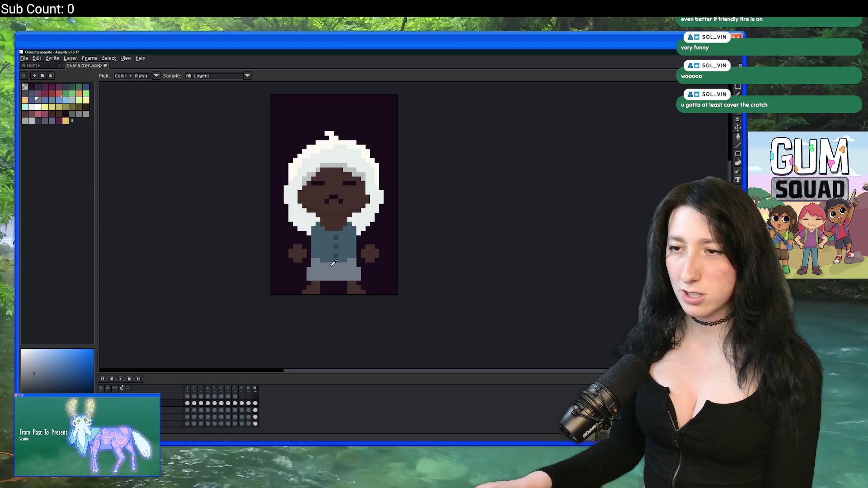
pyautogui.scroll(-1, 288, 258)
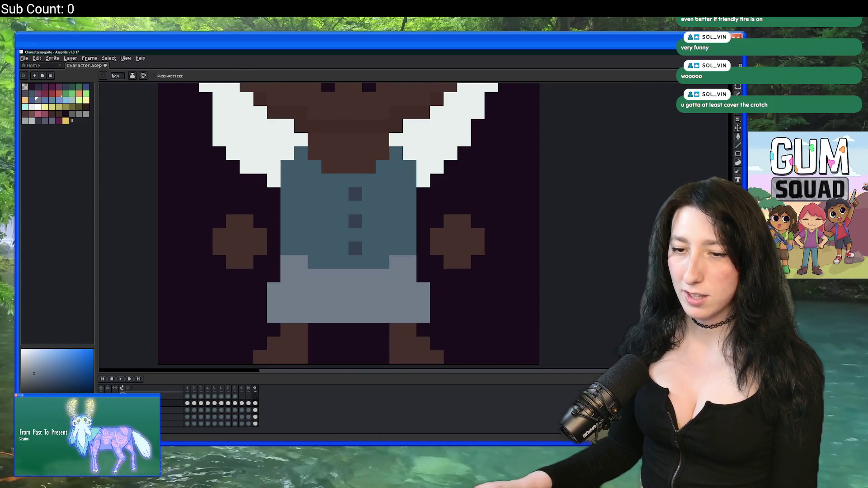
pyautogui.hscroll(1, 244, 267)
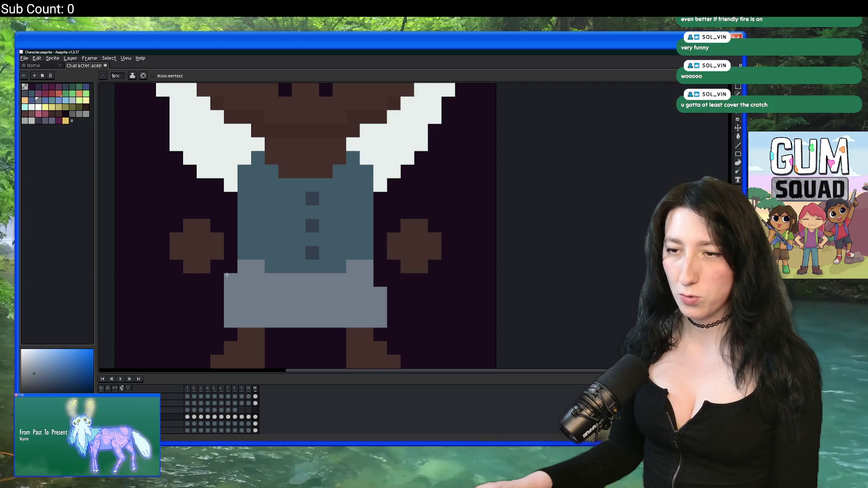
pyautogui.scroll(-5, 341, 277)
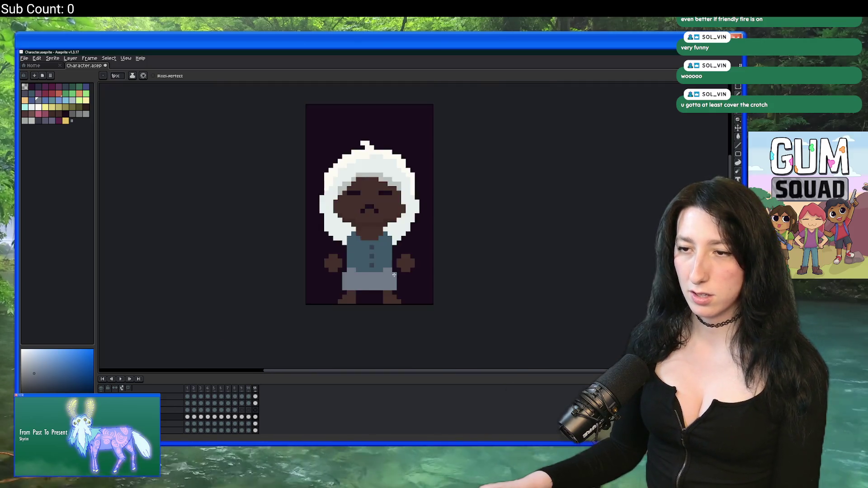
pyautogui.scroll(2, 385, 225)
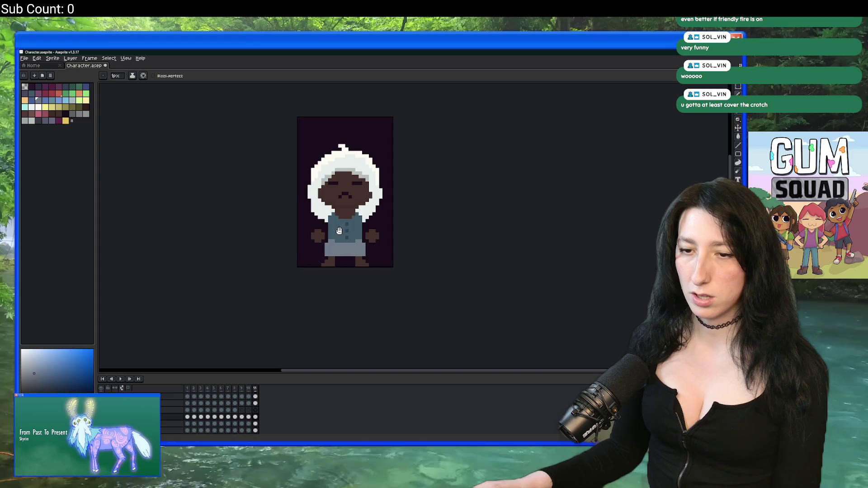
pyautogui.scroll(1, 349, 255)
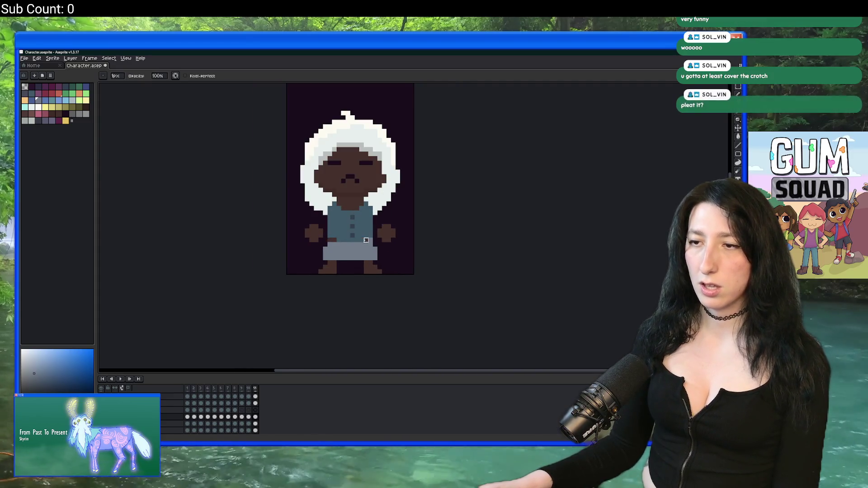
pyautogui.moveTo(380, 230); pyautogui.dragTo(358, 228)
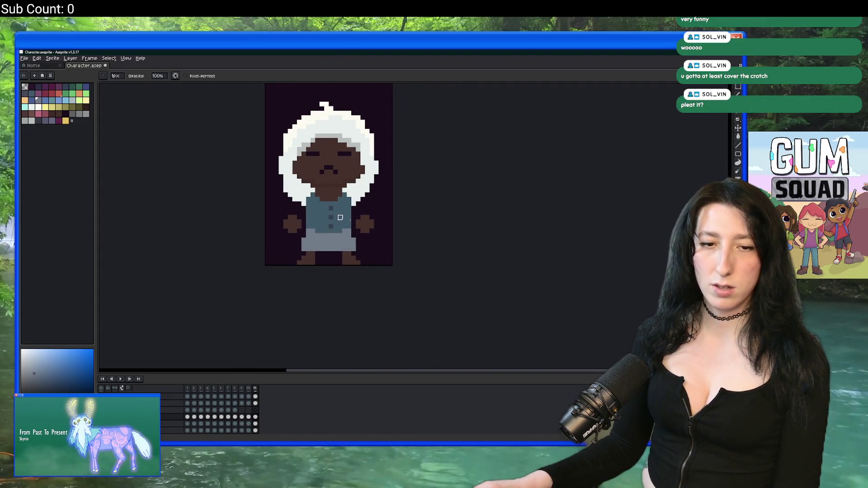
pyautogui.scroll(2, 316, 245)
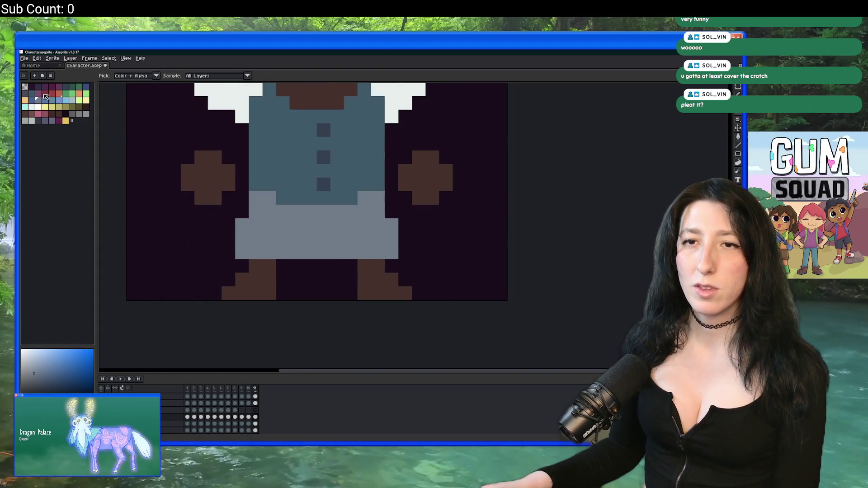
pyautogui.scroll(-4, 238, 183)
pyautogui.scroll(3, 312, 221)
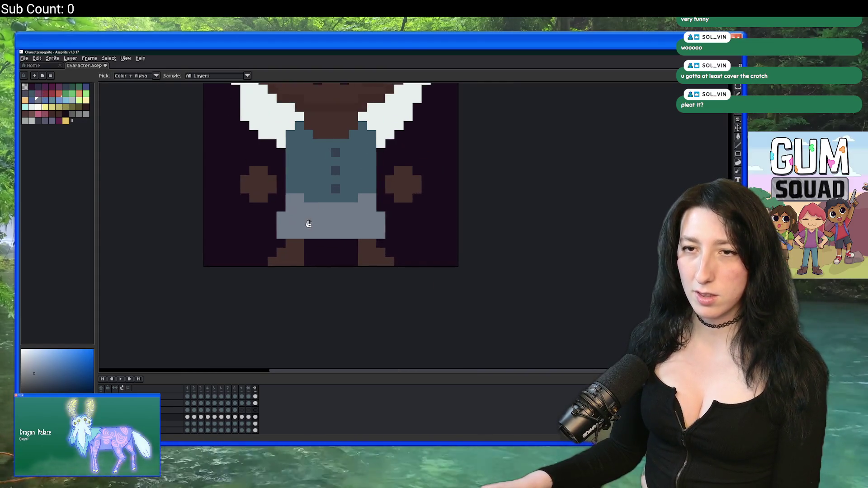
pyautogui.click(77, 115)
pyautogui.scroll(2, 294, 193)
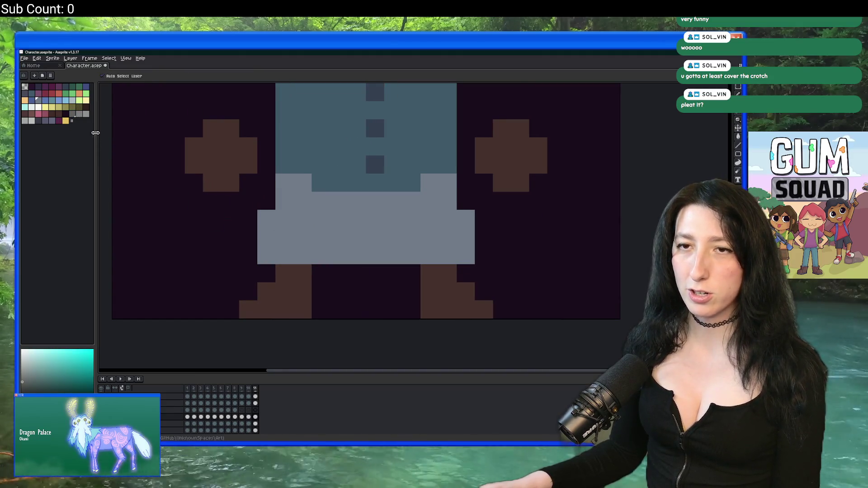
# Step: Pick dark blue and place trial pixels on the skirt, undoing the misplaced ones
pyautogui.press('alt')
pyautogui.click(31, 93)
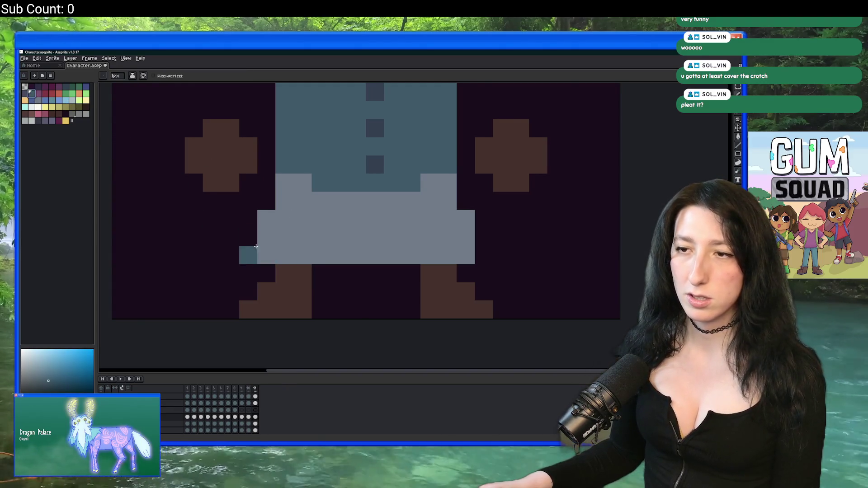
pyautogui.click(266, 254)
pyautogui.click(283, 237)
pyautogui.click(294, 219)
pyautogui.hotkey('ctrl', 'z')
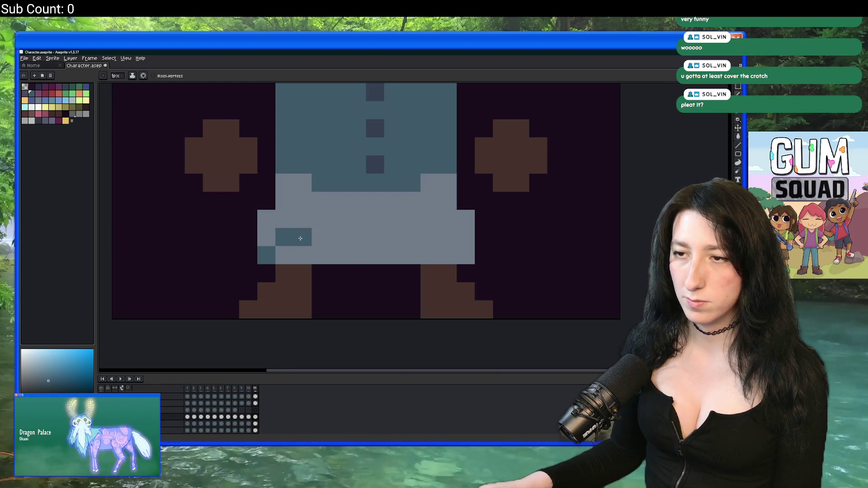
pyautogui.click(297, 221)
pyautogui.hotkey('ctrl', 'z')
# Step: Paint a dark blue checker pattern along the skirt's hem rows
pyautogui.click(284, 237)
pyautogui.click(303, 255)
pyautogui.click(321, 237)
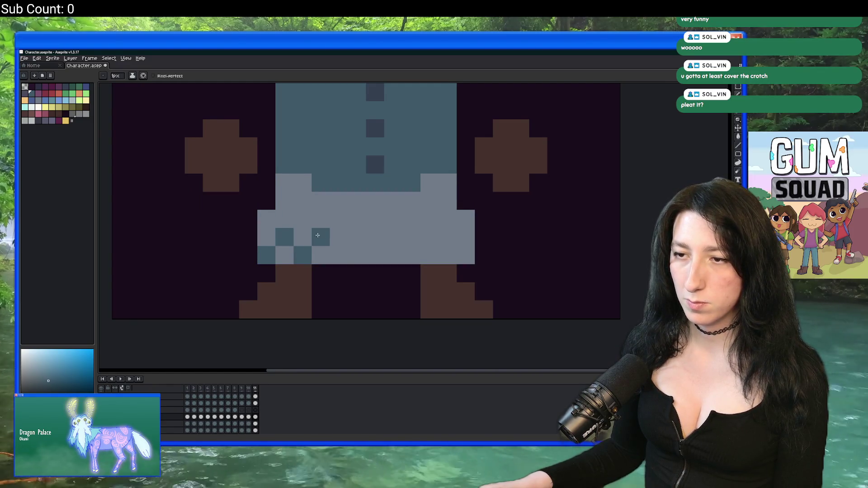
pyautogui.click(339, 255)
pyautogui.click(357, 237)
pyautogui.click(357, 255)
pyautogui.hotkey('ctrl', 'z')
pyautogui.click(375, 256)
pyautogui.click(394, 237)
pyautogui.click(411, 255)
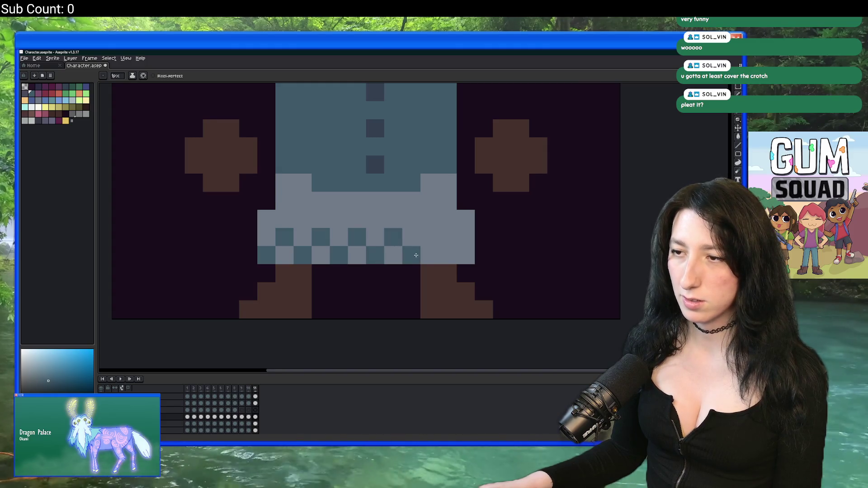
pyautogui.click(429, 237)
# Step: Finish the hem's right end and add checker pixels across the next row up
pyautogui.click(447, 256)
pyautogui.click(466, 237)
pyautogui.click(448, 219)
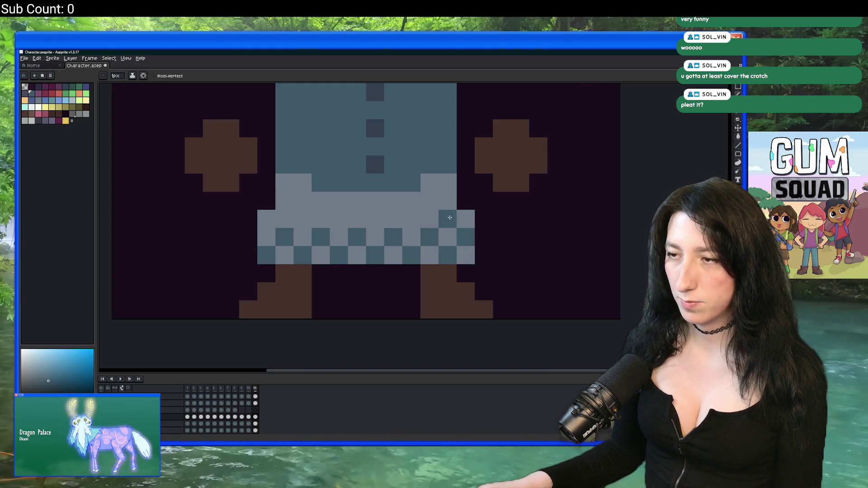
pyautogui.click(411, 219)
pyautogui.click(375, 219)
pyautogui.click(357, 219)
pyautogui.hotkey('ctrl', 'z')
pyautogui.click(339, 219)
pyautogui.click(321, 218)
pyautogui.hotkey('ctrl', 'z')
pyautogui.click(302, 219)
pyautogui.click(267, 219)
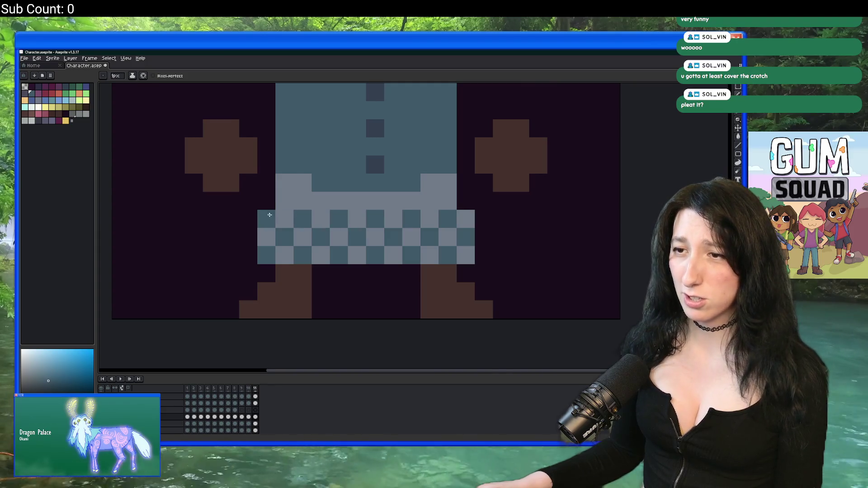
pyautogui.click(284, 201)
pyautogui.click(321, 201)
# Step: Add dark blue checker pixels across the upper skirt row near the waistband
pyautogui.click(339, 201)
pyautogui.hotkey('ctrl', 'z')
pyautogui.click(356, 201)
pyautogui.click(393, 201)
pyautogui.click(430, 200)
pyautogui.scroll(-4, 429, 206)
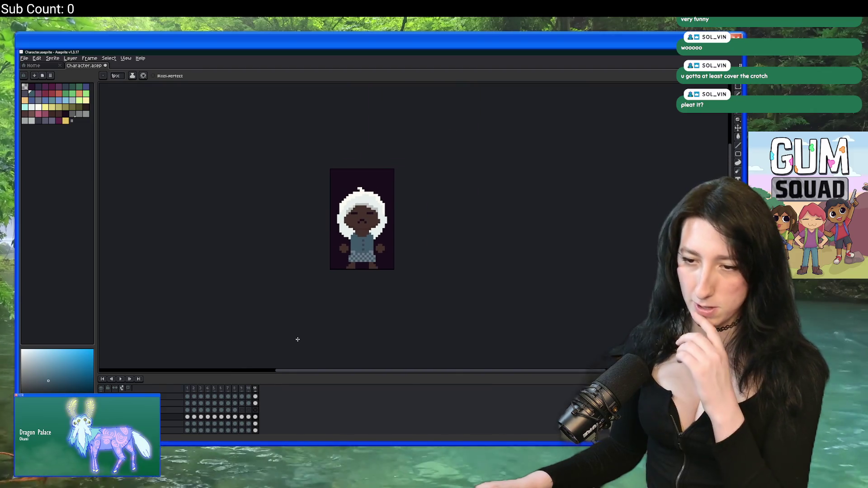
# Step: Flip through frames 8 to 11 to compare the character's versions
pyautogui.click(242, 421)
pyautogui.click(249, 418)
pyautogui.click(255, 420)
pyautogui.click(250, 420)
pyautogui.click(237, 404)
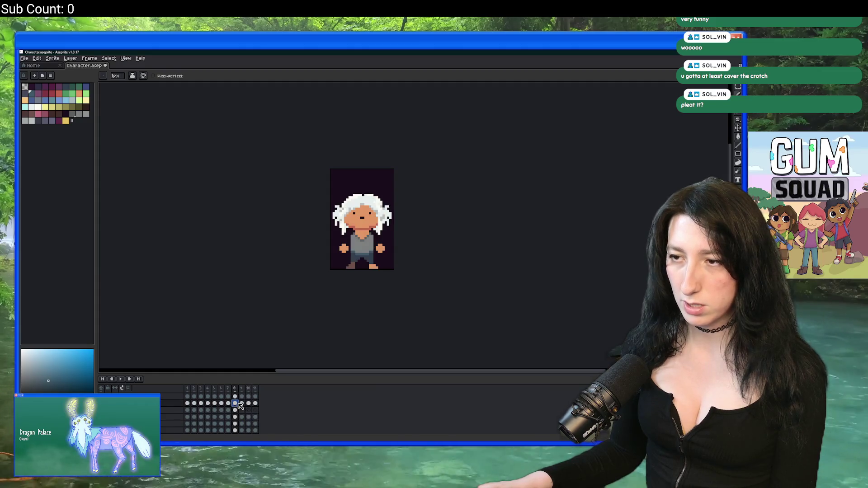
pyautogui.click(256, 403)
pyautogui.press('v')
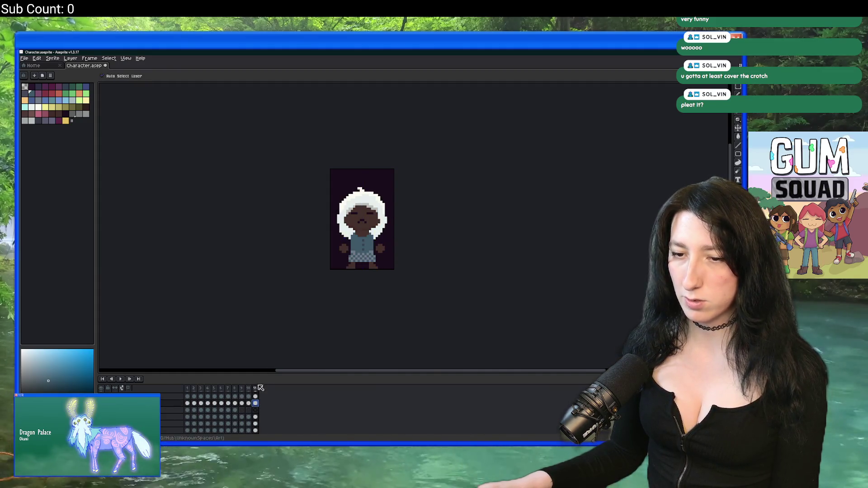
pyautogui.click(242, 404)
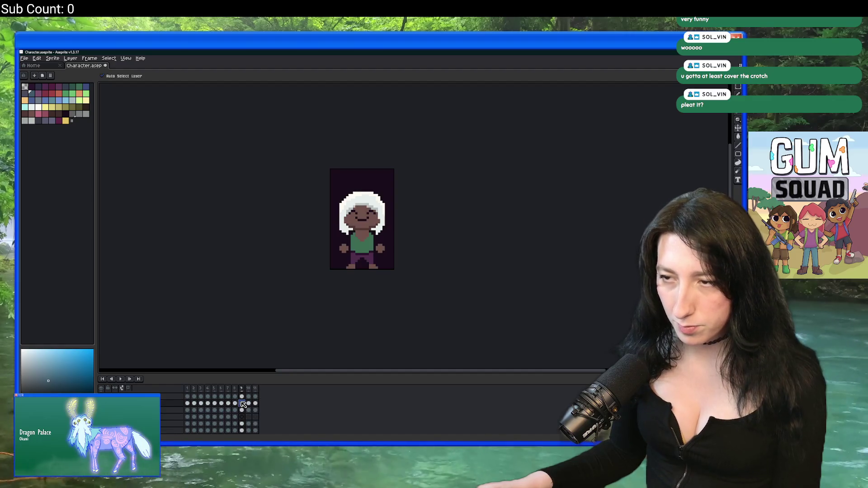
pyautogui.click(236, 403)
pyautogui.click(255, 404)
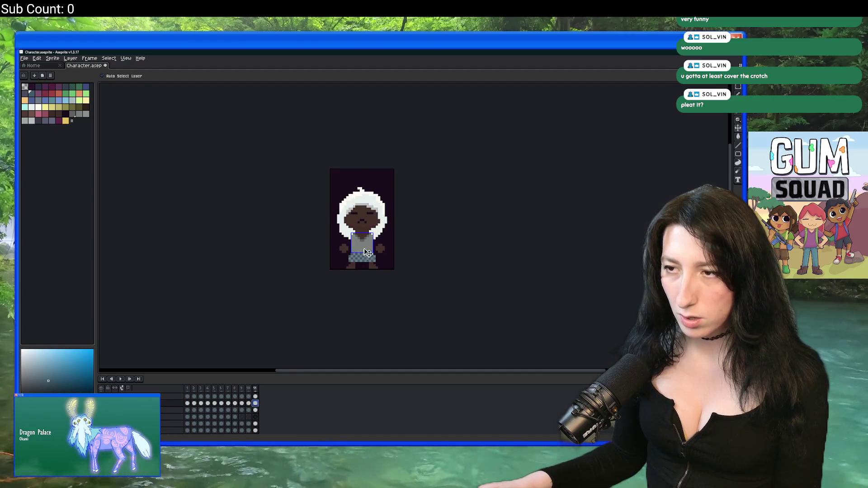
pyautogui.press('b')
pyautogui.scroll(1, 371, 233)
pyautogui.scroll(-2, 326, 294)
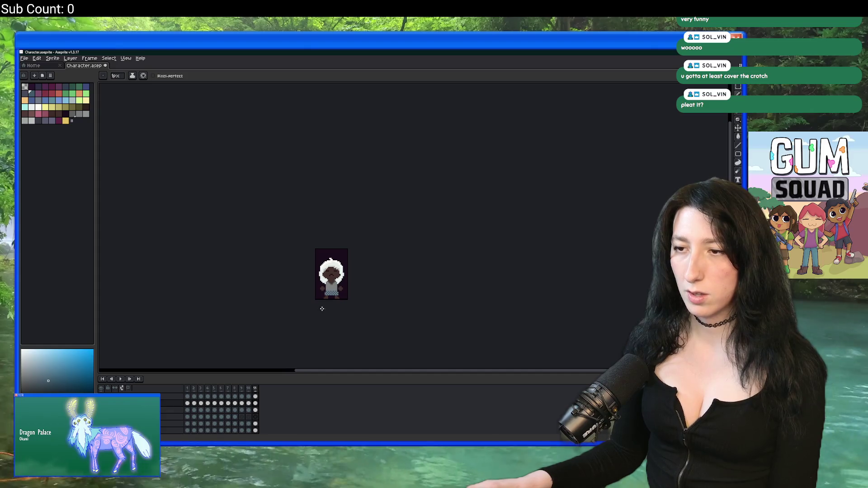
# Step: On the frame 11 shorts cel, sample both checker colours and replace them with solid blue
pyautogui.click(255, 424)
pyautogui.scroll(4, 277, 286)
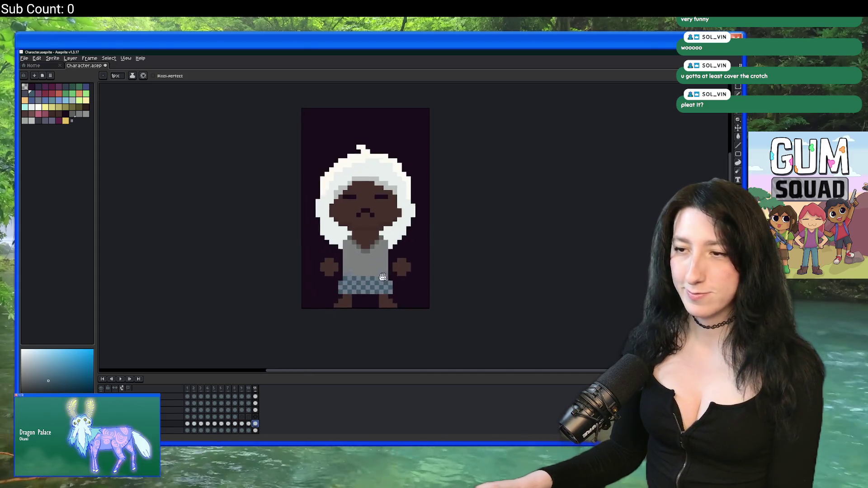
pyautogui.press('i')
pyautogui.click(222, 276)
pyautogui.keyDown('alt'); pyautogui.click(215, 281); pyautogui.keyUp('alt')
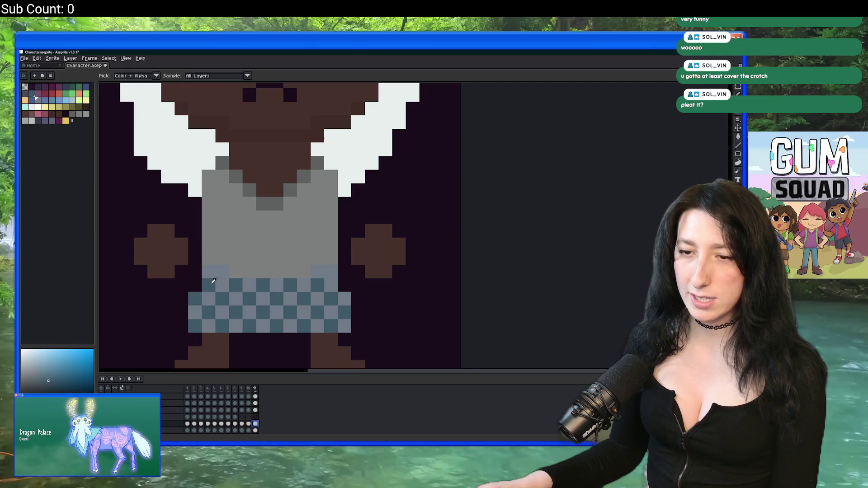
pyautogui.hotkey('shift', 'r')
pyautogui.press('Return')
pyautogui.scroll(-5, 220, 283)
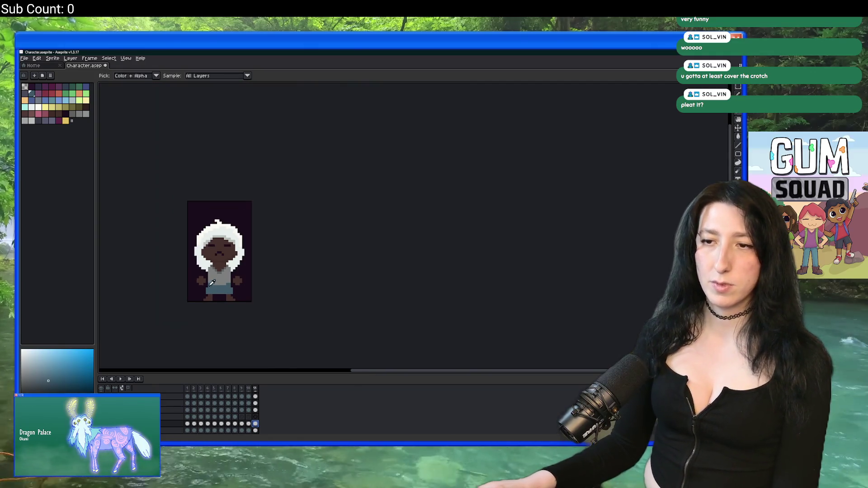
pyautogui.scroll(2, 210, 296)
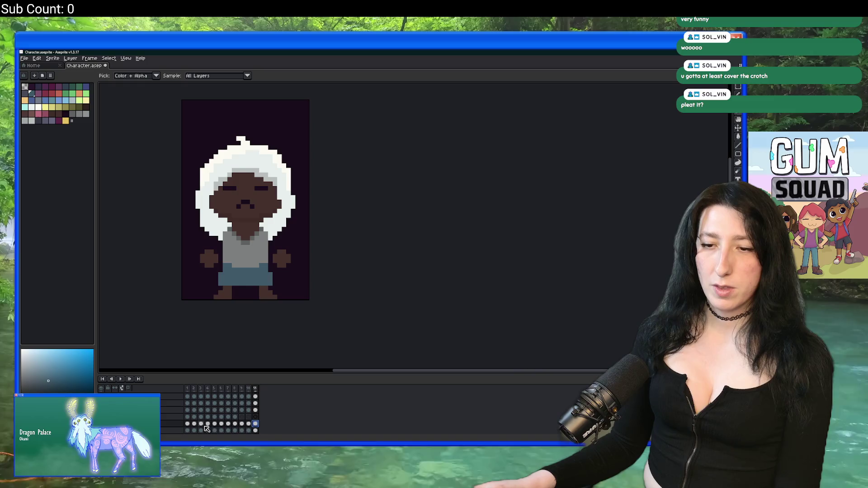
# Step: Select the frame 11 cels on the layers above the shorts
pyautogui.click(255, 410)
pyautogui.press('b')
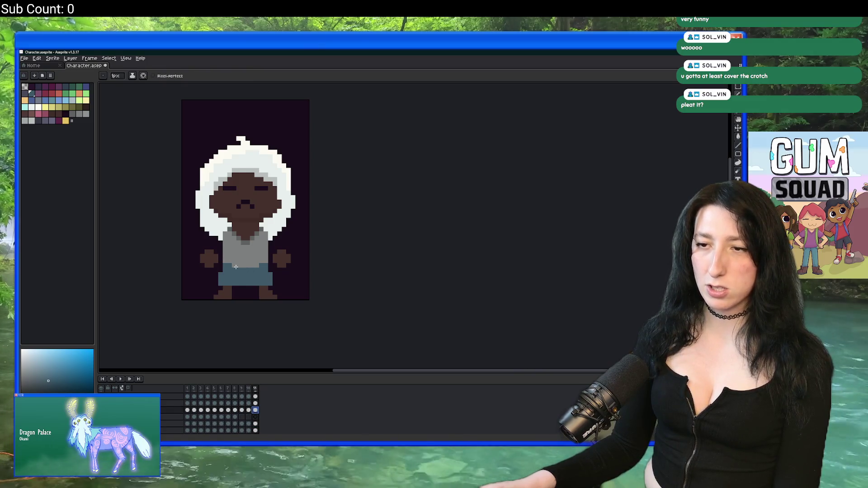
pyautogui.scroll(1, 236, 266)
pyautogui.click(256, 403)
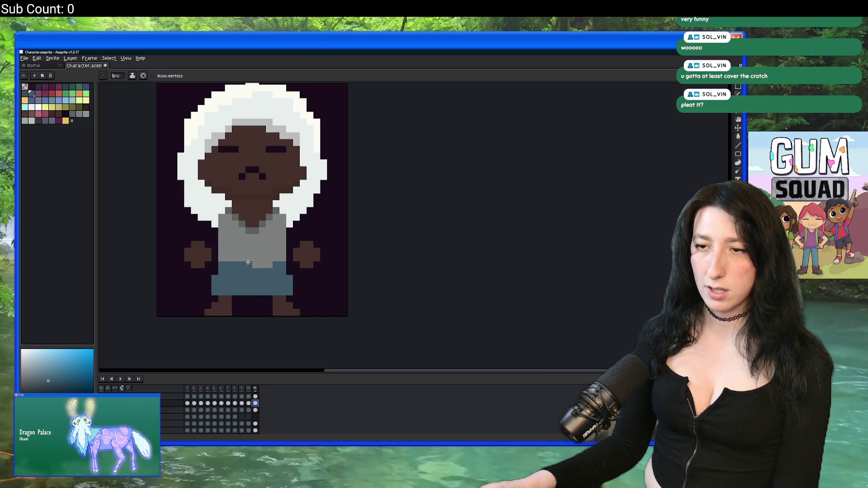
pyautogui.scroll(-4, 323, 298)
pyautogui.scroll(2, 324, 299)
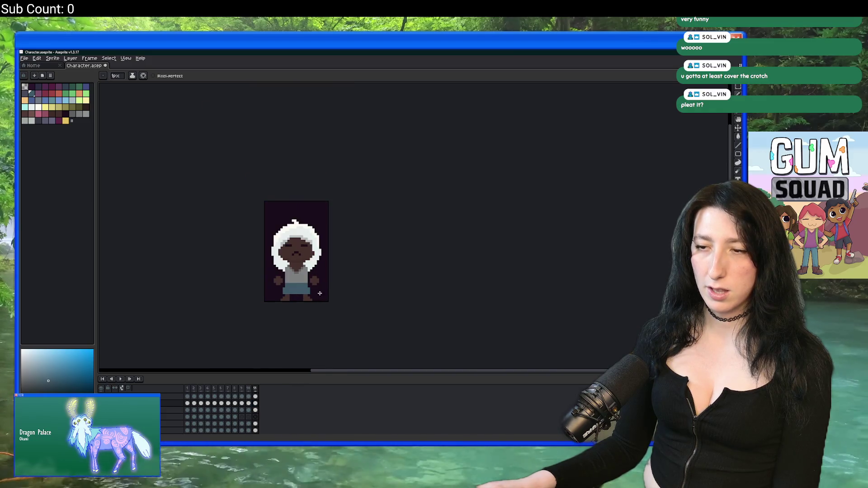
pyautogui.press('ctrl')
pyautogui.hotkey('alt', 'Tab')
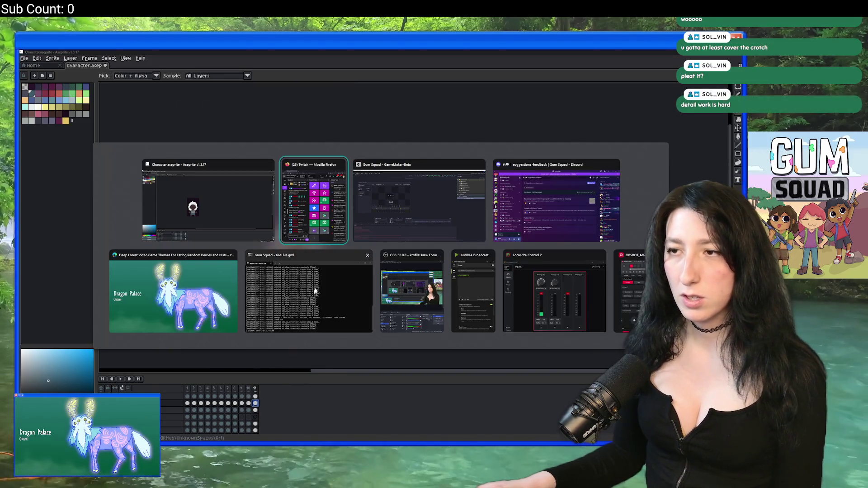
# Step: In GameMaker, search assets for 'drawlyer_' and open the player_character_draw function
pyautogui.click(368, 241)
pyautogui.hotkey('ctrl', 't')
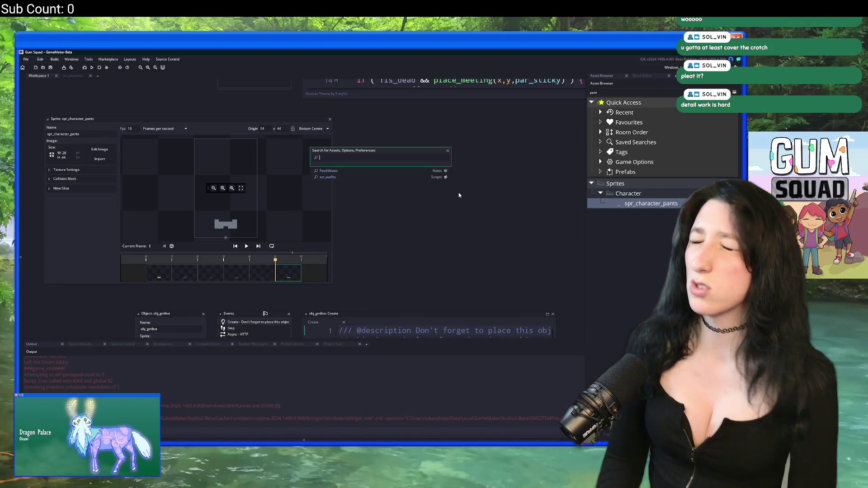
pyautogui.write('draw')
pyautogui.write('_pl')
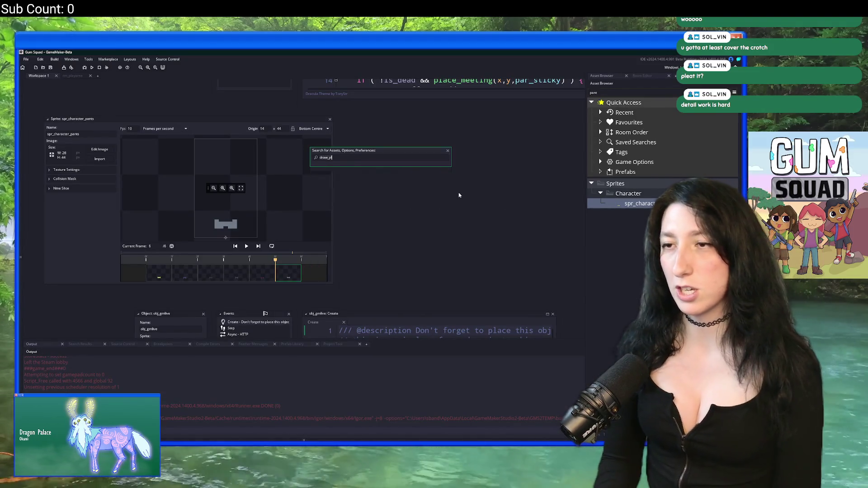
pyautogui.write('yer_c')
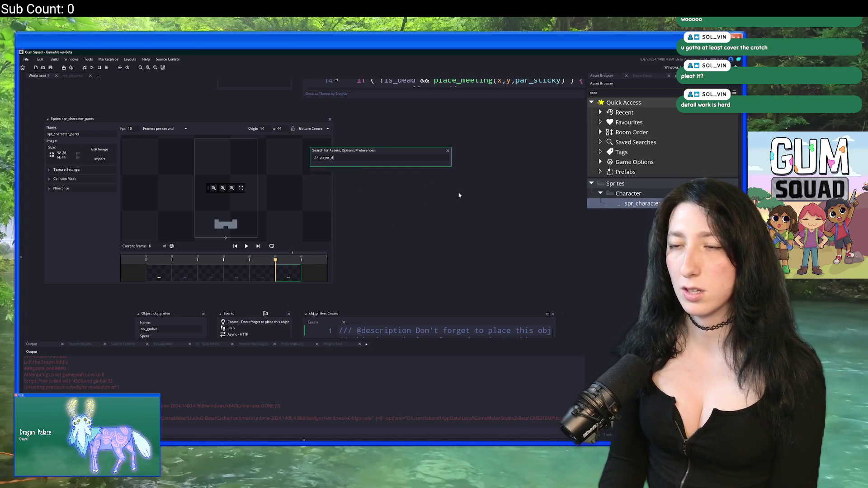
pyautogui.press('Down')
pyautogui.press('Down')
pyautogui.press('Down')
pyautogui.press('Up')
pyautogui.press('Up')
pyautogui.press('Up')
pyautogui.press('Down')
pyautogui.press('Return')
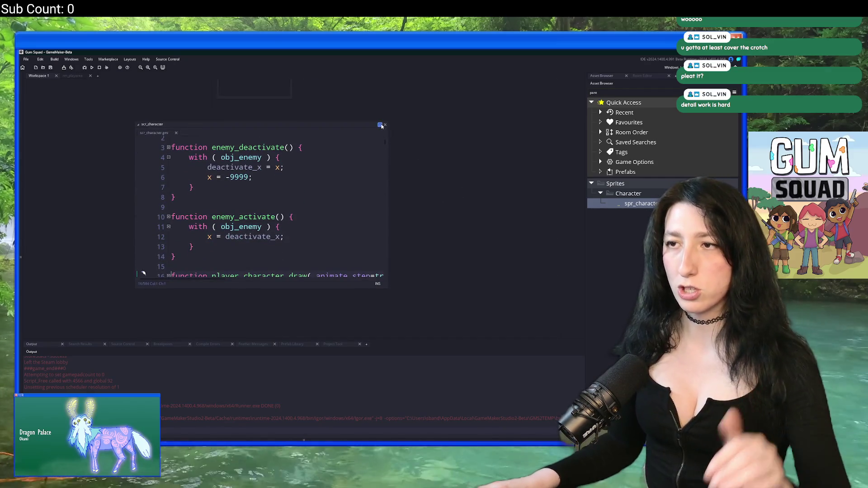
# Step: Maximise the scr_character script editor and scroll down to the pants drawing block
pyautogui.click(380, 126)
pyautogui.scroll(-20, 345, 197)
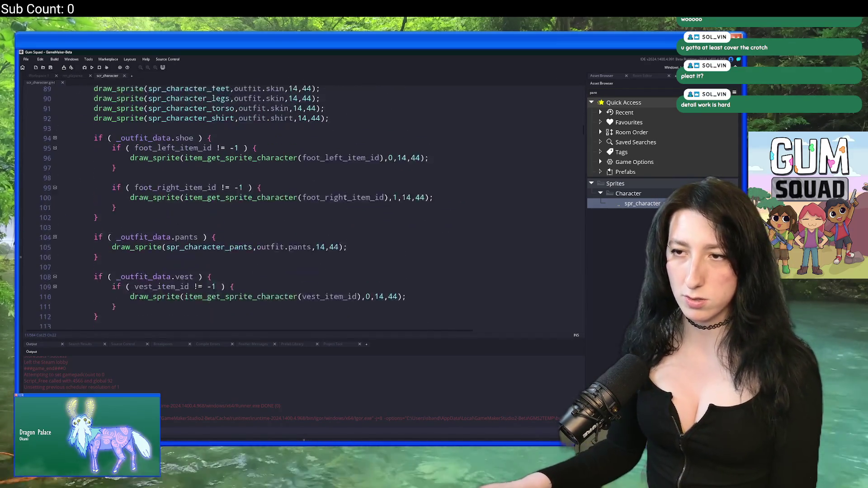
pyautogui.scroll(3, 345, 197)
pyautogui.scroll(-2, 362, 135)
pyautogui.scroll(-2, 350, 232)
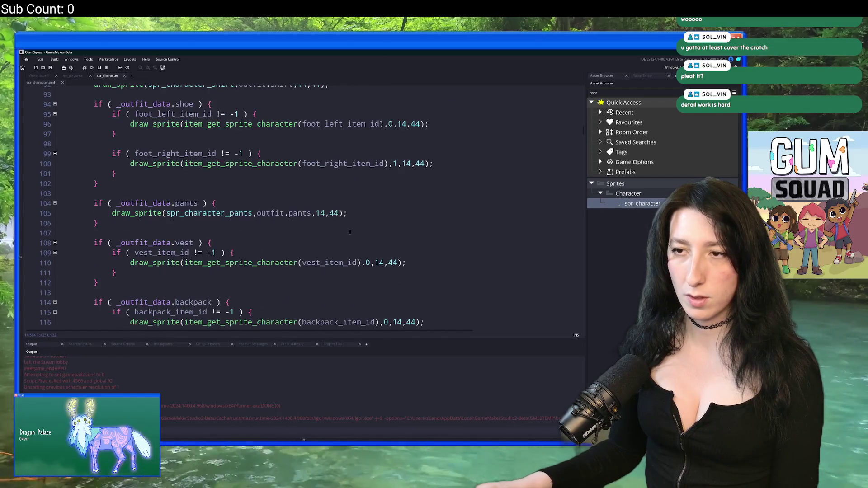
pyautogui.scroll(-2, 351, 232)
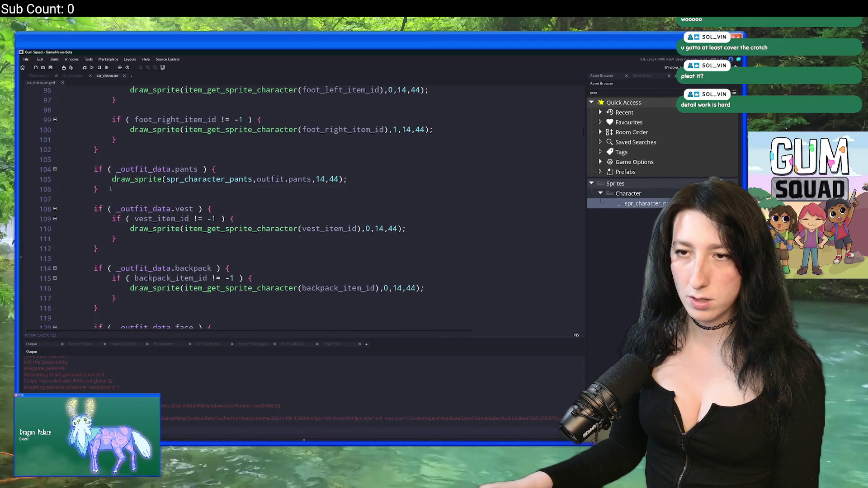
# Step: Delete the pants if-block, then undo to restore it
pyautogui.moveTo(111, 188); pyautogui.dragTo(92, 169)
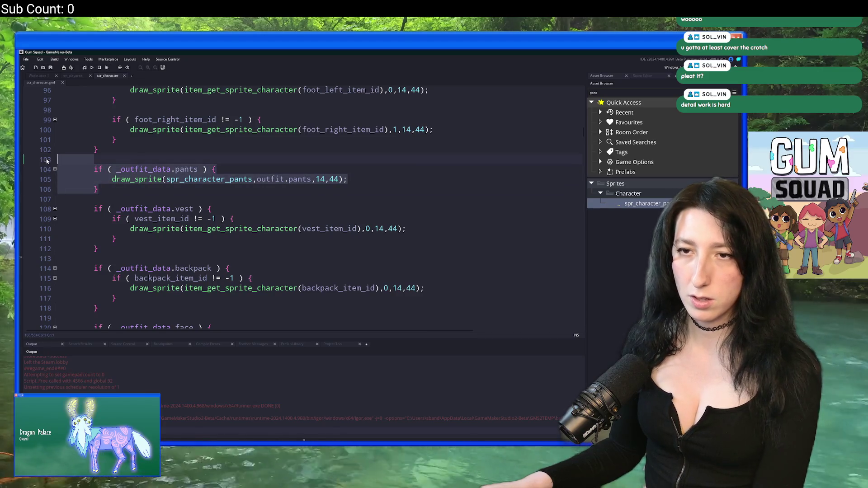
pyautogui.press('BackSpace')
pyautogui.press('BackSpace')
pyautogui.press('BackSpace')
pyautogui.scroll(-5, 190, 204)
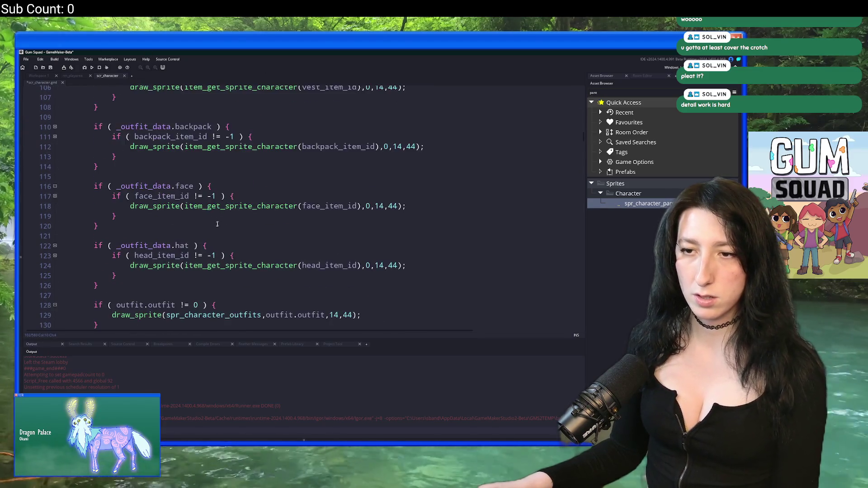
pyautogui.press('Return')
pyautogui.scroll(7, 214, 227)
pyautogui.hotkey('ctrl', 'z')
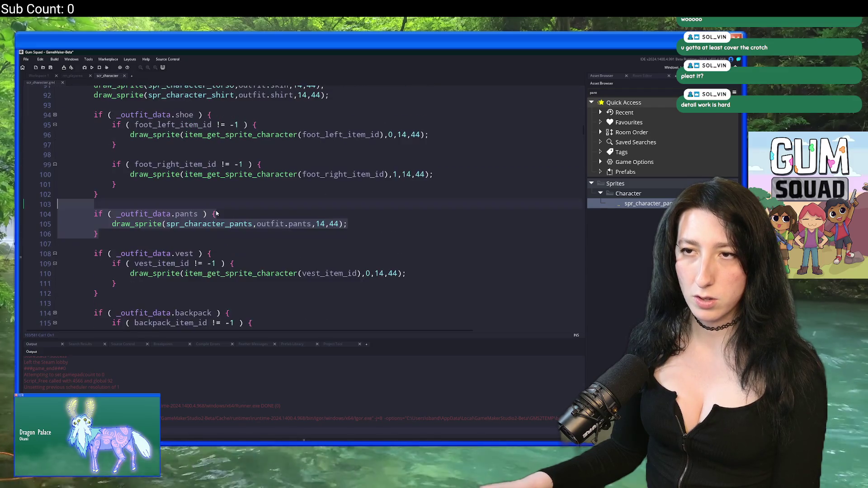
# Step: Review the restored draw code and return to Aseprite
pyautogui.scroll(7, 243, 154)
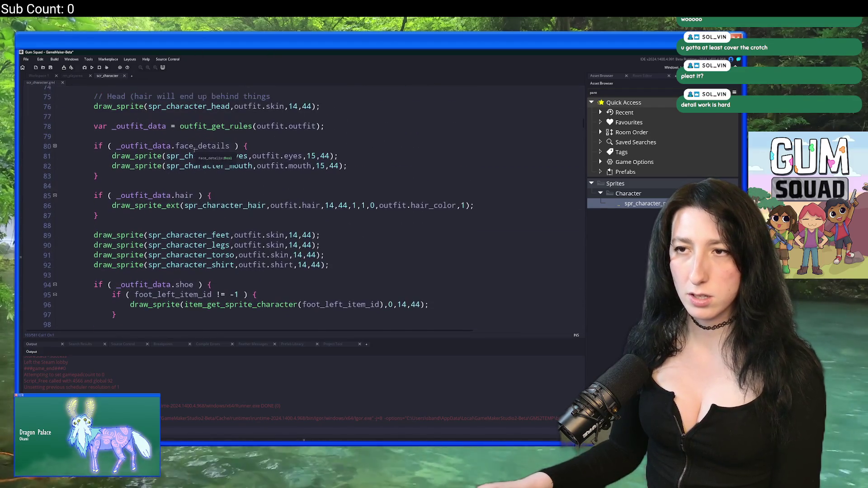
pyautogui.scroll(1, 178, 134)
pyautogui.scroll(-4, 204, 158)
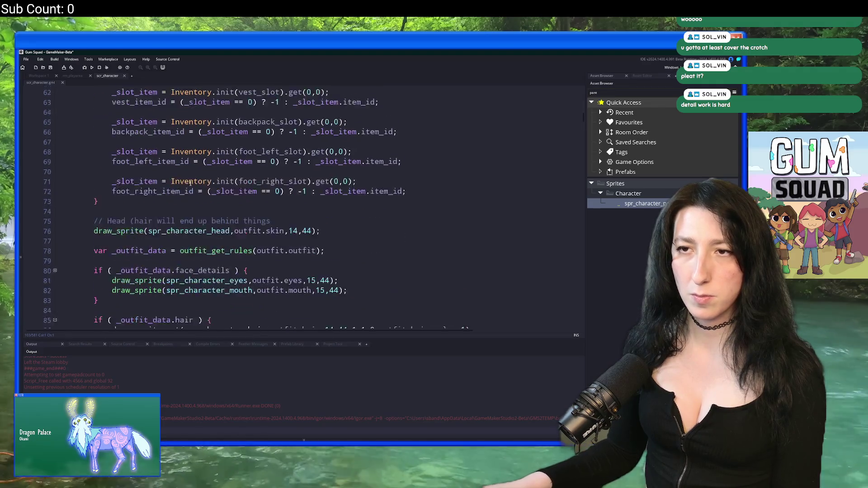
pyautogui.scroll(-3, 224, 182)
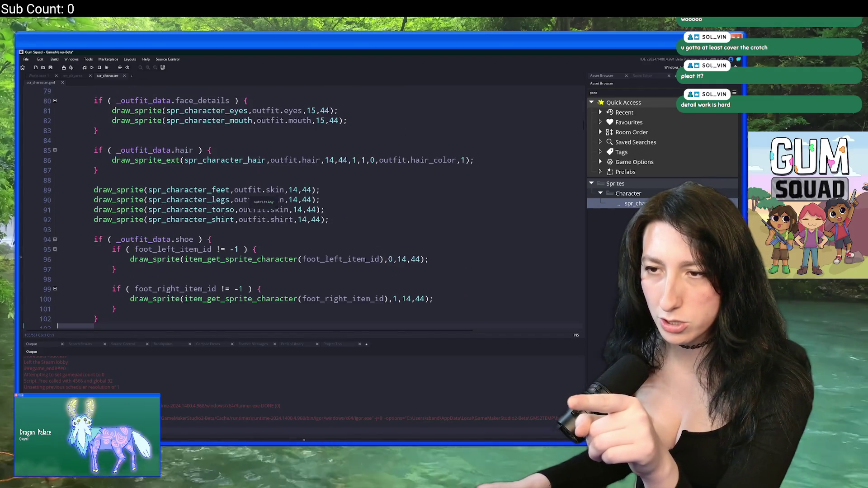
pyautogui.scroll(-3, 232, 211)
pyautogui.hotkey('alt', 'Tab')
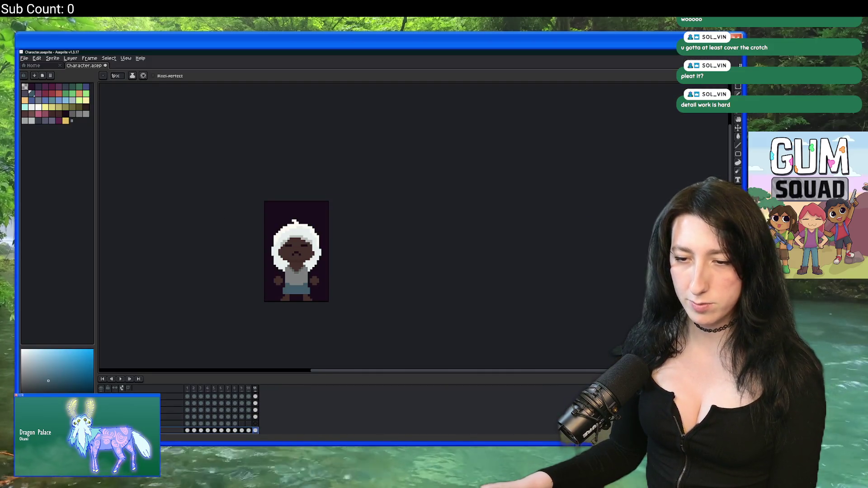
pyautogui.click(172, 410)
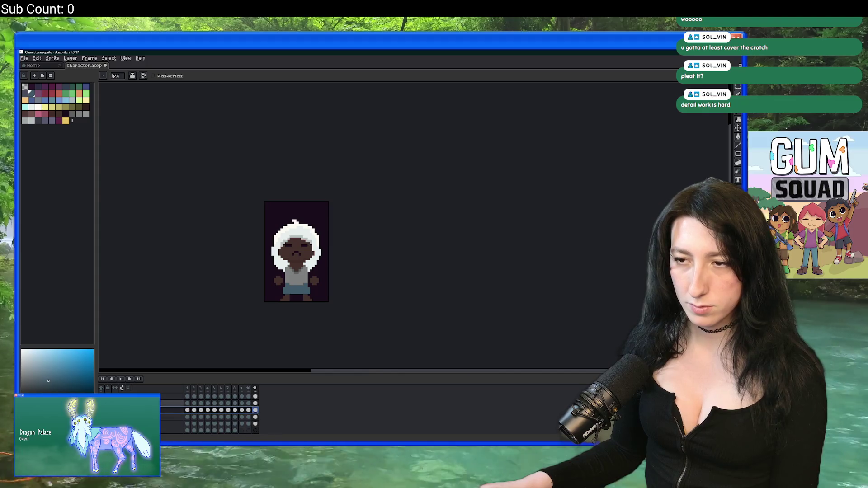
pyautogui.scroll(2, 284, 280)
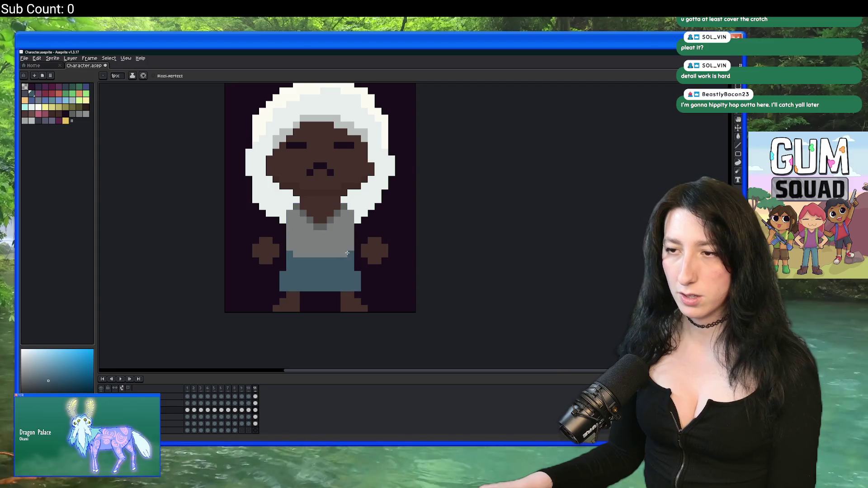
pyautogui.scroll(-5, 347, 253)
pyautogui.scroll(3, 277, 269)
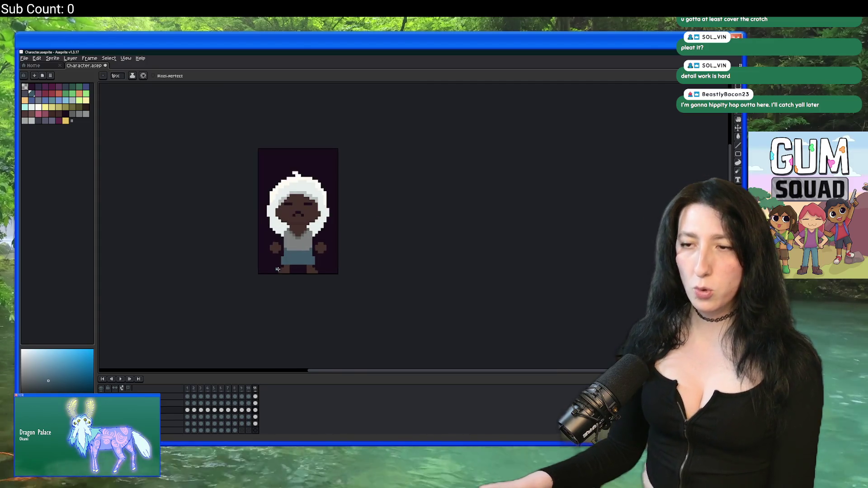
pyautogui.scroll(2, 277, 269)
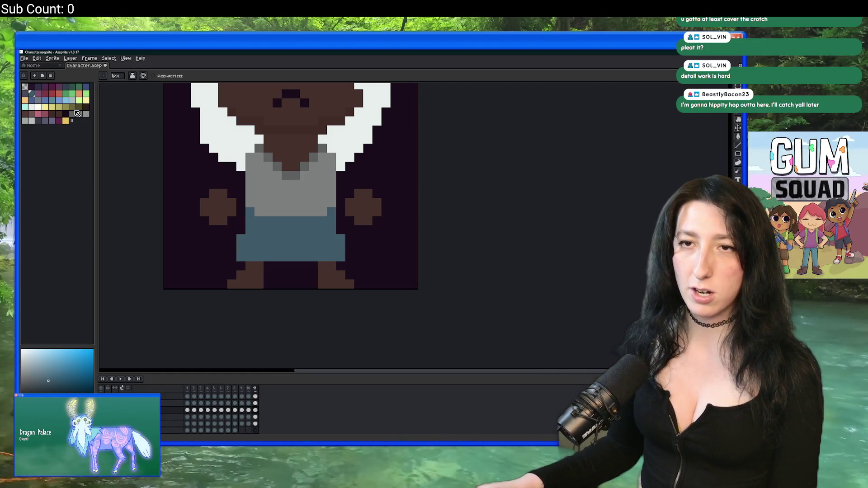
pyautogui.scroll(-4, 244, 156)
pyautogui.scroll(2, 221, 213)
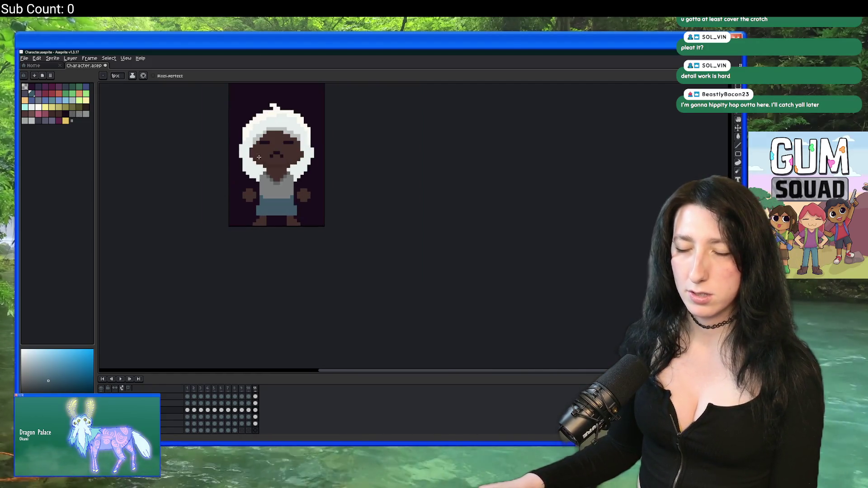
pyautogui.click(103, 390)
# Step: Isolate the blue shorts layer, then make all layers visible again
pyautogui.click(102, 417)
pyautogui.scroll(2, 218, 233)
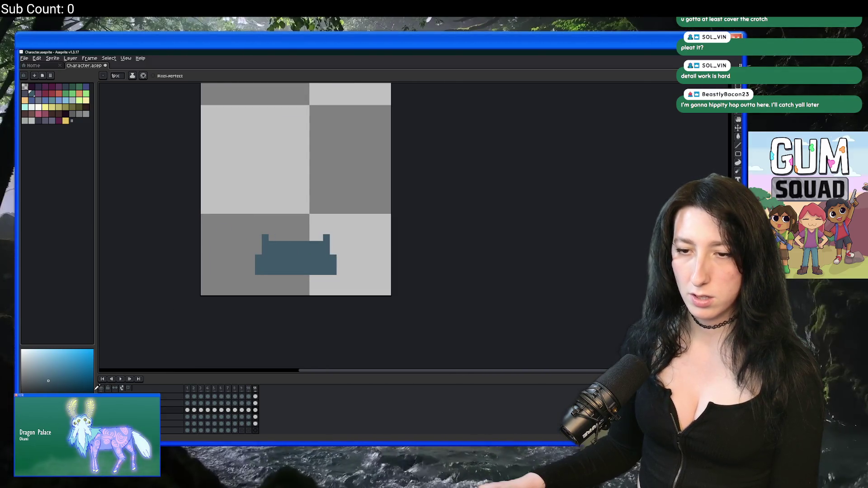
pyautogui.click(103, 389)
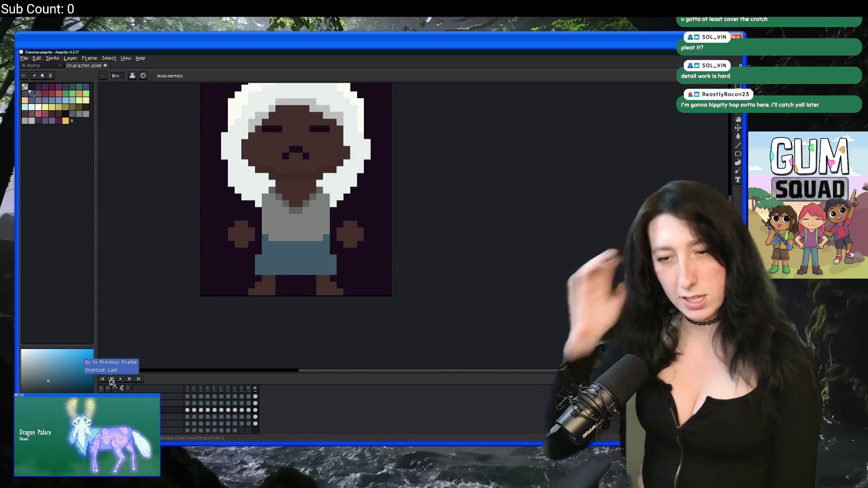
pyautogui.scroll(-4, 297, 284)
pyautogui.scroll(5, 297, 284)
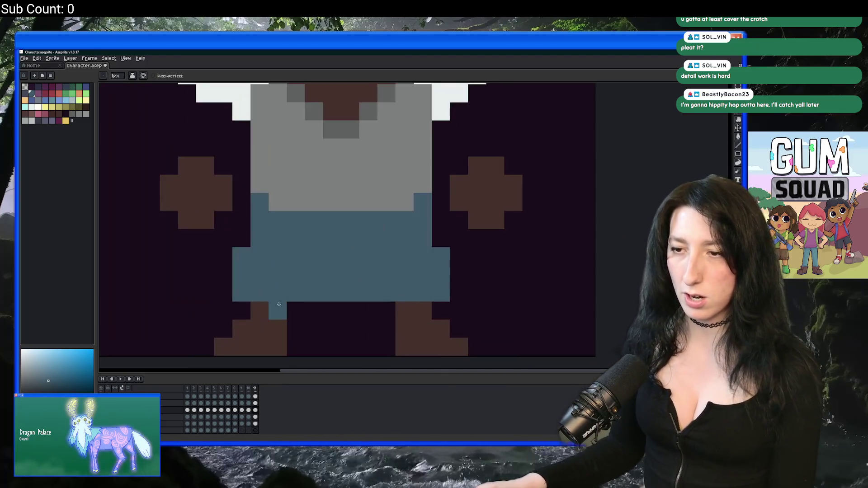
# Step: Draw an extra blue pixel row along the bottom of the skirt
pyautogui.moveTo(268, 308); pyautogui.dragTo(389, 310)
pyautogui.scroll(-5, 388, 315)
pyautogui.scroll(-1, 388, 315)
pyautogui.scroll(4, 326, 294)
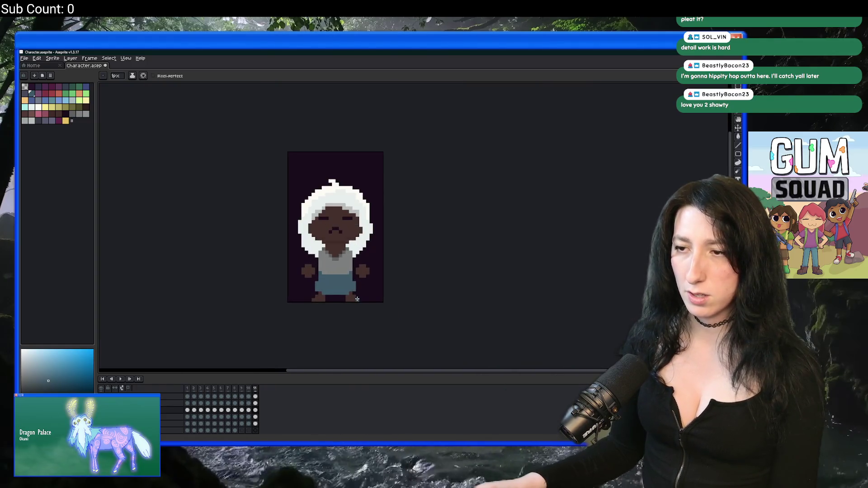
pyautogui.scroll(-5, 372, 285)
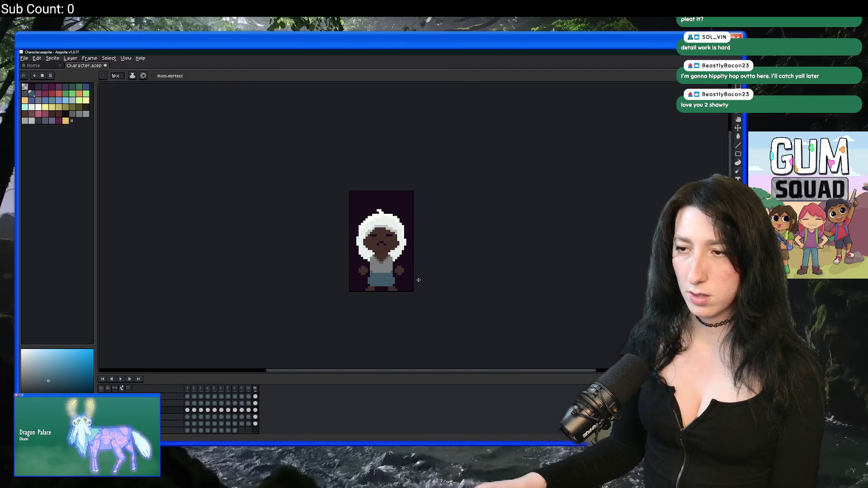
pyautogui.press('v')
pyautogui.scroll(4, 362, 277)
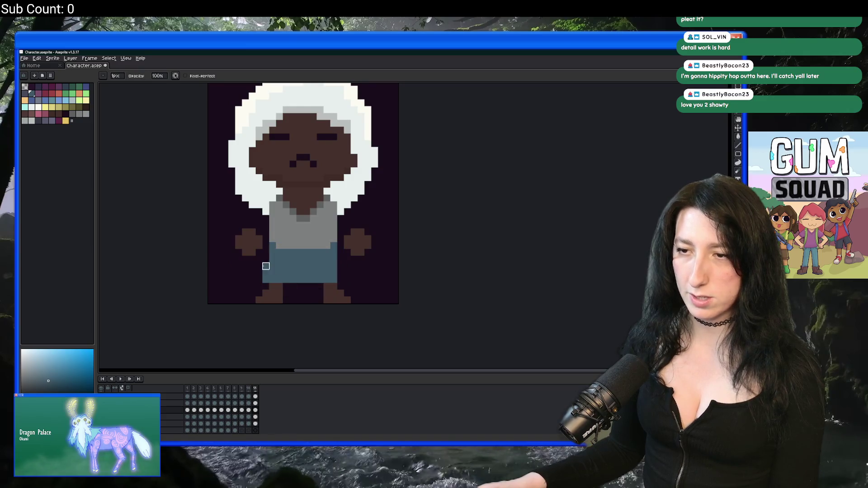
pyautogui.scroll(-5, 266, 267)
pyautogui.scroll(3, 263, 266)
pyautogui.press('v')
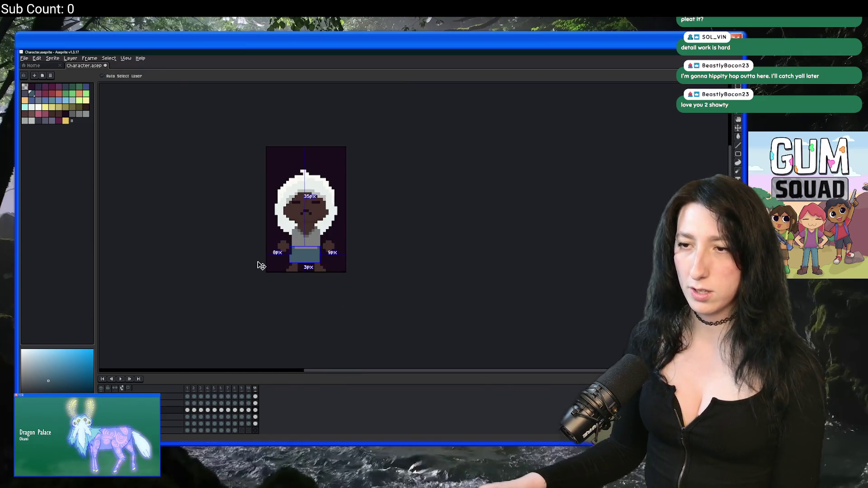
pyautogui.scroll(3, 304, 245)
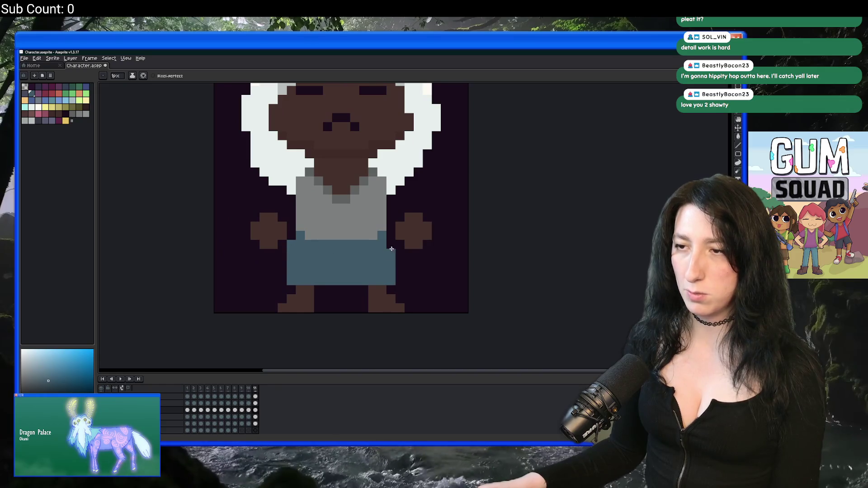
pyautogui.scroll(-4, 393, 250)
pyautogui.scroll(4, 394, 265)
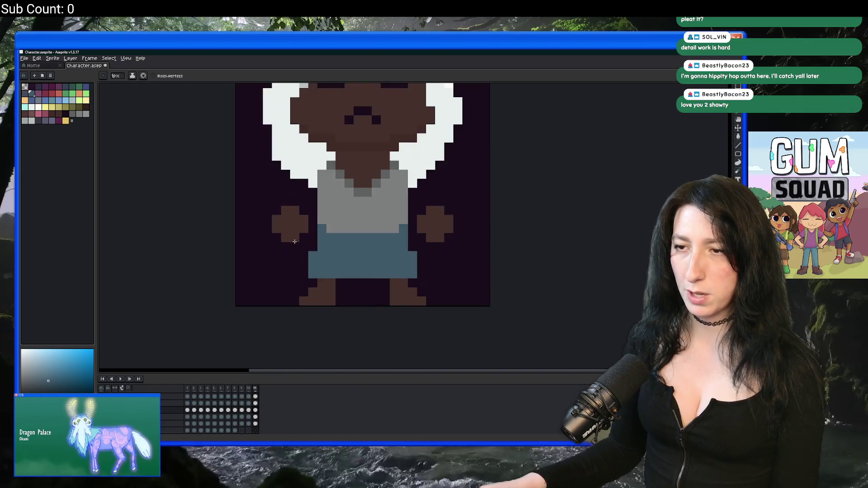
pyautogui.scroll(-4, 389, 249)
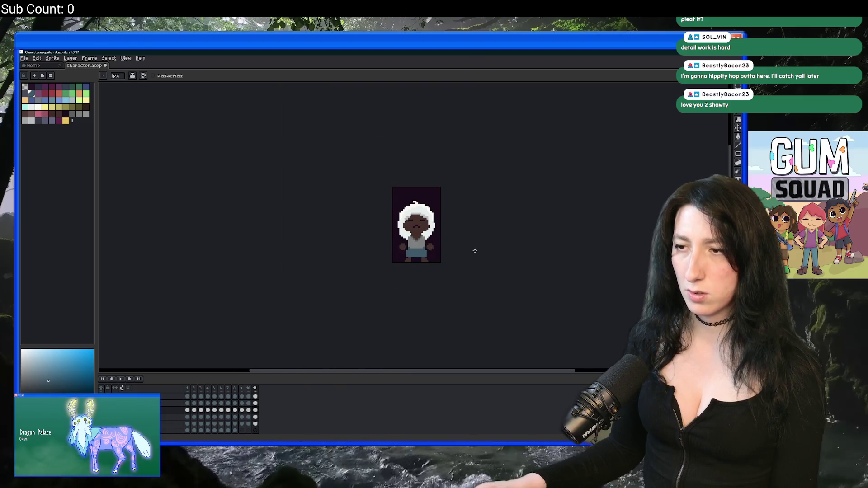
pyautogui.press('v')
pyautogui.press('b')
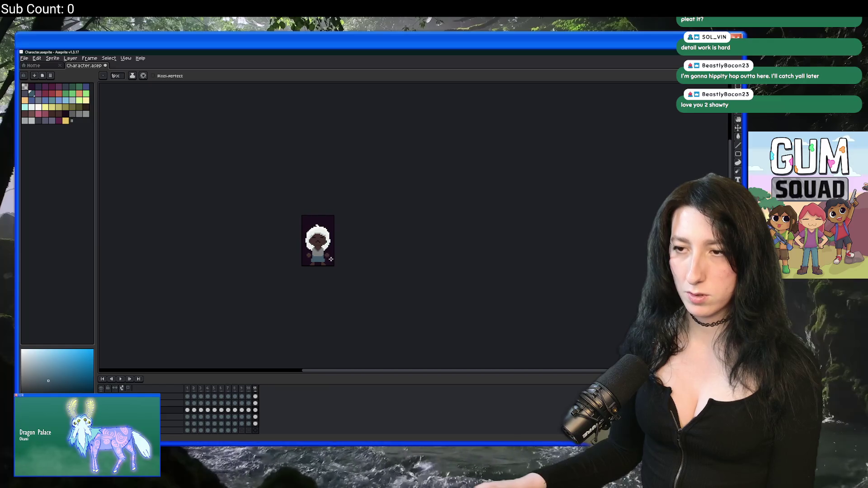
pyautogui.scroll(4, 297, 259)
pyautogui.scroll(-4, 357, 267)
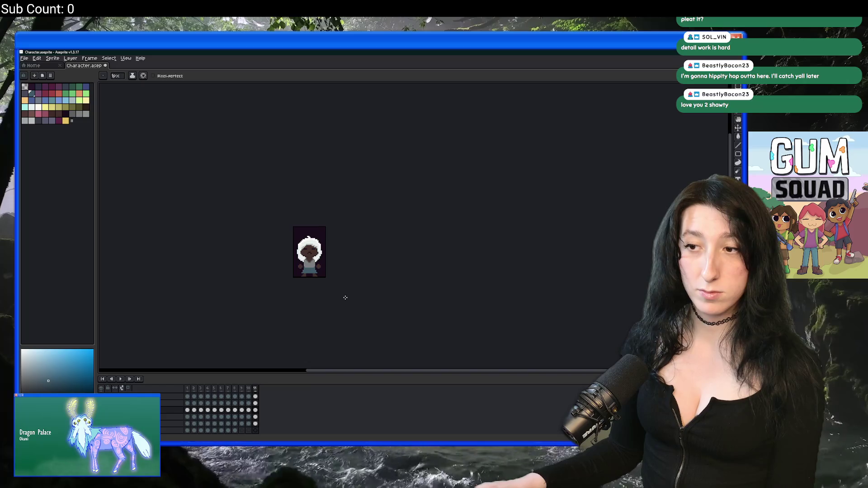
pyautogui.scroll(2, 331, 248)
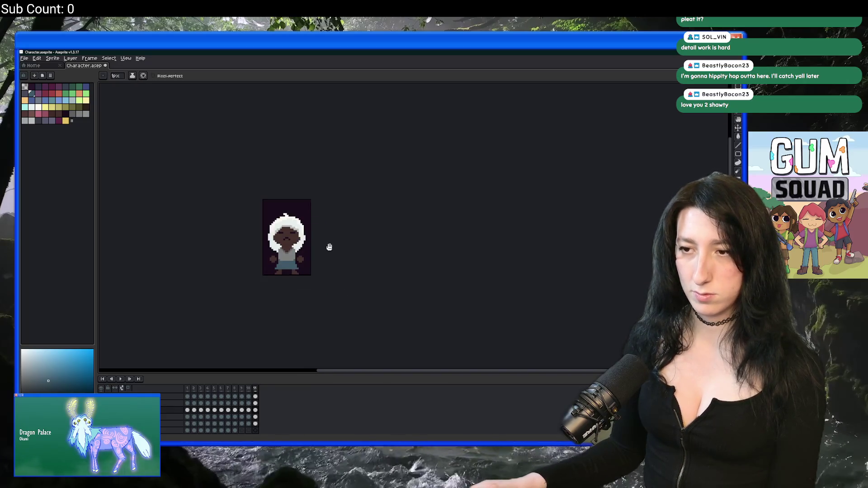
pyautogui.scroll(5, 271, 263)
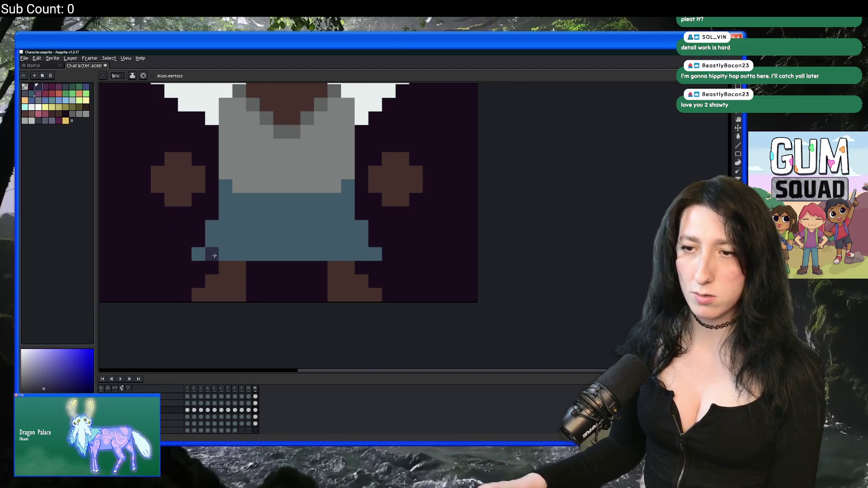
# Step: Pick a darker slate shade and shade the skirt's lower-left edge and bottom rows
pyautogui.press('i')
pyautogui.click(273, 231)
pyautogui.click(66, 87)
pyautogui.press('b')
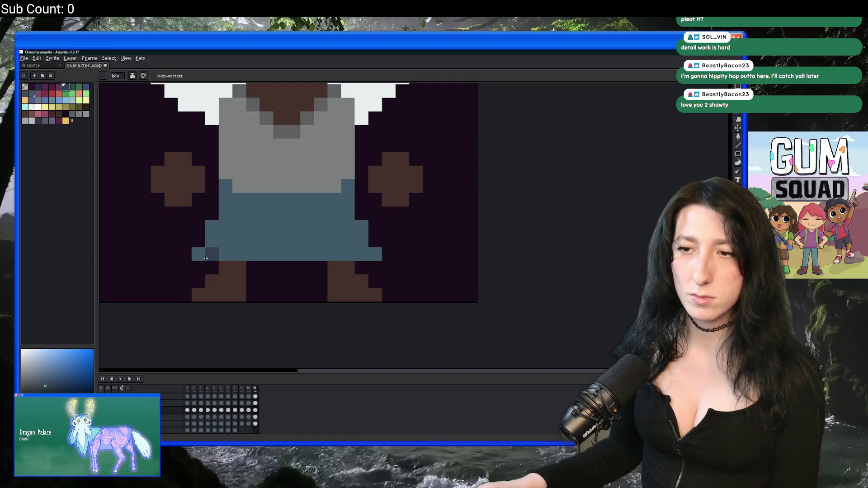
pyautogui.click(213, 253)
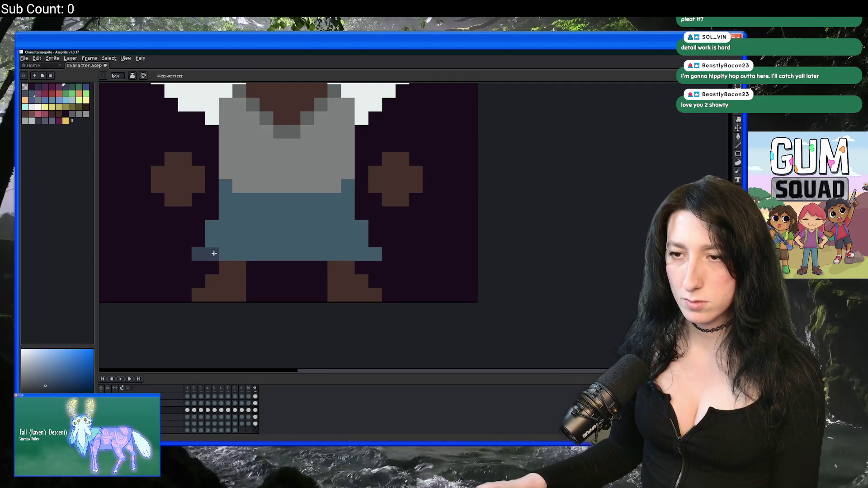
pyautogui.moveTo(241, 252)
pyautogui.mouseDown()
pyautogui.moveTo(360, 252)
pyautogui.moveTo(345, 241)
pyautogui.moveTo(213, 242)
pyautogui.mouseUp()
pyautogui.scroll(-6, 224, 243)
pyautogui.scroll(4, 234, 243)
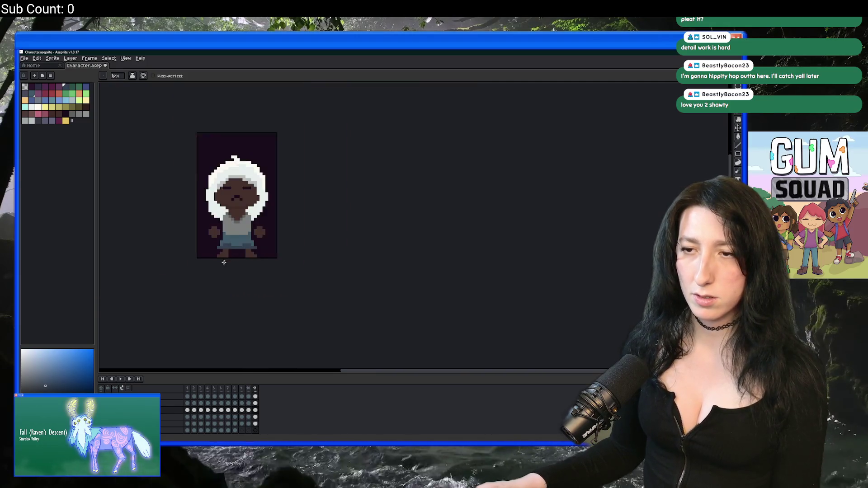
pyautogui.scroll(1, 234, 243)
pyautogui.scroll(-5, 262, 246)
pyautogui.scroll(3, 275, 249)
pyautogui.scroll(2, 276, 249)
# Step: Paint a dark slate strip along the row beneath the skirt
pyautogui.press('i')
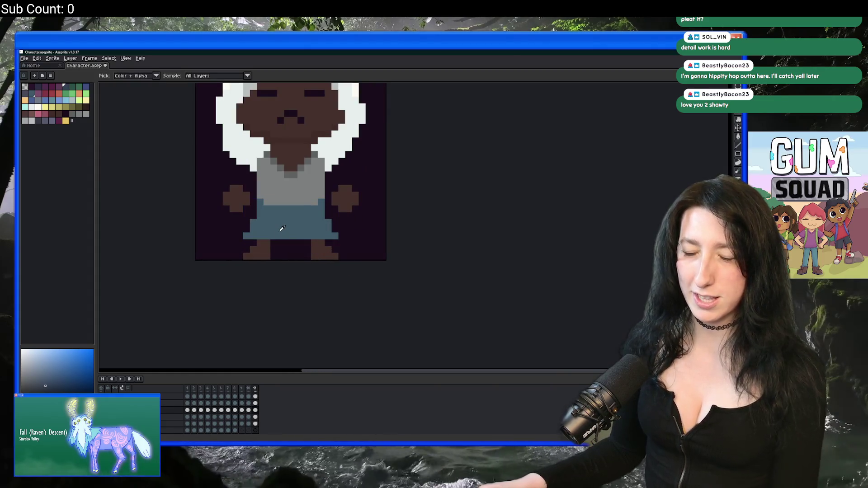
pyautogui.scroll(2, 281, 228)
pyautogui.press('b')
pyautogui.moveTo(204, 261)
pyautogui.mouseDown()
pyautogui.moveTo(399, 252)
pyautogui.moveTo(240, 245)
pyautogui.mouseUp()
pyautogui.scroll(-1, 356, 244)
pyautogui.scroll(-3, 356, 244)
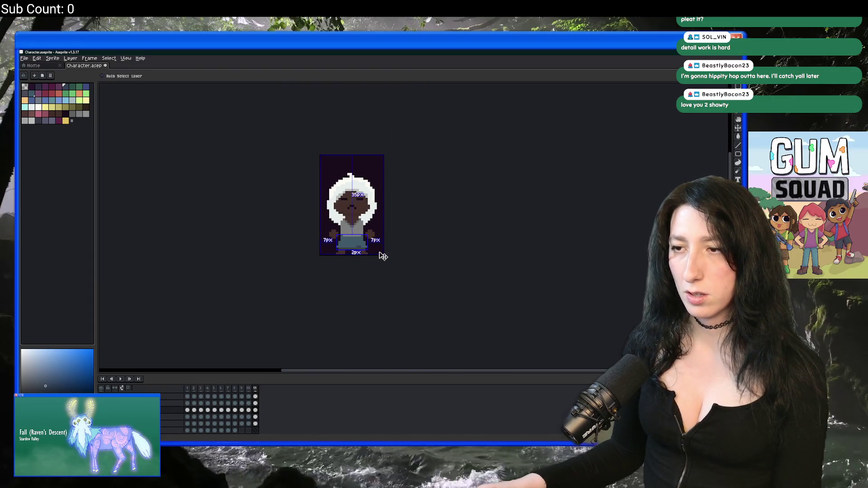
pyautogui.scroll(2, 380, 251)
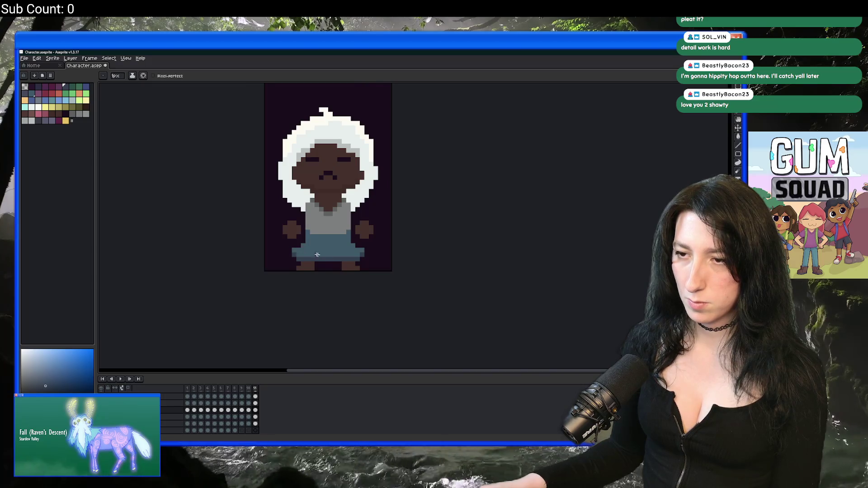
pyautogui.scroll(-3, 346, 270)
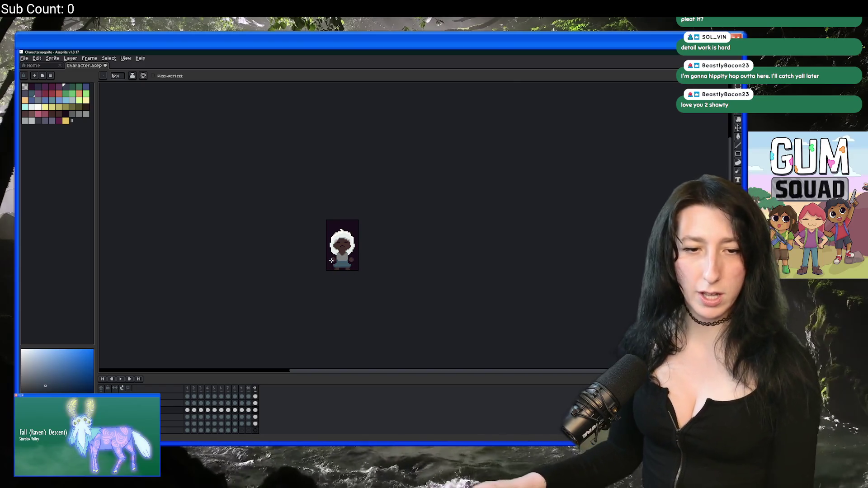
pyautogui.scroll(8, 332, 262)
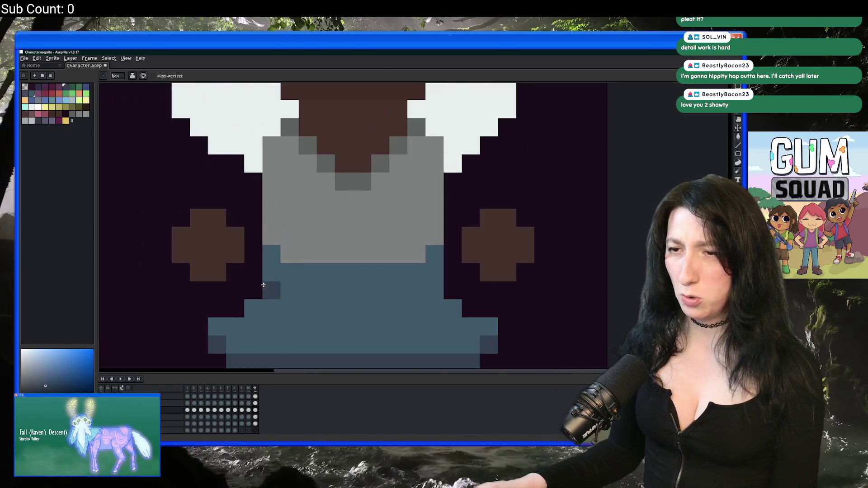
# Step: Widen the skirt by a pixel at its left, right and lower-right edges
pyautogui.click(255, 290)
pyautogui.click(452, 290)
pyautogui.click(470, 307)
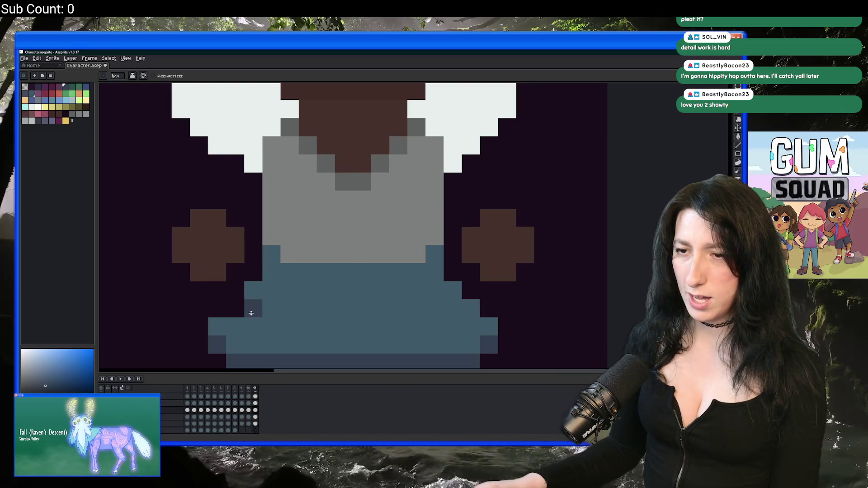
pyautogui.scroll(-8, 272, 312)
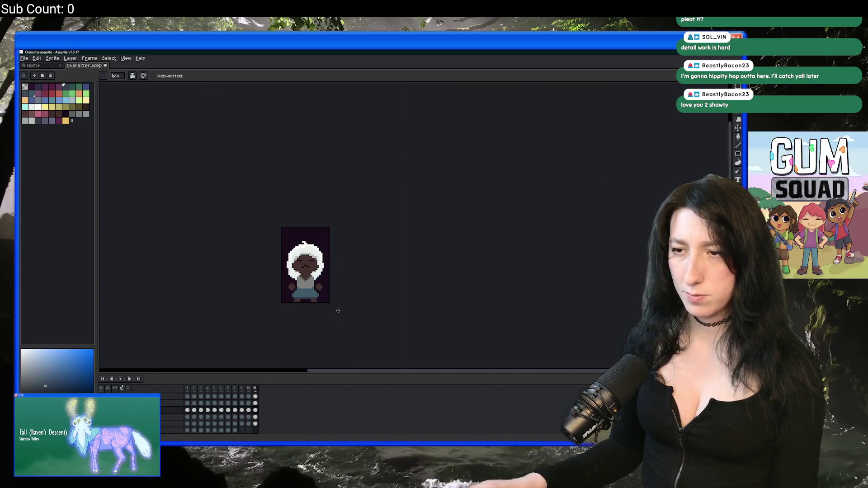
pyautogui.scroll(5, 302, 247)
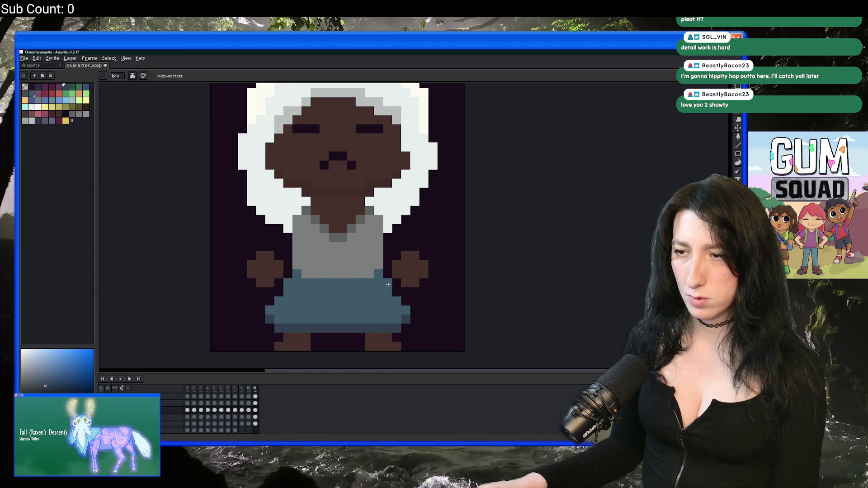
pyautogui.scroll(-3, 392, 318)
pyautogui.scroll(-2, 389, 316)
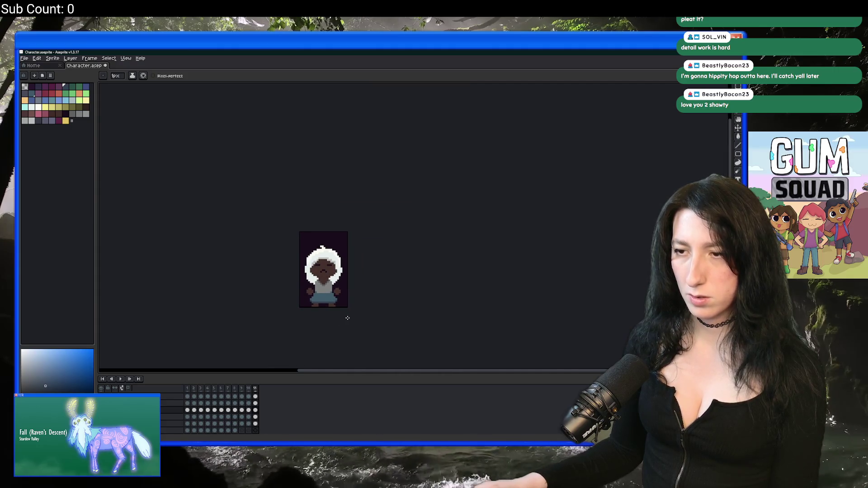
pyautogui.scroll(3, 326, 308)
pyautogui.press('b')
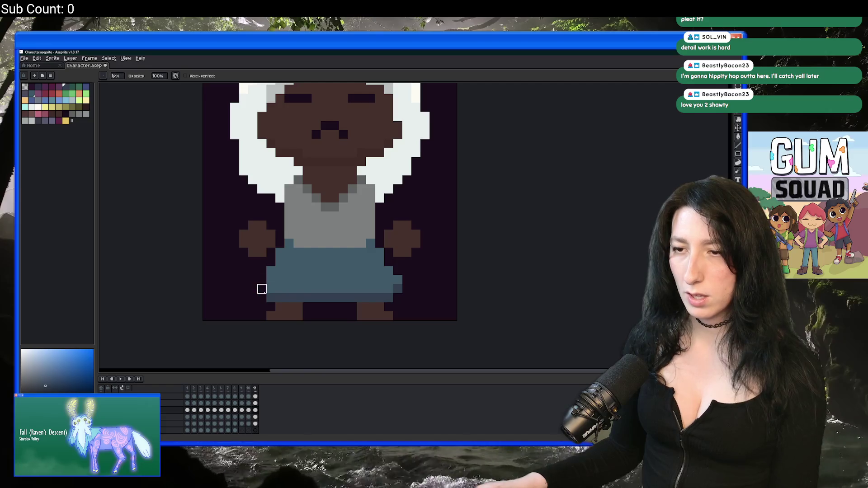
pyautogui.scroll(-4, 389, 280)
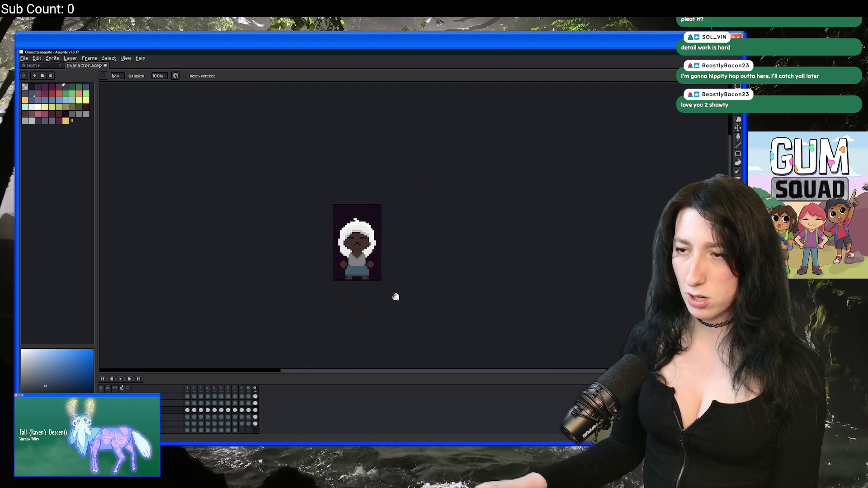
pyautogui.press('v')
pyautogui.press('b')
pyautogui.scroll(3, 291, 237)
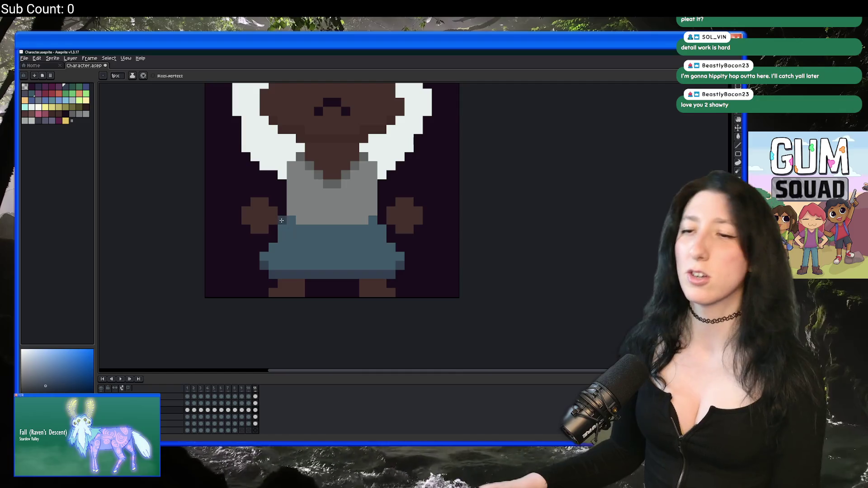
pyautogui.scroll(1, 290, 213)
# Step: Recolour the shirt's lowest grey row in skirt blue to raise the waistline
pyautogui.click(459, 209)
pyautogui.moveTo(459, 226); pyautogui.dragTo(303, 231)
pyautogui.scroll(-5, 303, 230)
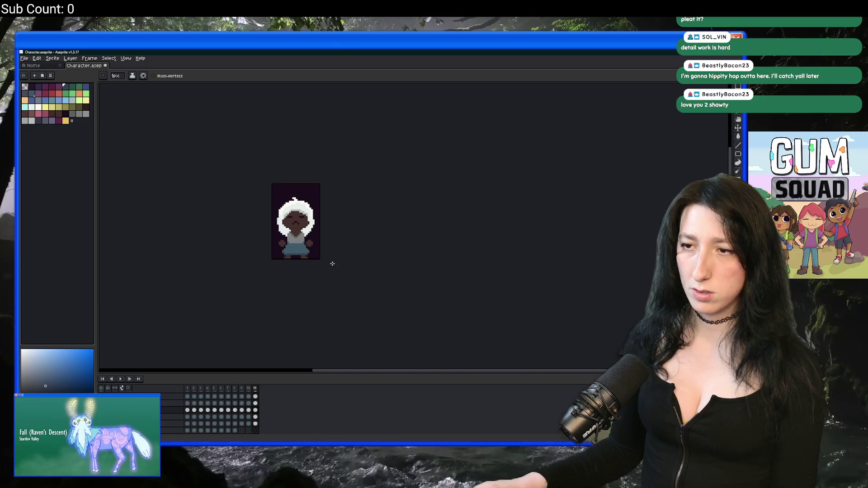
pyautogui.scroll(-1, 321, 258)
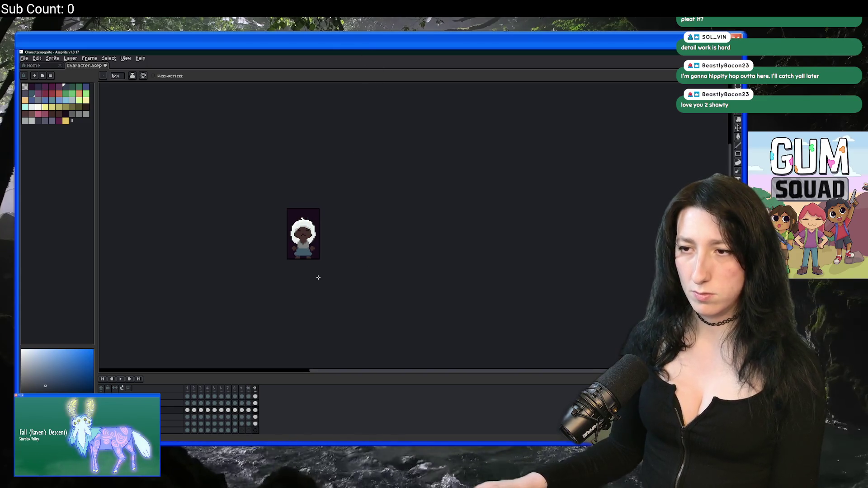
pyautogui.scroll(-1, 318, 277)
pyautogui.scroll(5, 317, 275)
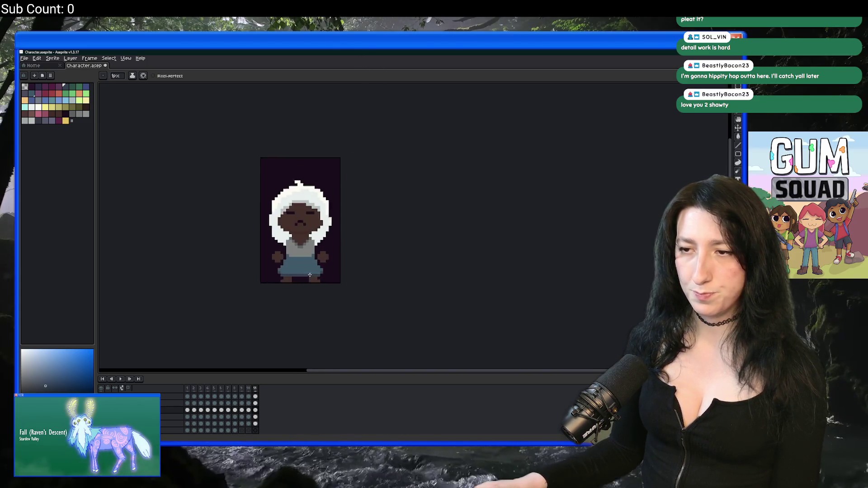
pyautogui.scroll(4, 288, 267)
# Step: Try a lighter palette shade stroke across the skirt, then undo it
pyautogui.press('i')
pyautogui.click(177, 222)
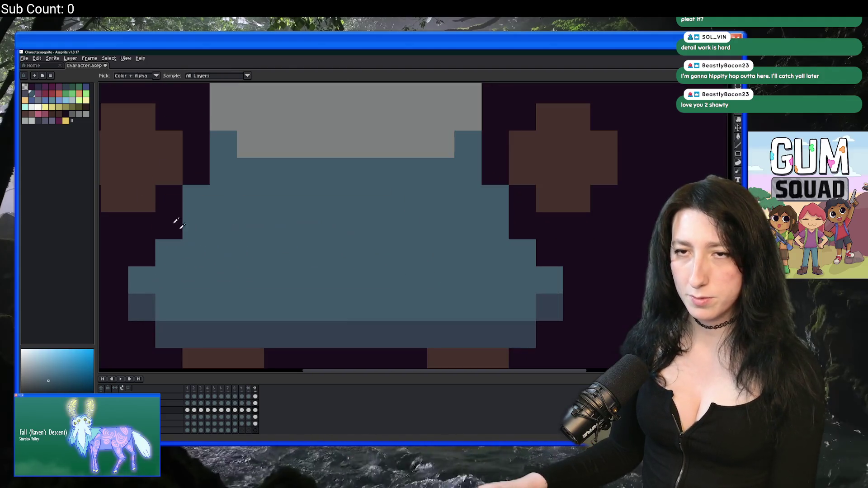
pyautogui.click(51, 101)
pyautogui.press('b')
pyautogui.moveTo(250, 199); pyautogui.dragTo(195, 282)
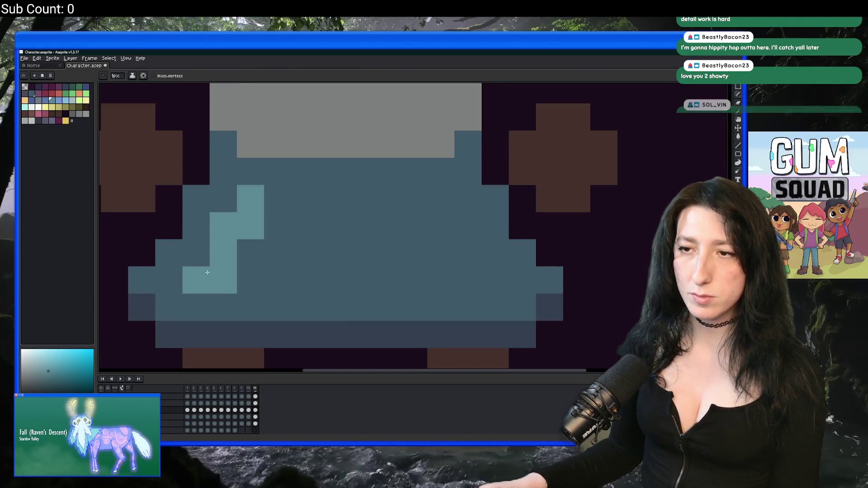
pyautogui.hotkey('ctrl', 'z')
# Step: Sample the dark skirt colour and draw dark folds on the skirt's left and right sides
pyautogui.press('i')
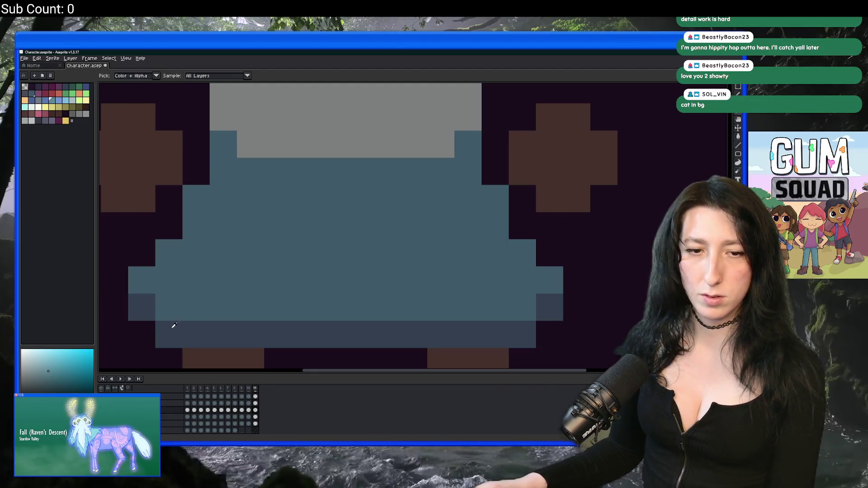
pyautogui.click(174, 325)
pyautogui.press('b')
pyautogui.click(250, 199)
pyautogui.hotkey('ctrl', 'z')
pyautogui.moveTo(224, 221); pyautogui.dragTo(190, 281)
pyautogui.hotkey('ctrl', 'z')
pyautogui.click(248, 208)
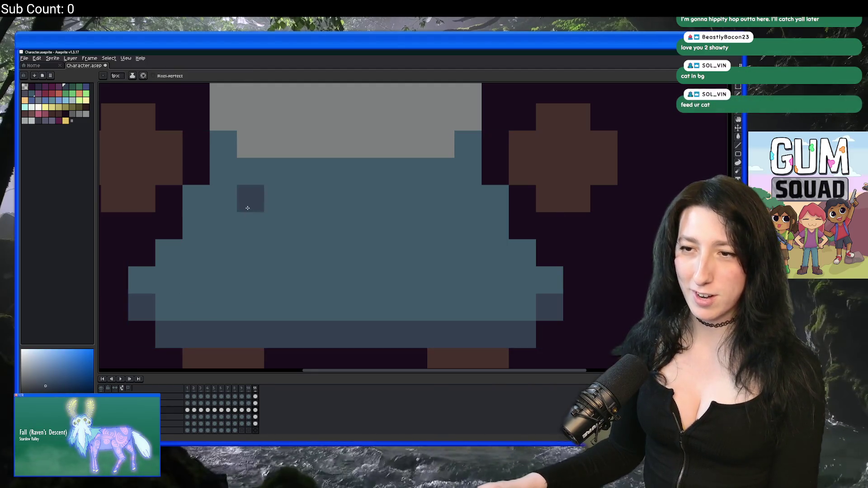
pyautogui.moveTo(247, 208); pyautogui.dragTo(219, 272)
pyautogui.moveTo(442, 225); pyautogui.dragTo(491, 276)
pyautogui.scroll(-10, 491, 280)
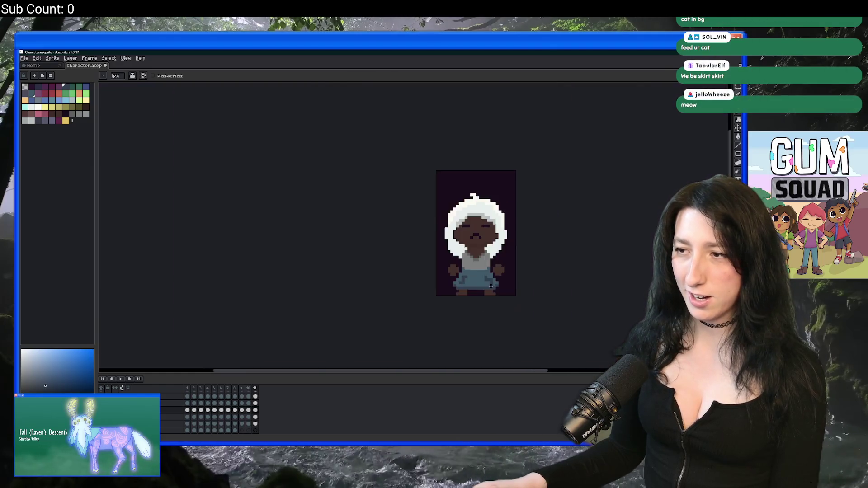
# Step: Pencil extra dark pixels down the left skirt fold and along the skirt's diagonals
pyautogui.scroll(-1, 465, 287)
pyautogui.scroll(4, 398, 266)
pyautogui.moveTo(350, 261); pyautogui.dragTo(342, 272)
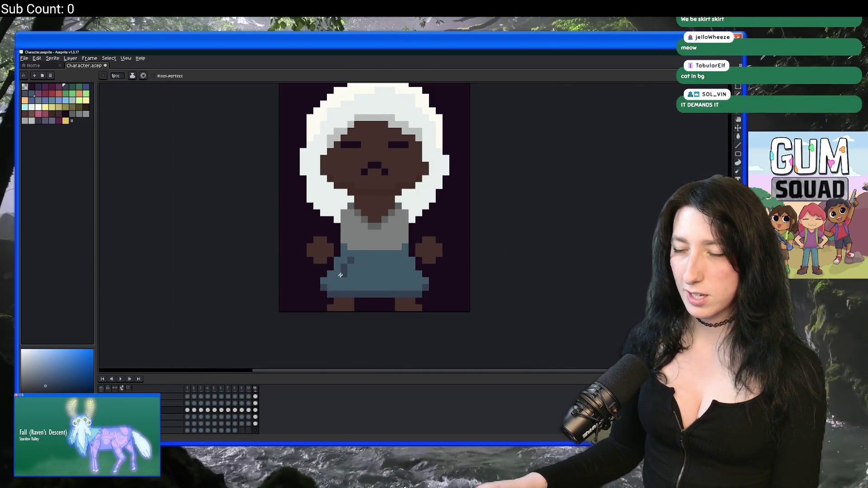
pyautogui.click(337, 281)
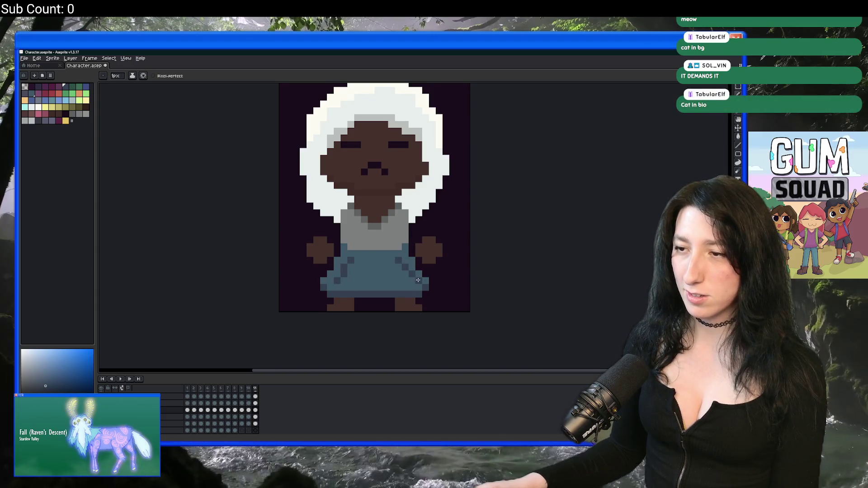
pyautogui.scroll(-5, 439, 294)
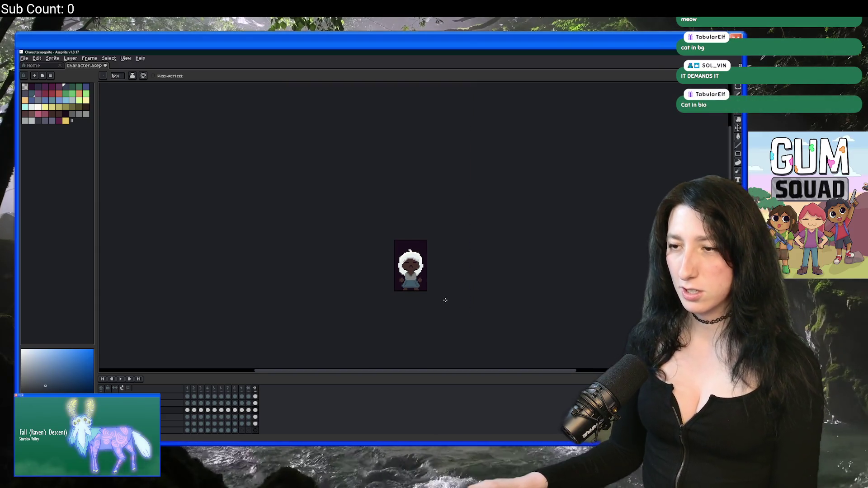
pyautogui.scroll(5, 427, 289)
pyautogui.scroll(-4, 303, 256)
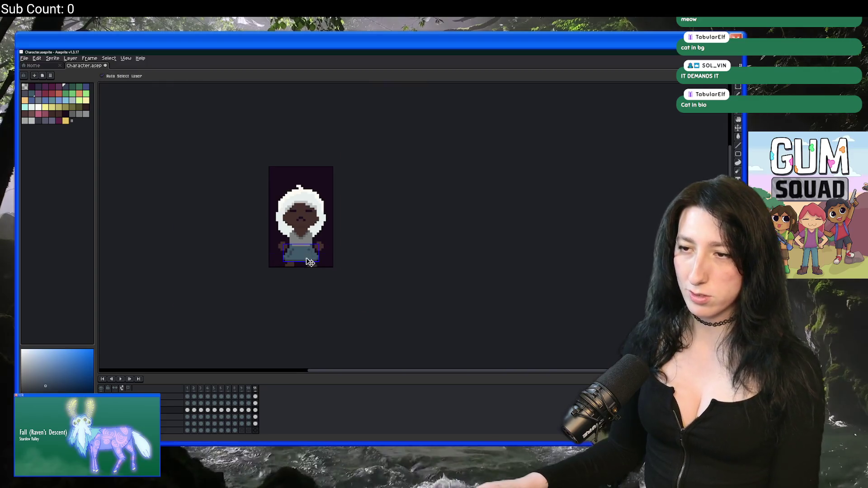
pyautogui.press('b')
pyautogui.scroll(-2, 315, 288)
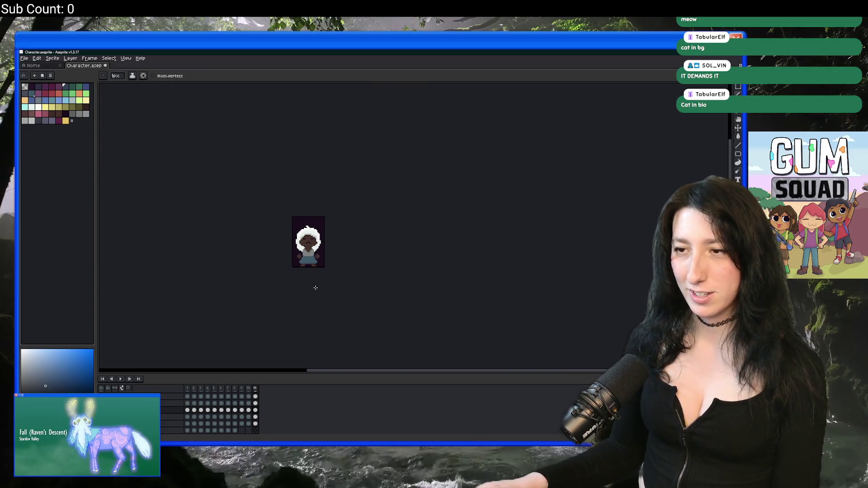
pyautogui.scroll(2, 308, 261)
pyautogui.scroll(-2, 260, 271)
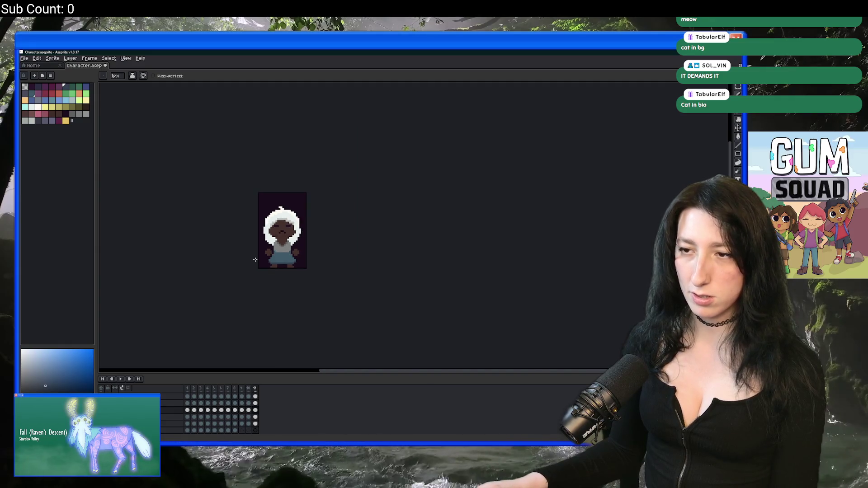
pyautogui.scroll(3, 272, 253)
pyautogui.scroll(1, 275, 243)
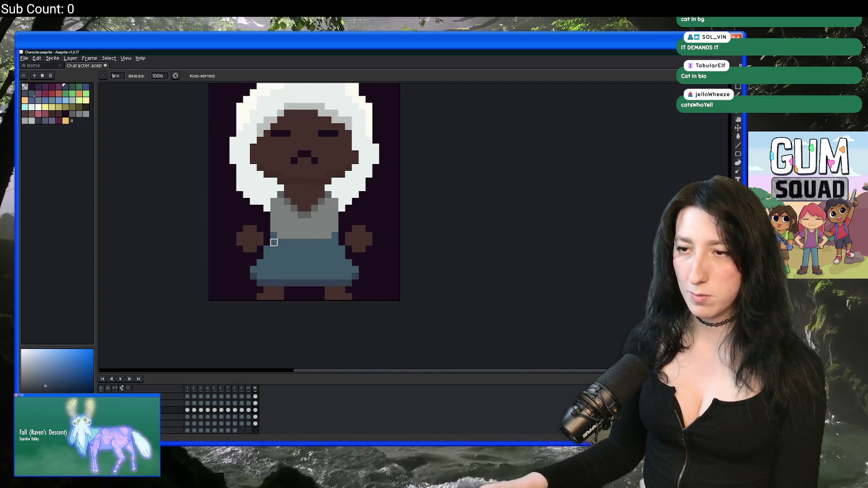
# Step: Marquee-select the skirt's top row with the rectangular selection tool
pyautogui.press('m')
pyautogui.scroll(2, 274, 238)
pyautogui.moveTo(265, 234)
pyautogui.mouseDown()
pyautogui.moveTo(396, 235)
pyautogui.moveTo(397, 264)
pyautogui.mouseUp()
pyautogui.scroll(-5, 511, 218)
pyautogui.moveTo(512, 217); pyautogui.dragTo(421, 239)
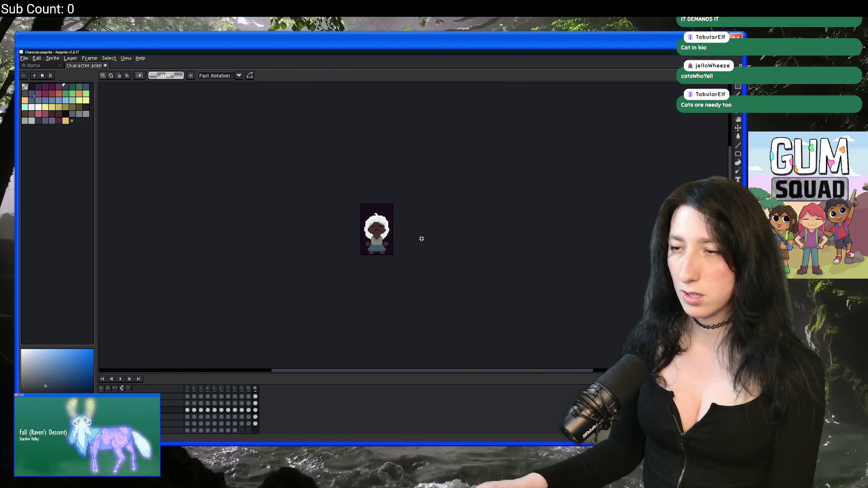
# Step: Zoom in and shift the sprite left, then hide and reshow all layers
pyautogui.moveTo(439, 169); pyautogui.dragTo(343, 243)
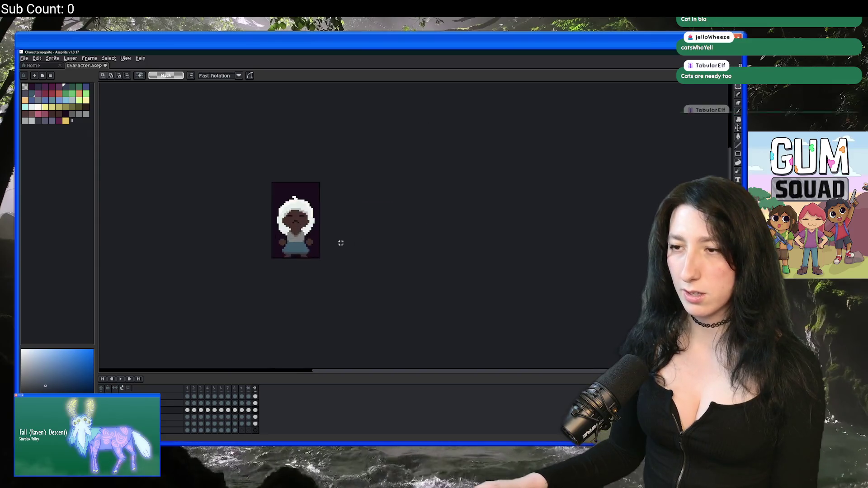
pyautogui.scroll(3, 312, 242)
pyautogui.moveTo(221, 341); pyautogui.dragTo(183, 341)
pyautogui.click(104, 390)
pyautogui.click(104, 389)
# Step: Add frame 12 with Alt+N and select its cel on the layer
pyautogui.hotkey('alt', 'n')
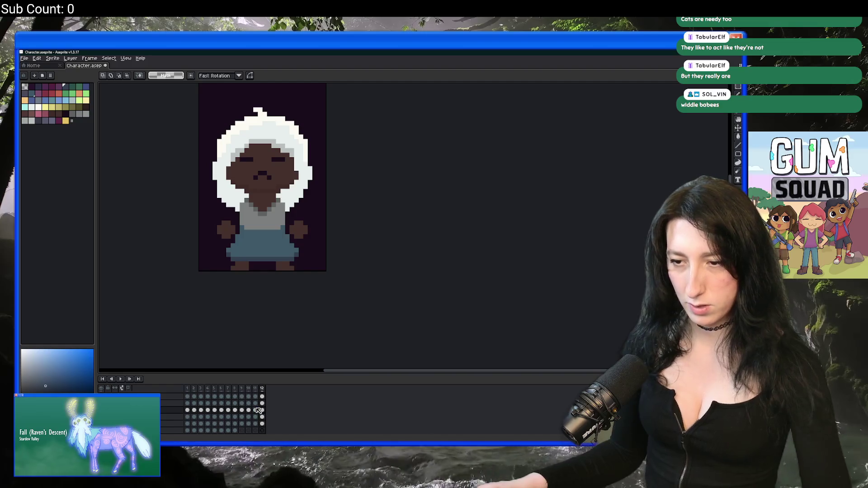
pyautogui.click(262, 411)
pyautogui.scroll(2, 190, 229)
pyautogui.press('i')
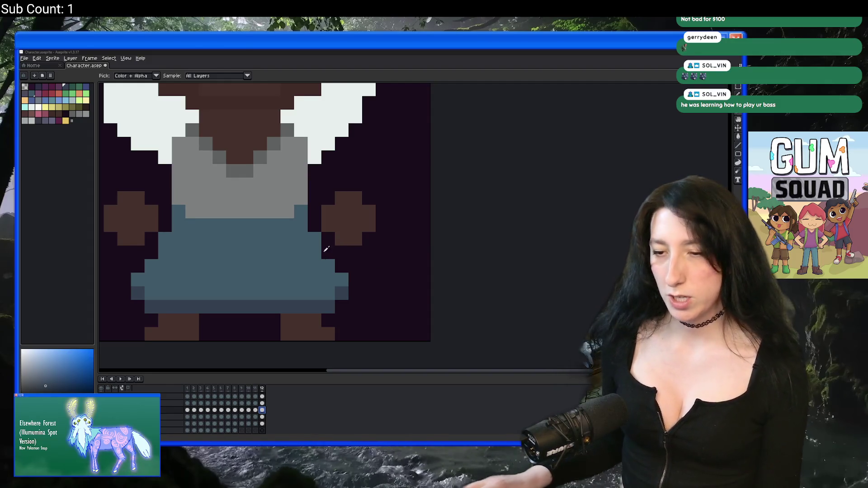
pyautogui.press('Left')
pyautogui.scroll(-1, 338, 246)
pyautogui.scroll(1, 258, 246)
pyautogui.scroll(2, 423, 271)
pyautogui.moveTo(423, 271); pyautogui.dragTo(374, 266)
pyautogui.press('Right')
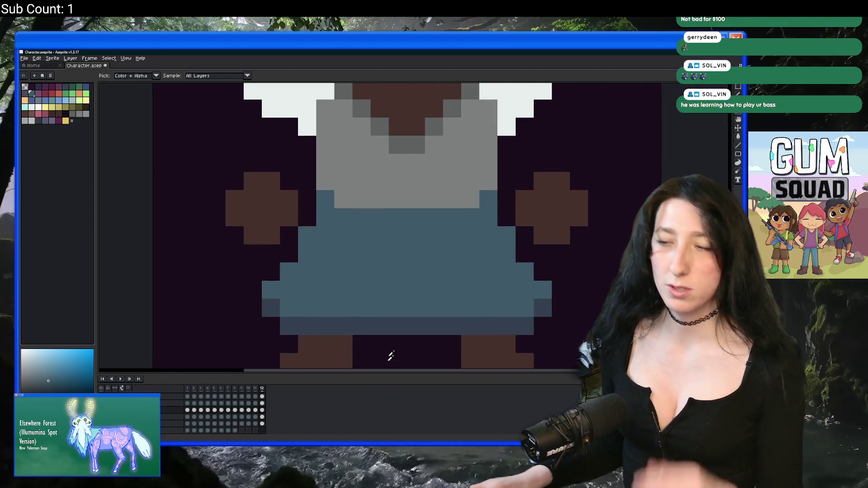
pyautogui.click(39, 114)
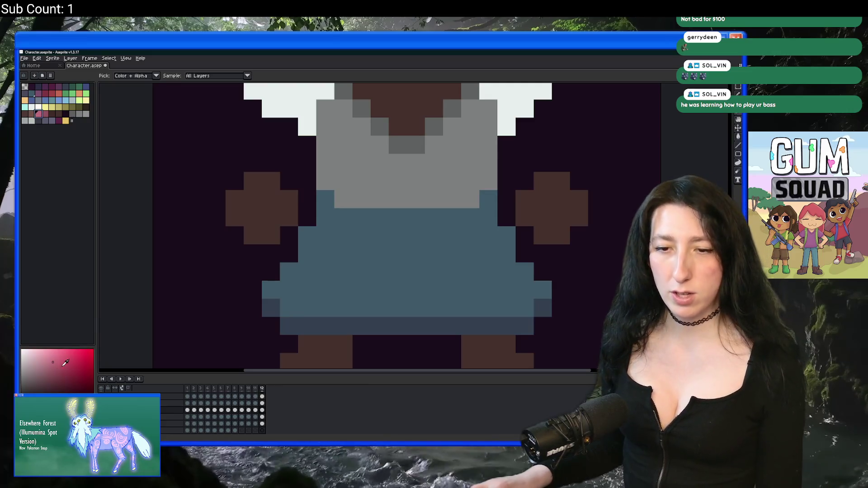
pyautogui.click(53, 354)
pyautogui.press('g')
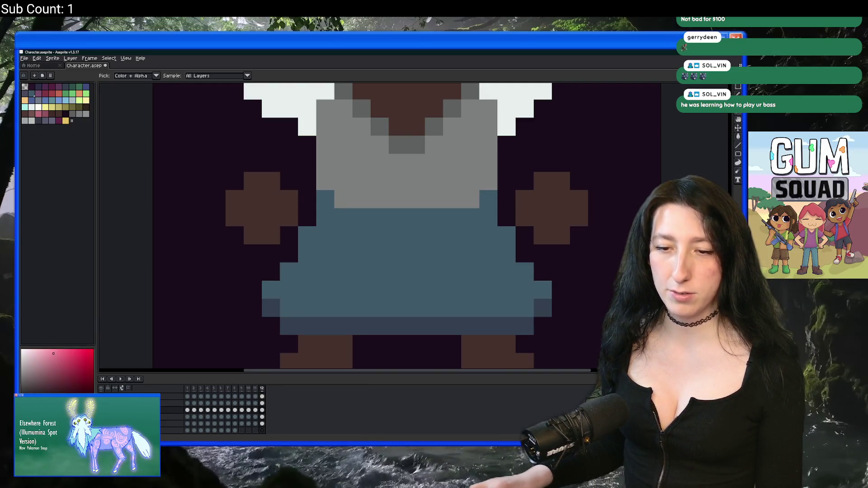
pyautogui.click(341, 273)
pyautogui.scroll(-5, 340, 273)
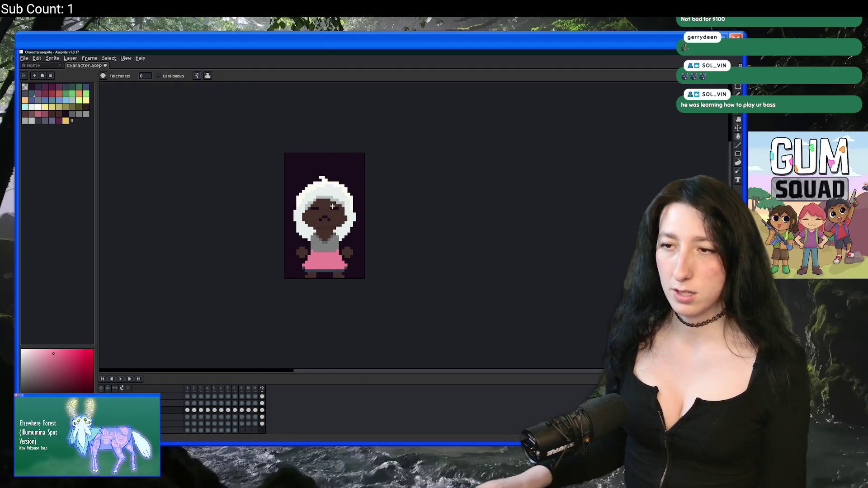
pyautogui.scroll(2, 316, 236)
pyautogui.scroll(1, 315, 235)
pyautogui.hotkey('ctrl', 'z')
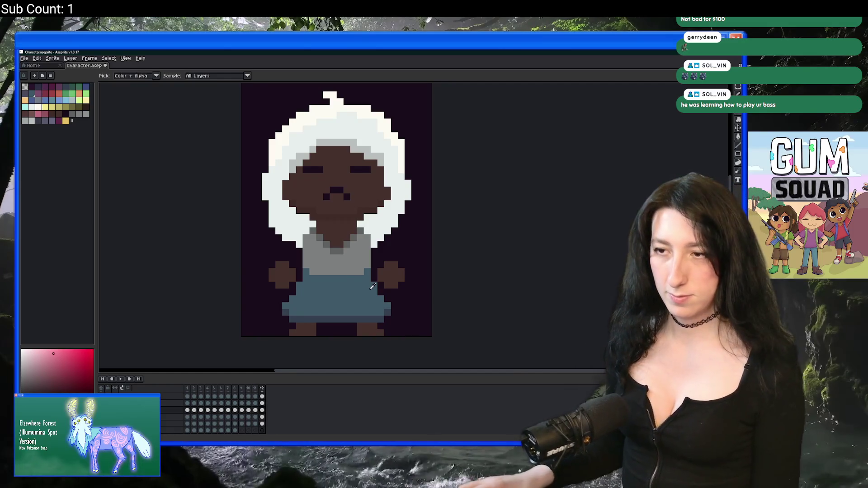
pyautogui.keyDown('alt'); pyautogui.click(367, 291); pyautogui.keyUp('alt')
pyautogui.moveTo(358, 294); pyautogui.dragTo(367, 256)
pyautogui.press(',')
pyautogui.scroll(1, 360, 231)
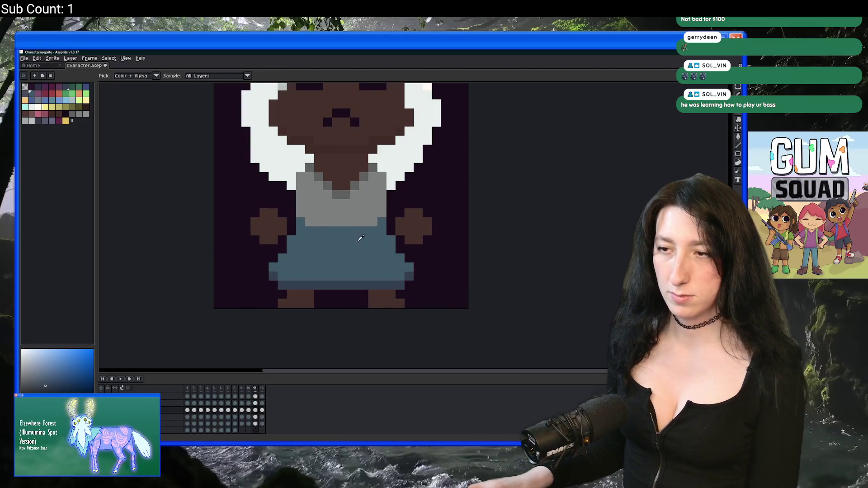
pyautogui.scroll(-1, 361, 226)
pyautogui.press('.')
pyautogui.scroll(1, 360, 227)
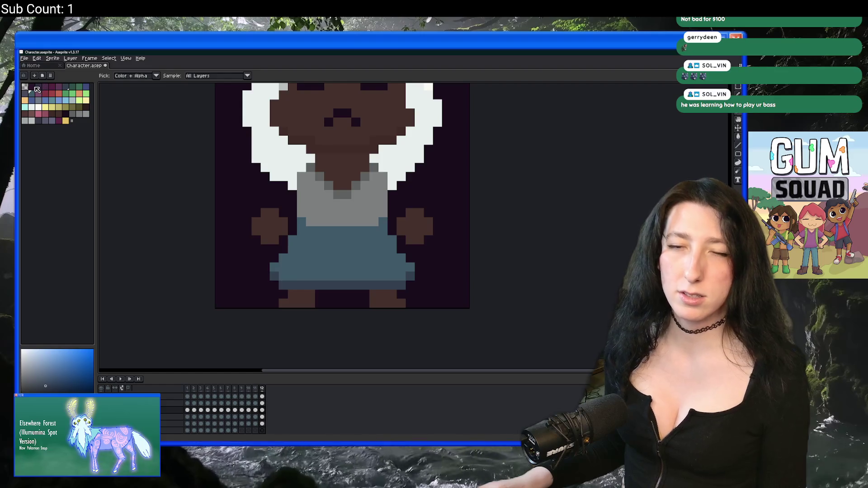
# Step: Fill the skirt, its bottom band and both grey-blue hem pixels with dark purple
pyautogui.click(35, 89)
pyautogui.click(303, 274)
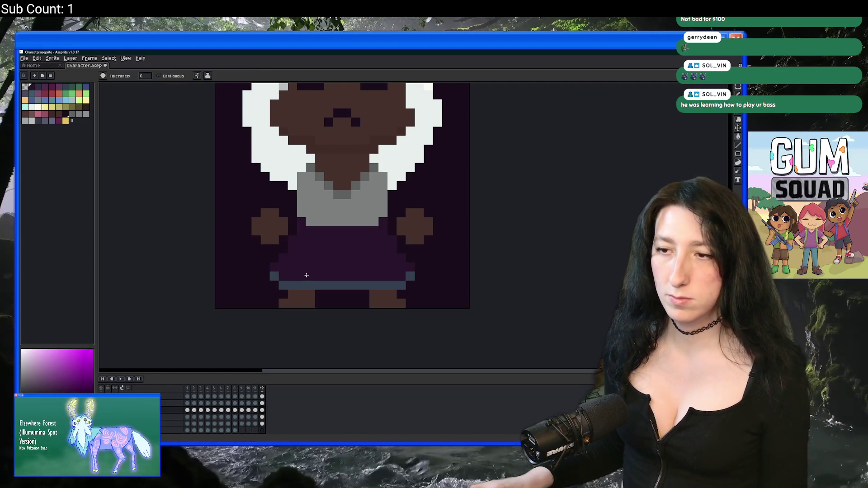
pyautogui.click(302, 282)
pyautogui.click(274, 276)
pyautogui.click(410, 276)
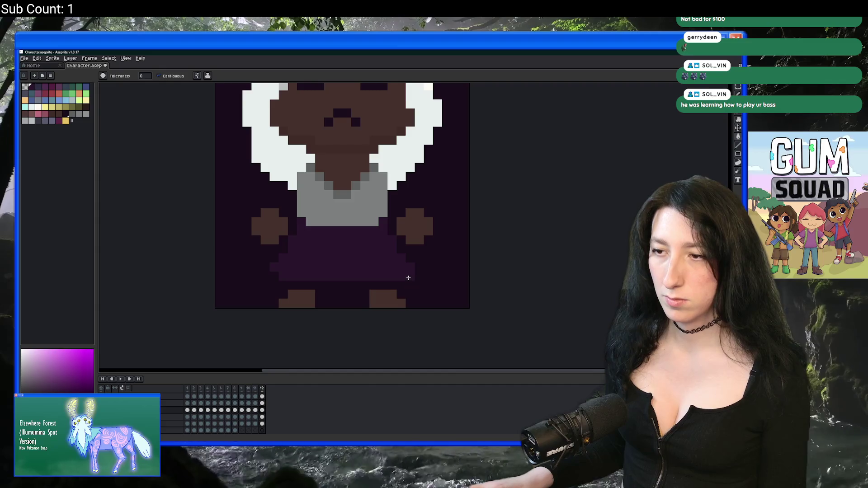
pyautogui.scroll(-5, 409, 278)
pyautogui.scroll(5, 409, 277)
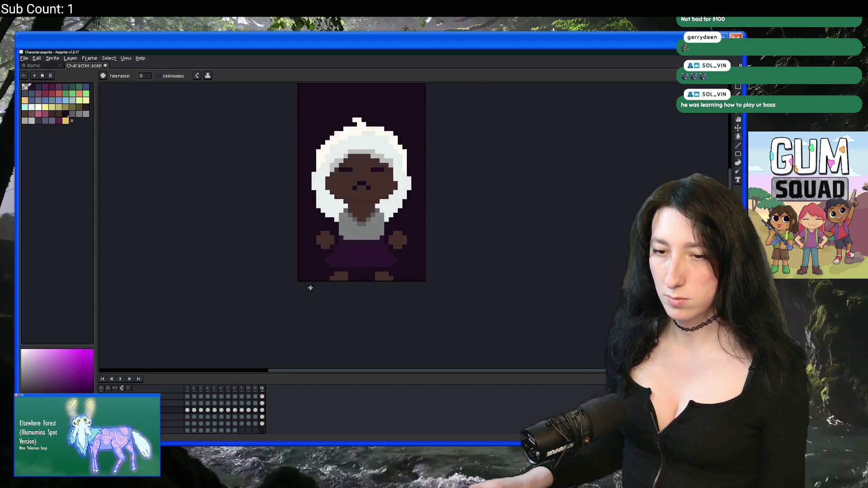
# Step: Flip back and forth between frames 11 and 12 to compare the skirt colours
pyautogui.click(255, 411)
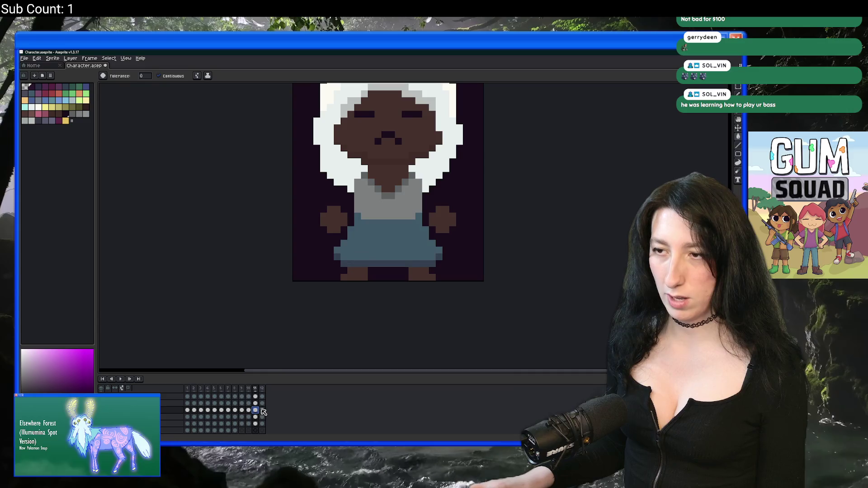
pyautogui.click(263, 411)
pyautogui.click(255, 410)
pyautogui.click(262, 411)
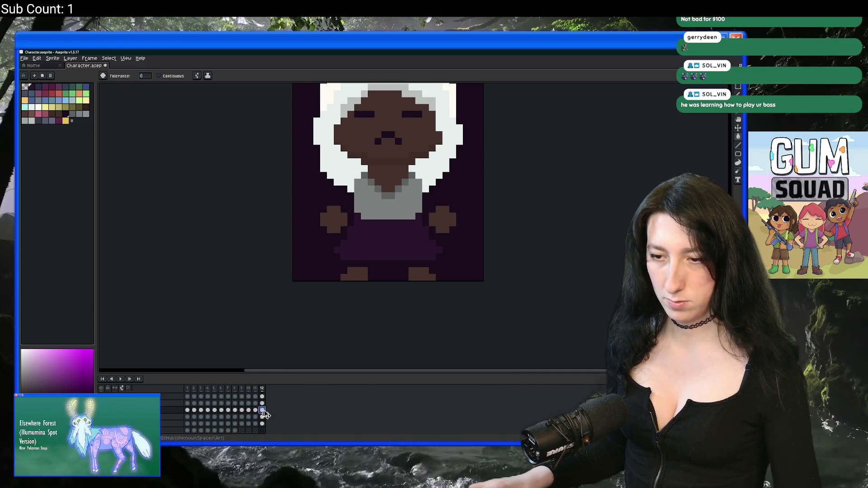
pyautogui.click(255, 411)
pyautogui.click(262, 410)
# Step: Add two new frames after frame 12, comparing frames 11 and 12 in between
pyautogui.hotkey('alt', 'n')
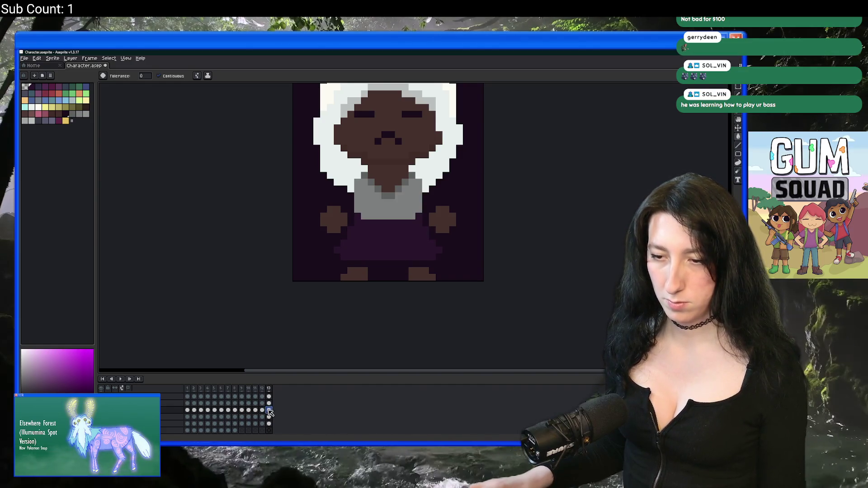
pyautogui.click(255, 410)
pyautogui.click(269, 410)
pyautogui.hotkey('alt', 'n')
pyautogui.click(263, 411)
pyautogui.click(256, 410)
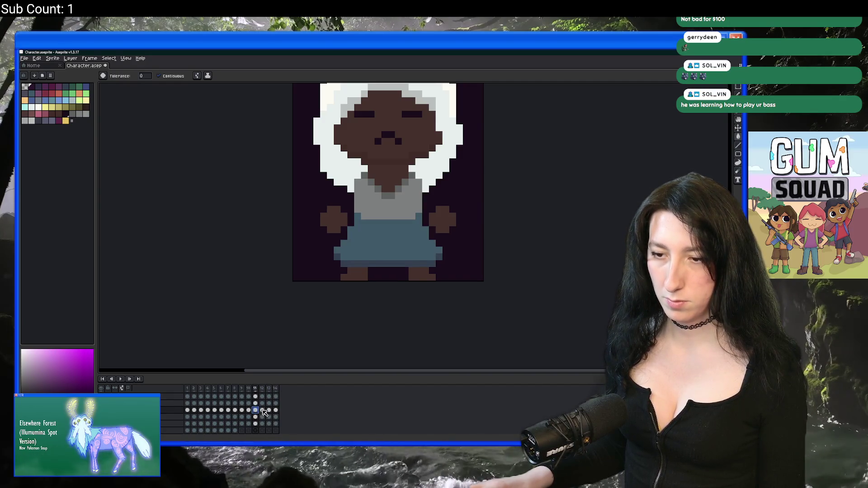
pyautogui.click(262, 411)
# Step: Settle on frame 13 with the blue-grey skirt after comparing it against frame 12
pyautogui.click(269, 411)
pyautogui.click(262, 411)
pyautogui.click(269, 411)
pyautogui.press('m')
pyautogui.scroll(2, 339, 300)
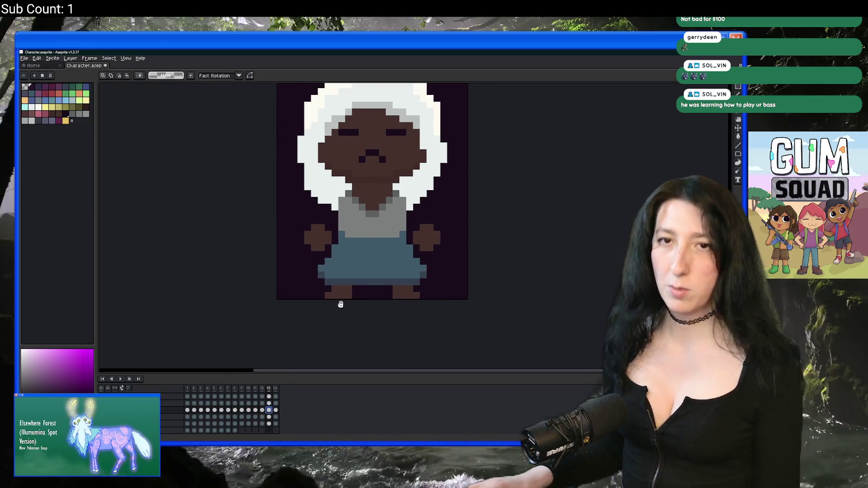
# Step: Try rectangular selections around the skirt and legs, then around the skirt alone
pyautogui.moveTo(176, 316)
pyautogui.mouseDown()
pyautogui.moveTo(466, 258)
pyautogui.moveTo(453, 249)
pyautogui.mouseUp()
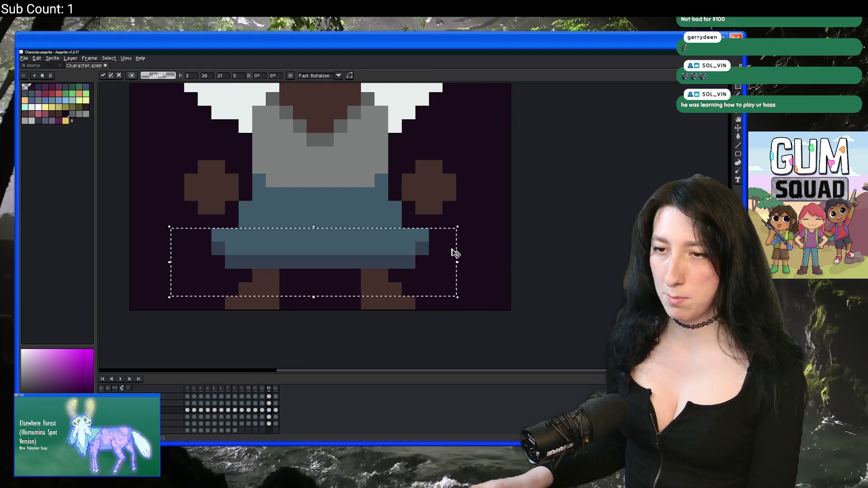
pyautogui.click(446, 330)
pyautogui.moveTo(497, 325); pyautogui.dragTo(186, 217)
pyautogui.scroll(-4, 194, 238)
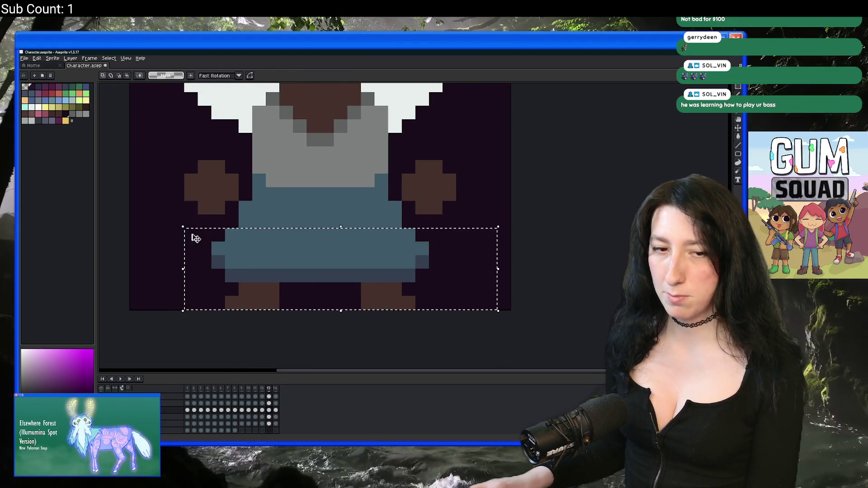
pyautogui.scroll(1, 391, 200)
pyautogui.moveTo(390, 224)
pyautogui.mouseDown()
pyautogui.moveTo(287, 196)
pyautogui.moveTo(325, 231)
pyautogui.mouseUp()
pyautogui.scroll(1, 316, 235)
# Step: Marquee-select the character's left and right hands, then clear the selection
pyautogui.click(300, 171)
pyautogui.moveTo(299, 171); pyautogui.dragTo(324, 231)
pyautogui.moveTo(432, 230); pyautogui.dragTo(396, 165)
pyautogui.click(436, 144)
# Step: Sample the skirt's blue-grey as the current drawing colour
pyautogui.scroll(-3, 435, 144)
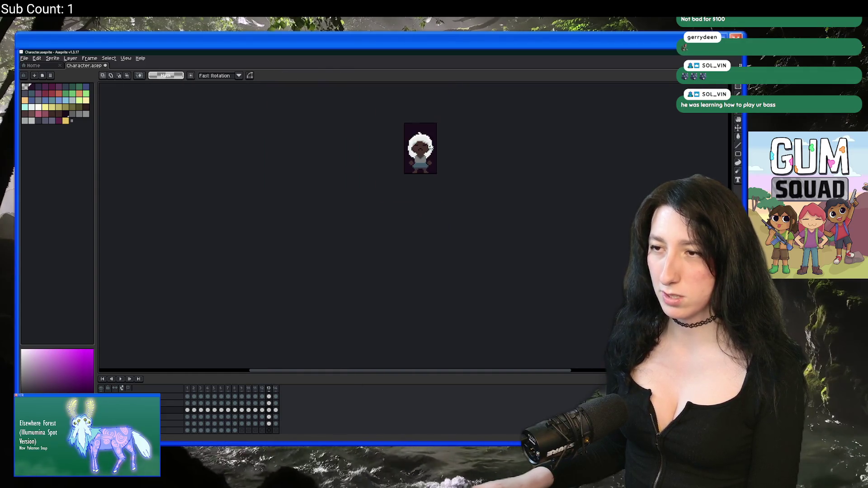
pyautogui.scroll(4, 375, 215)
pyautogui.scroll(3, 375, 215)
pyautogui.keyDown('alt'); pyautogui.click(353, 236); pyautogui.keyUp('alt')
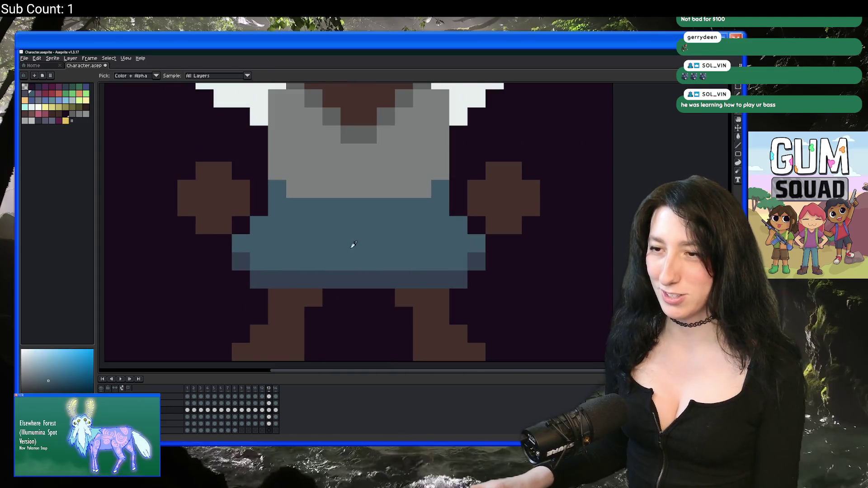
# Step: Switch to the pencil and step from frame 12 back to frame 13
pyautogui.scroll(-2, 339, 277)
pyautogui.press('b')
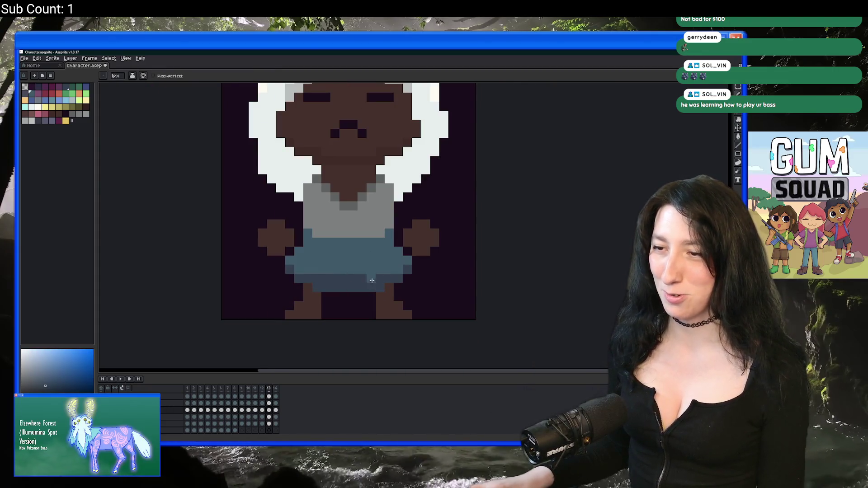
pyautogui.scroll(-5, 316, 276)
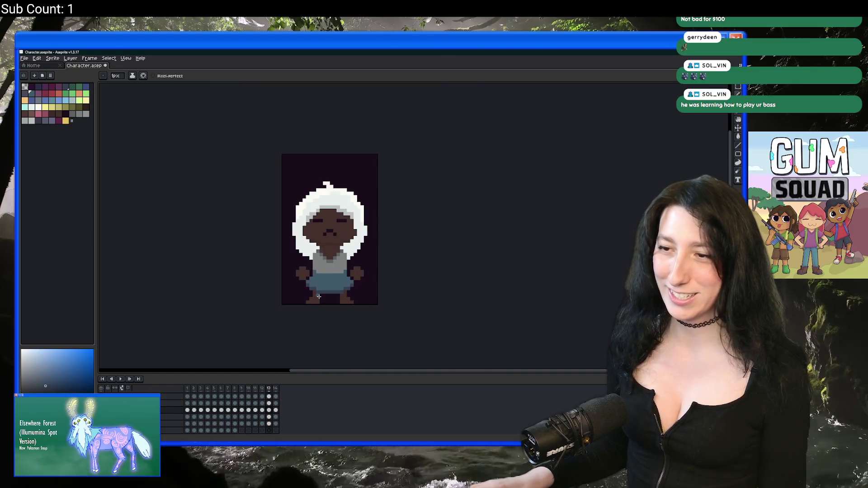
pyautogui.scroll(-1, 347, 301)
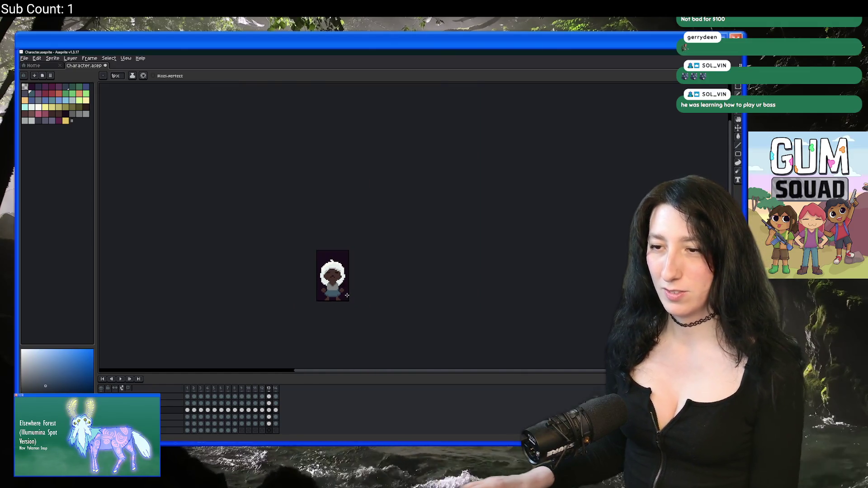
pyautogui.scroll(1, 347, 296)
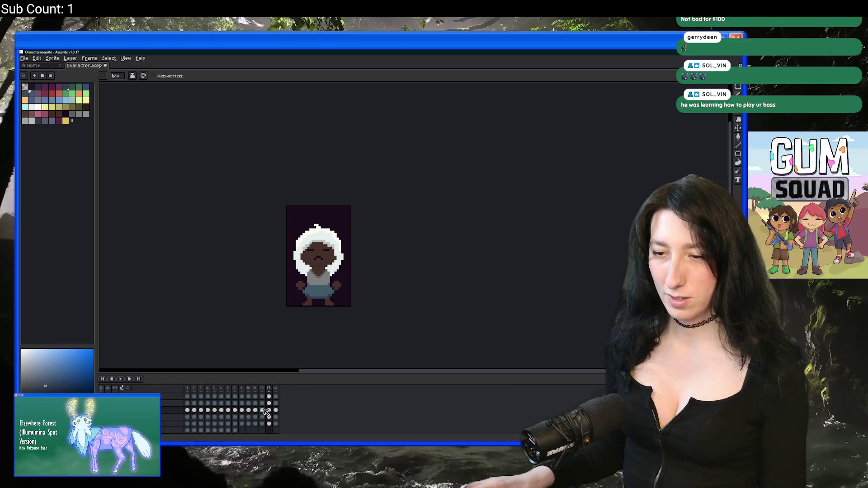
pyautogui.scroll(1, 293, 297)
pyautogui.press('Left')
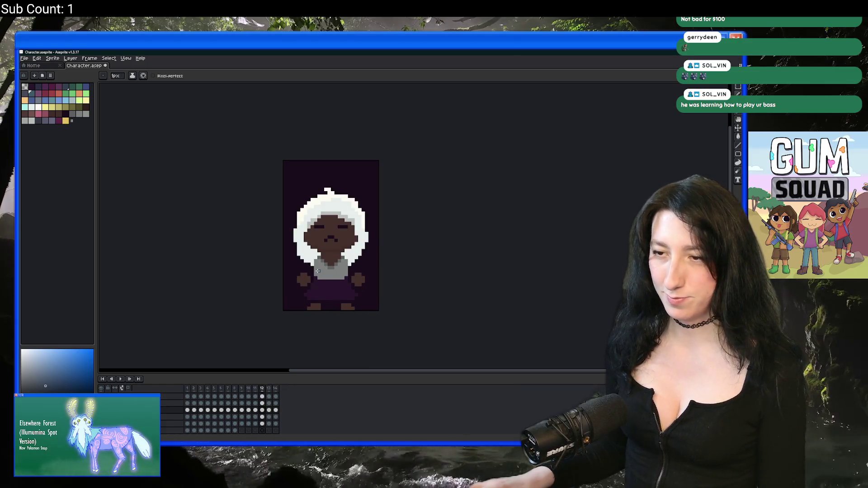
pyautogui.press('Right')
# Step: Marquee the lower body, select the frame 13 cel, and advance to frame 14
pyautogui.press('m')
pyautogui.moveTo(303, 264)
pyautogui.mouseDown()
pyautogui.moveTo(328, 300)
pyautogui.moveTo(364, 309)
pyautogui.mouseUp()
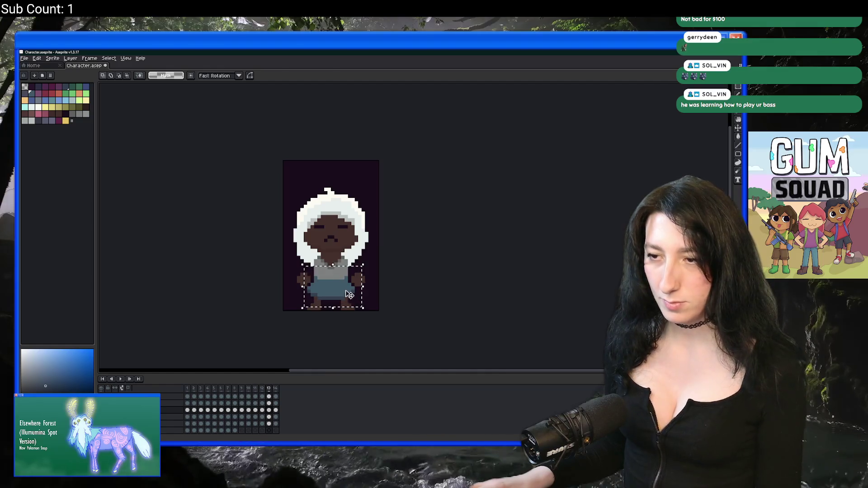
pyautogui.click(270, 410)
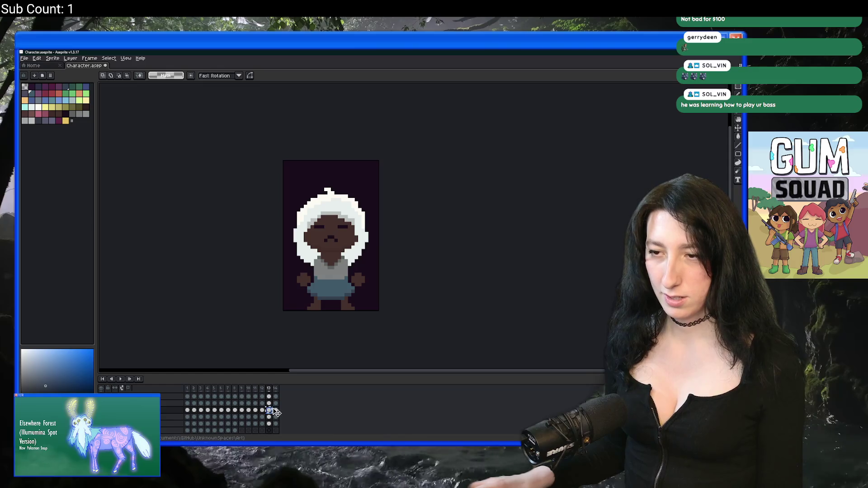
pyautogui.press('Right')
pyautogui.scroll(3, 343, 253)
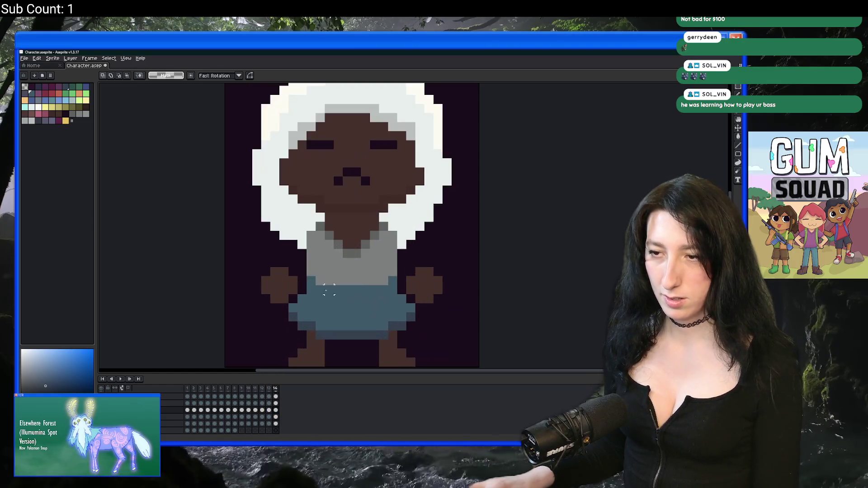
# Step: Bucket-fill the skirt, its lower band and four blue-grey edge pixels dark purple
pyautogui.click(32, 87)
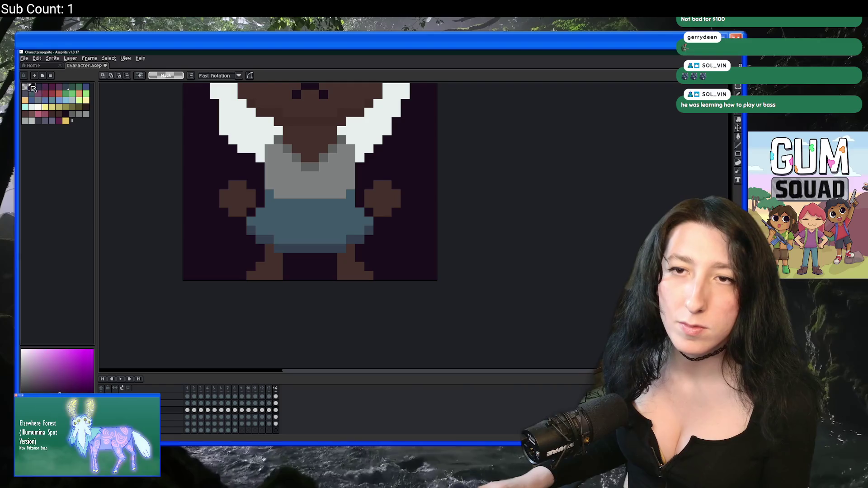
pyautogui.press('g')
pyautogui.click(308, 217)
pyautogui.click(307, 249)
pyautogui.click(272, 239)
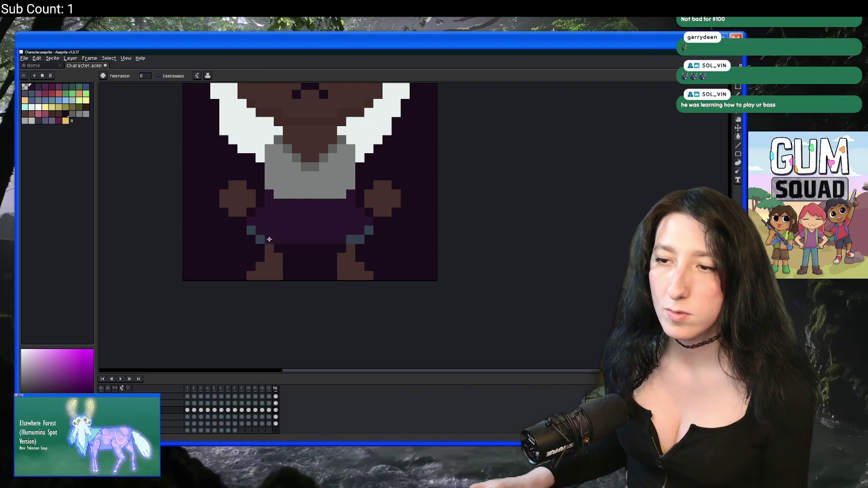
pyautogui.click(261, 239)
pyautogui.click(248, 232)
pyautogui.click(350, 239)
pyautogui.click(369, 230)
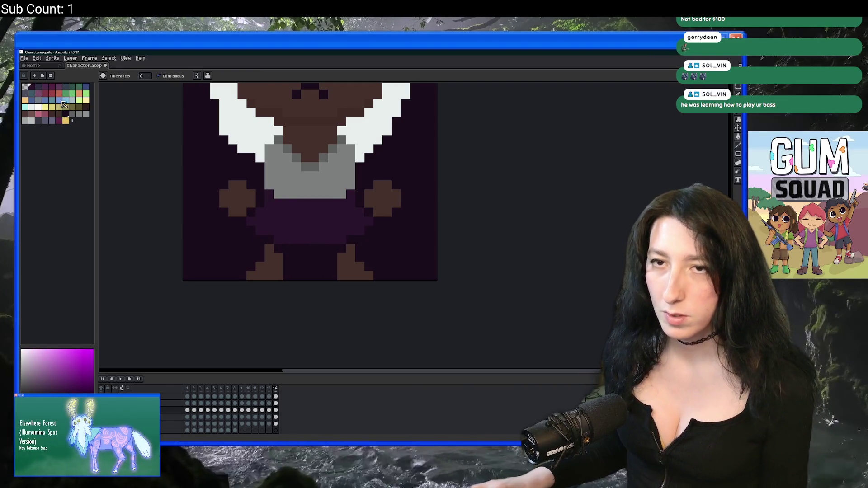
# Step: Recolour the skirt, lower band and four edge pixels magenta
pyautogui.click(59, 88)
pyautogui.click(260, 221)
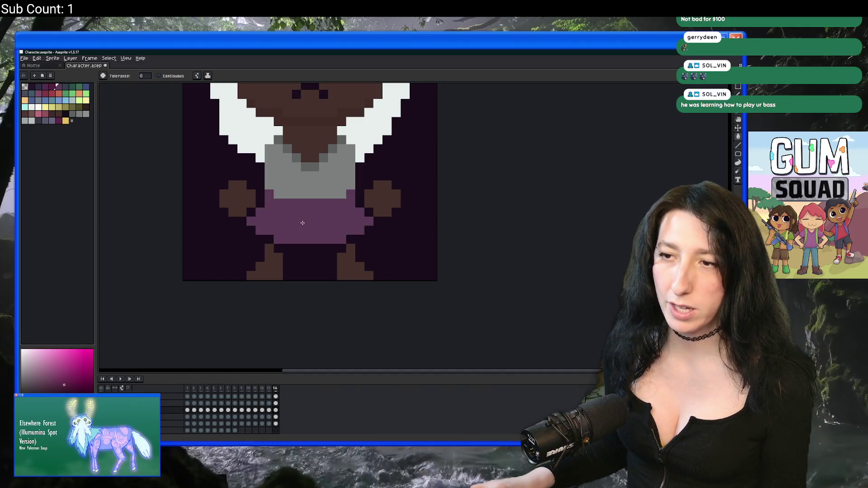
pyautogui.click(297, 247)
pyautogui.click(260, 239)
pyautogui.click(251, 231)
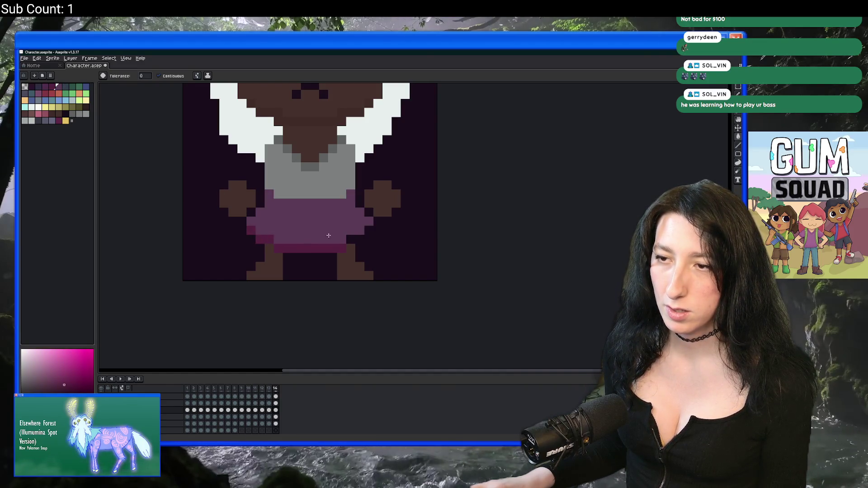
pyautogui.click(352, 239)
pyautogui.click(369, 230)
pyautogui.scroll(-2, 378, 227)
pyautogui.scroll(-1, 378, 227)
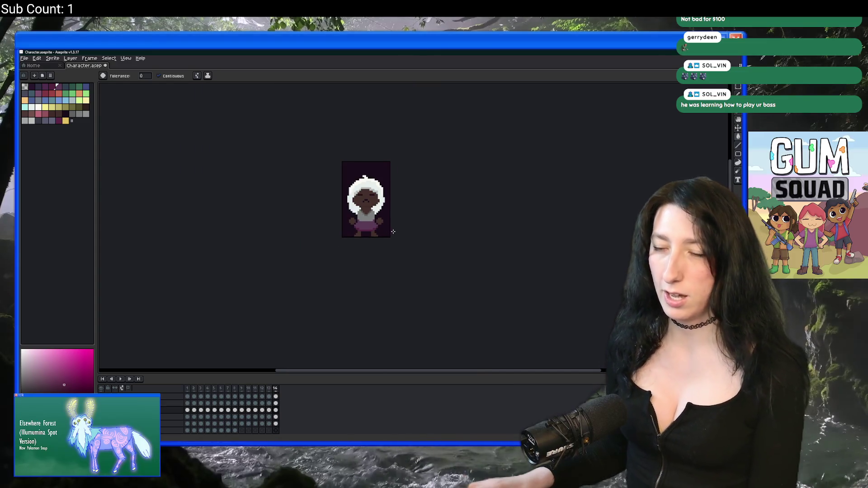
# Step: Step through frames 10 to 14, add frame 15, and return to frame 12
pyautogui.press('Left')
pyautogui.press('Left')
pyautogui.press('Left')
pyautogui.press('Right')
pyautogui.press('Right')
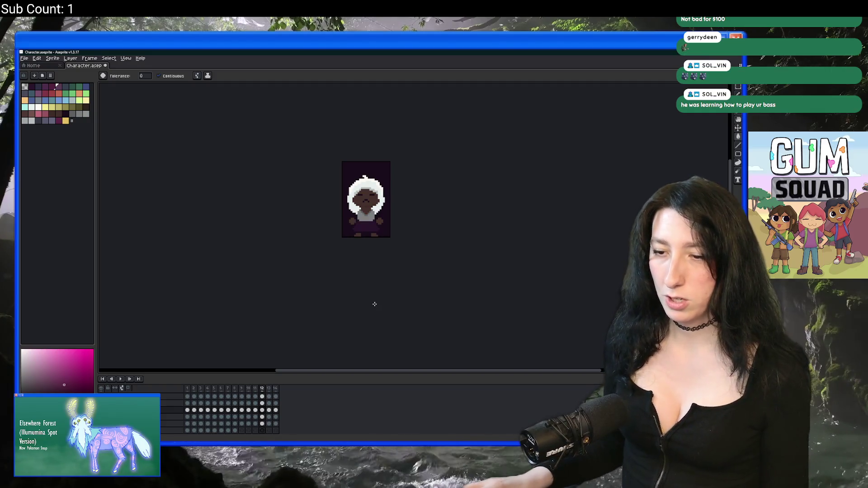
pyautogui.press('Right')
pyautogui.press('Right')
pyautogui.scroll(1, 359, 282)
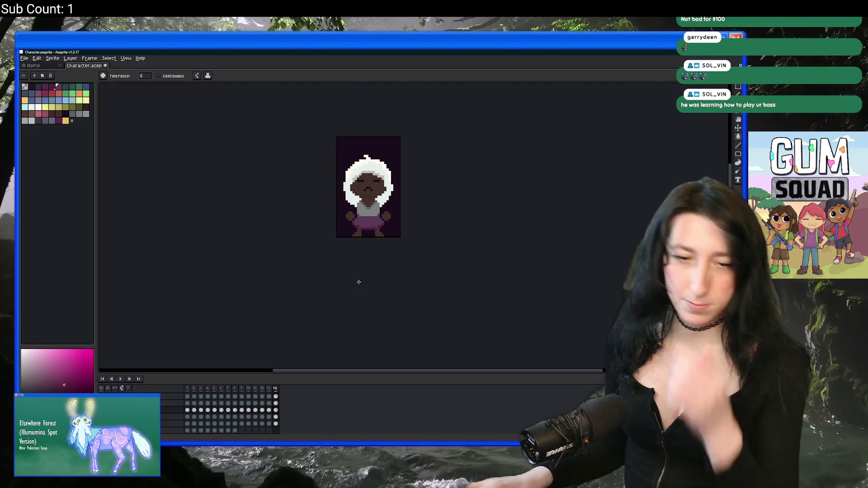
pyautogui.hotkey('alt', 'n')
pyautogui.press('Left')
pyautogui.press('Left')
pyautogui.scroll(1, 366, 230)
pyautogui.press('Left')
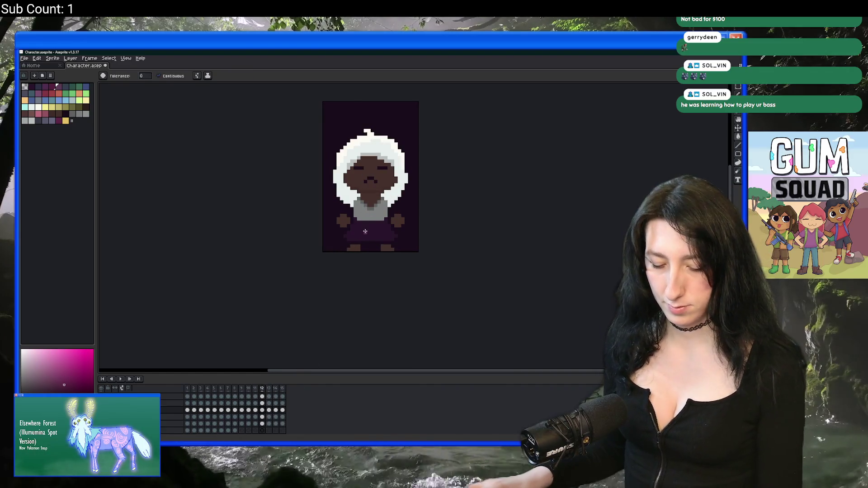
pyautogui.scroll(3, 365, 231)
# Step: On frame 14, fill the skirt's bottom and edge pink pixels dark
pyautogui.press('i')
pyautogui.press('Right')
pyautogui.press('Right')
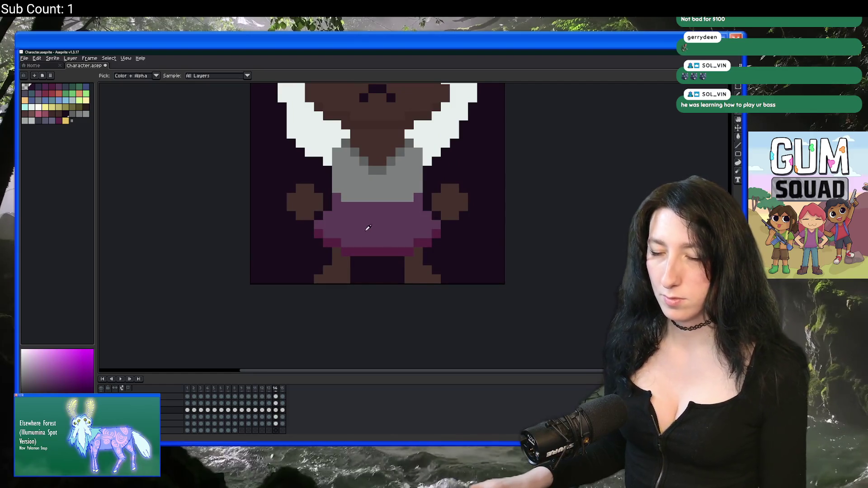
pyautogui.press('g')
pyautogui.press('Right')
pyautogui.press('Left')
pyautogui.click(362, 252)
pyautogui.click(333, 243)
pyautogui.click(333, 236)
pyautogui.click(423, 242)
pyautogui.click(437, 233)
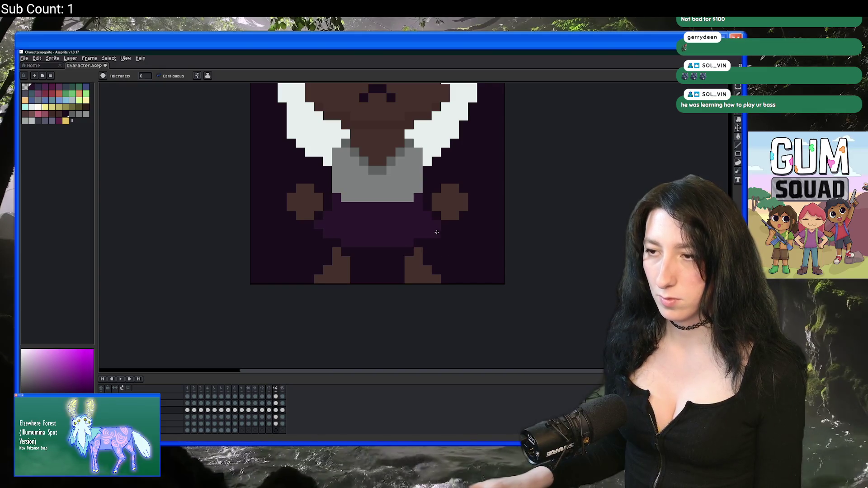
# Step: Fill the skirt lighter purple and shade its lower-left pixels and bottom band darker purple
pyautogui.click(48, 87)
pyautogui.click(373, 215)
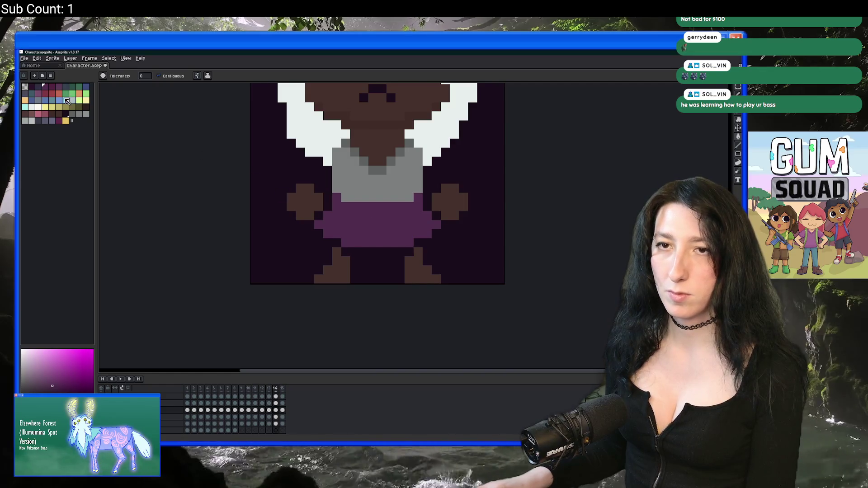
pyautogui.click(34, 86)
pyautogui.click(330, 243)
pyautogui.click(355, 251)
pyautogui.hotkey('ctrl', 'z')
pyautogui.hotkey('ctrl', 'y')
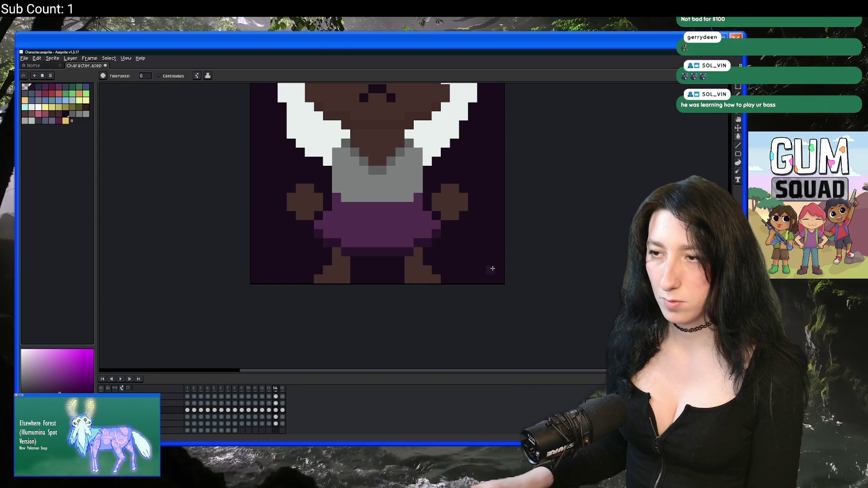
# Step: Step back to frame 11, then forward to frame 12 with the dark skirt
pyautogui.scroll(-2, 396, 243)
pyautogui.press('Left')
pyautogui.press('Left')
pyautogui.scroll(1, 382, 242)
pyautogui.press('Left')
pyautogui.press('Right')
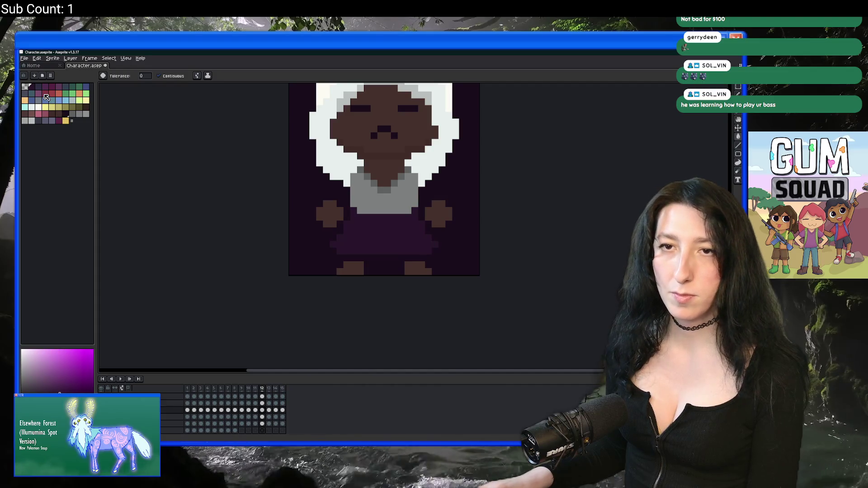
pyautogui.scroll(1, 342, 214)
# Step: Refill frame 12's skirt brighter purple with a dark purple hem strip, undoing the stray background fill
pyautogui.click(353, 226)
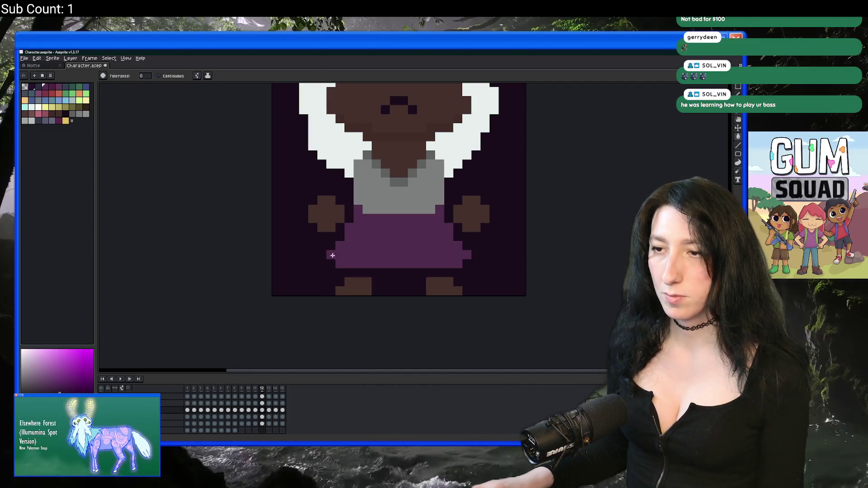
pyautogui.click(365, 275)
pyautogui.hotkey('ctrl', 'z')
pyautogui.click(365, 274)
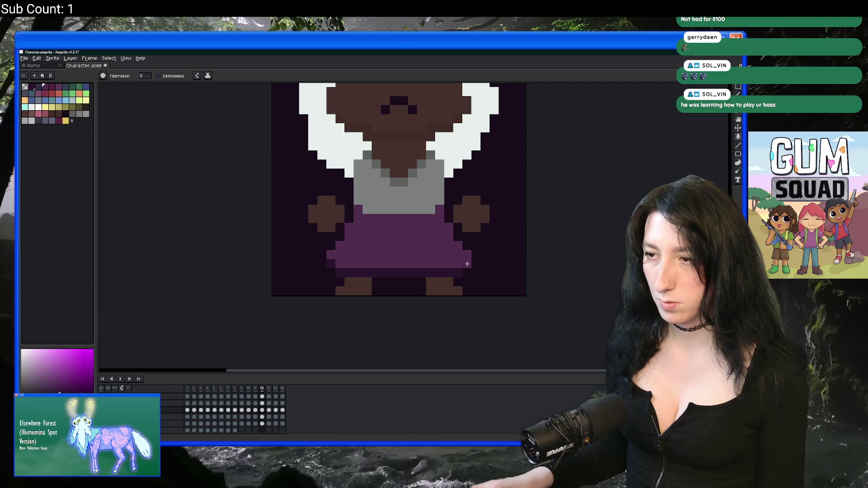
pyautogui.scroll(-3, 442, 277)
pyautogui.hotkey('alt', 'n')
pyautogui.press('.')
pyautogui.press('.')
pyautogui.press('.')
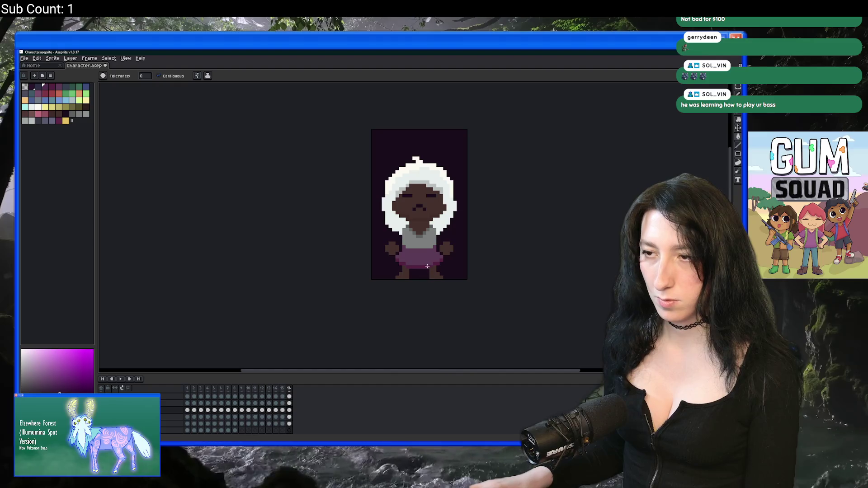
# Step: Pick the darker purple from frame 12 and bucket-fill the skirt's bottom hem on frame 13
pyautogui.scroll(1, 426, 262)
pyautogui.press('i')
pyautogui.press(',')
pyautogui.press(',')
pyautogui.press(',')
pyautogui.click(422, 254)
pyautogui.press('.')
pyautogui.press(',')
pyautogui.press('.')
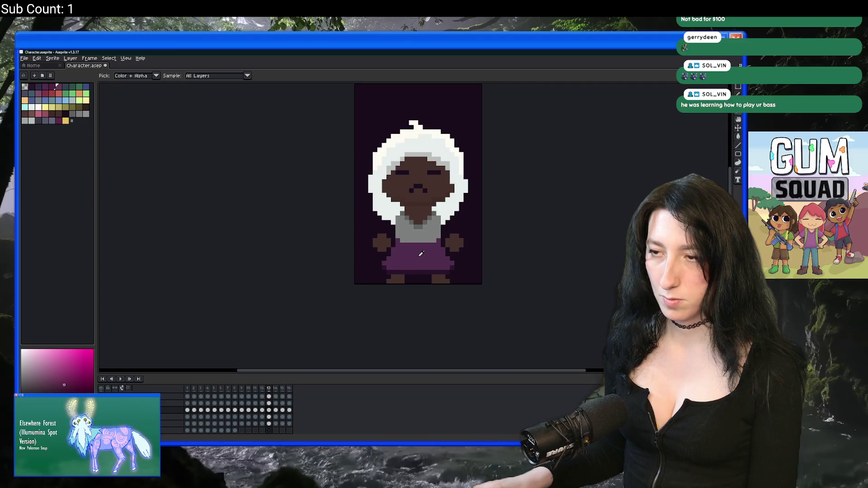
pyautogui.scroll(1, 361, 265)
pyautogui.press('g')
pyautogui.scroll(1, 362, 266)
pyautogui.click(356, 291)
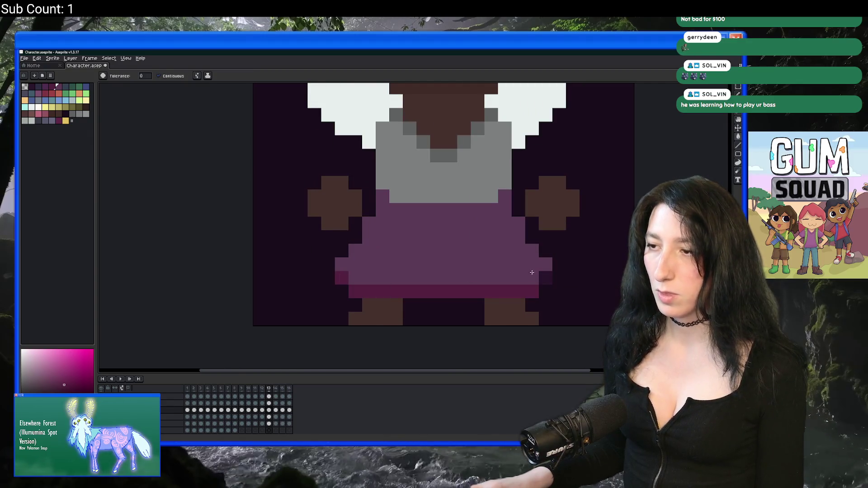
pyautogui.click(545, 278)
pyautogui.scroll(-2, 585, 275)
# Step: Recentre the sprite and step through frames 11 to 14 to review the hem
pyautogui.press(',')
pyautogui.press(',')
pyautogui.scroll(-3, 585, 275)
pyautogui.moveTo(584, 275); pyautogui.dragTo(365, 232)
pyautogui.scroll(-1, 380, 218)
pyautogui.press('.')
pyautogui.scroll(-1, 379, 218)
pyautogui.press('.')
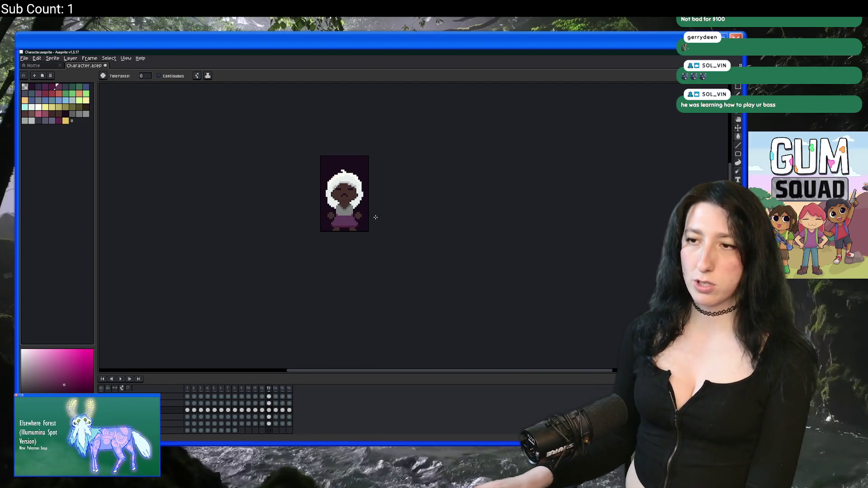
pyautogui.scroll(-1, 376, 217)
pyautogui.scroll(1, 375, 218)
pyautogui.press('.')
pyautogui.press('.')
pyautogui.press('.')
pyautogui.scroll(-1, 422, 228)
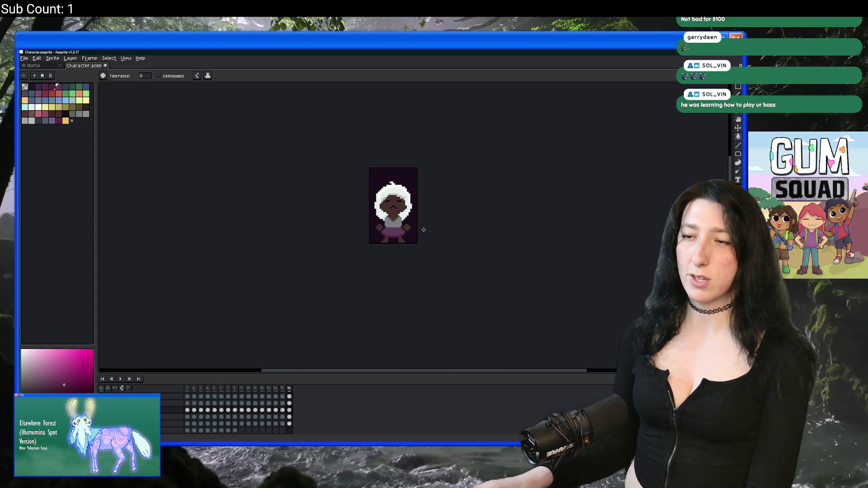
# Step: Select the layer's cels across all 16 frames and hide every layer
pyautogui.press(',')
pyautogui.press(',')
pyautogui.press(',')
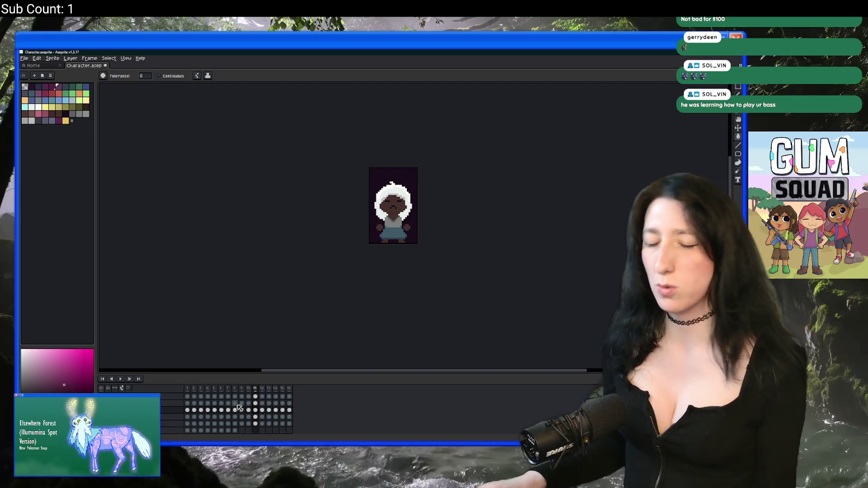
pyautogui.moveTo(290, 411); pyautogui.dragTo(184, 410)
pyautogui.click(102, 389)
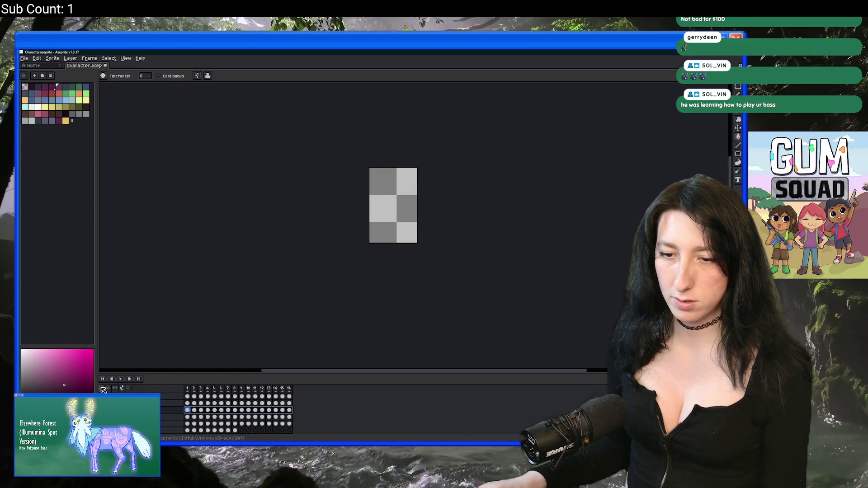
# Step: Set the export file to Legs.gif in the Character folder, confirming replacement of the existing file
pyautogui.hotkey('ctrl', 'alt', 'shift', 's')
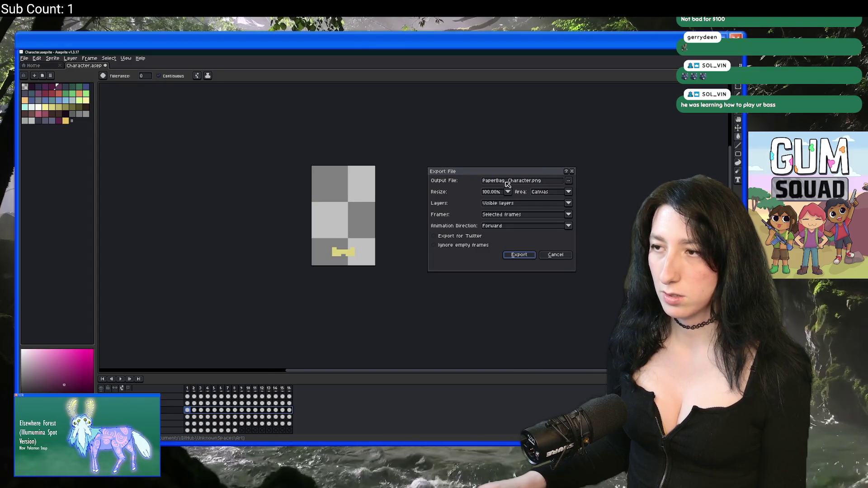
pyautogui.click(569, 182)
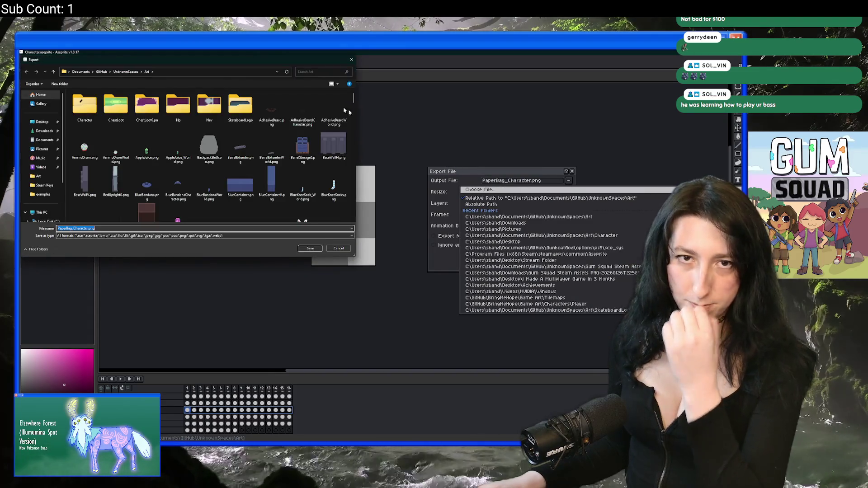
pyautogui.doubleClick(85, 105)
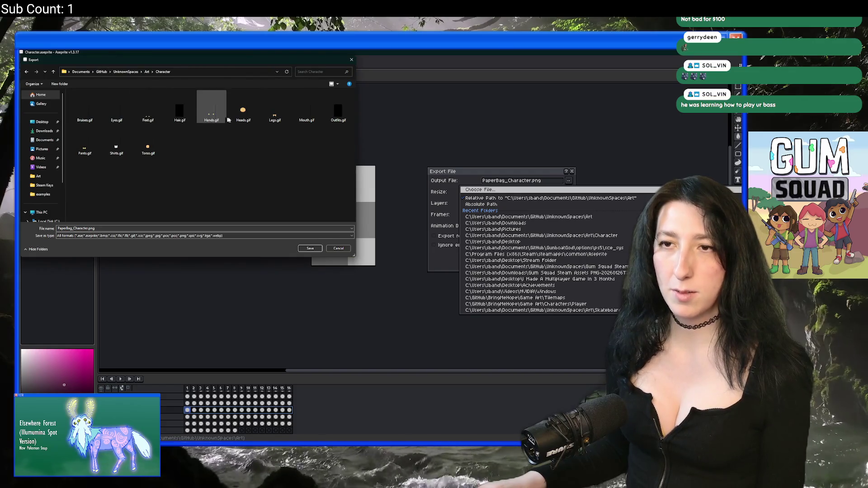
pyautogui.doubleClick(274, 112)
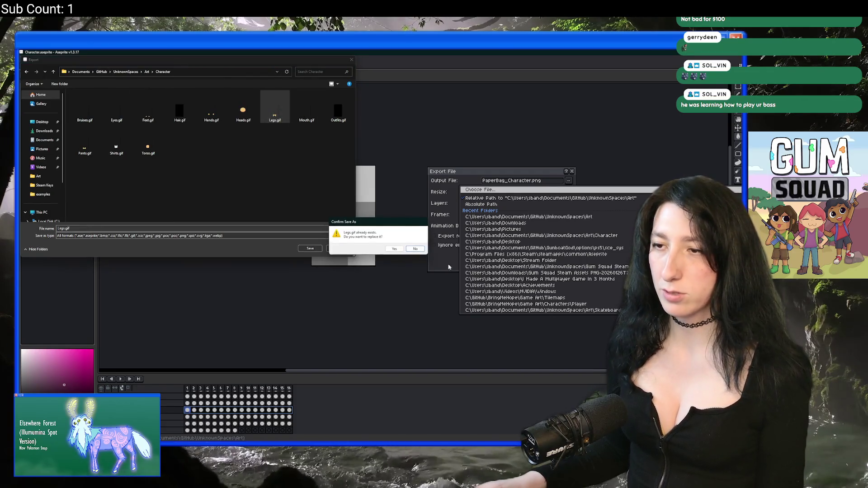
pyautogui.click(396, 249)
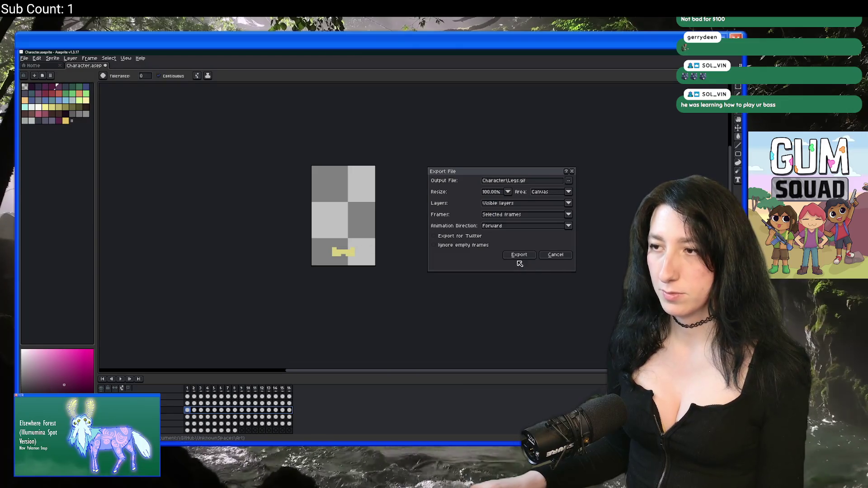
# Step: Export only the selected frames, then make all layers visible again
pyautogui.click(527, 215)
pyautogui.click(525, 224)
pyautogui.click(518, 253)
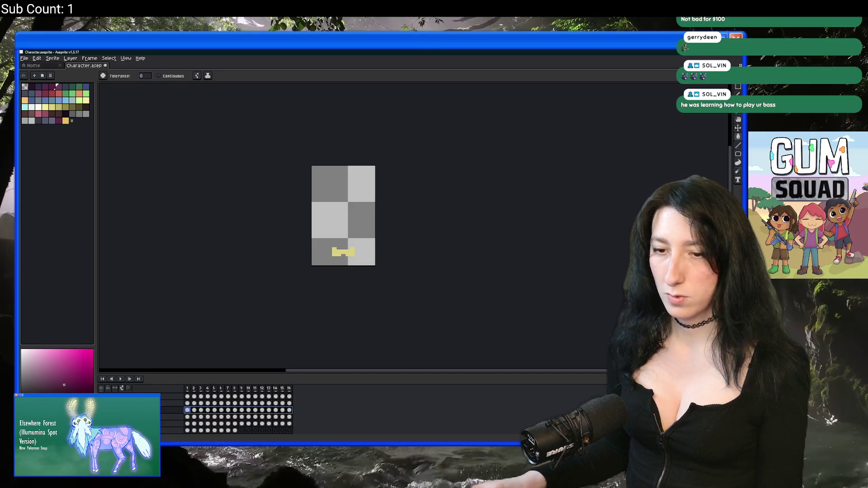
pyautogui.click(102, 389)
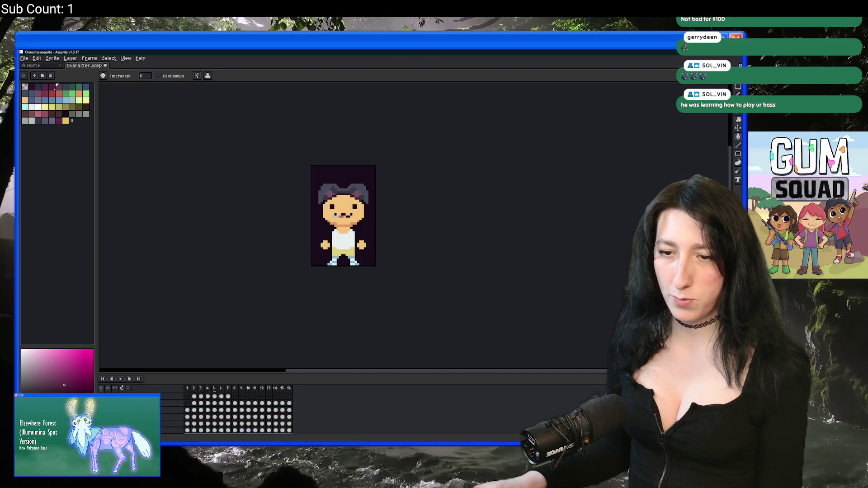
# Step: Pan up to the character's head and hide the dark purple background layer
pyautogui.scroll(3, 317, 247)
pyautogui.moveTo(317, 247); pyautogui.dragTo(303, 271)
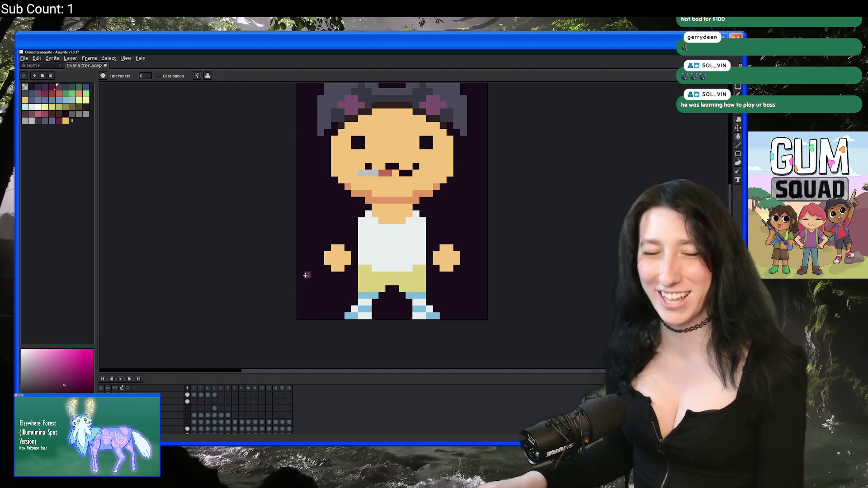
pyautogui.moveTo(342, 235); pyautogui.dragTo(342, 245)
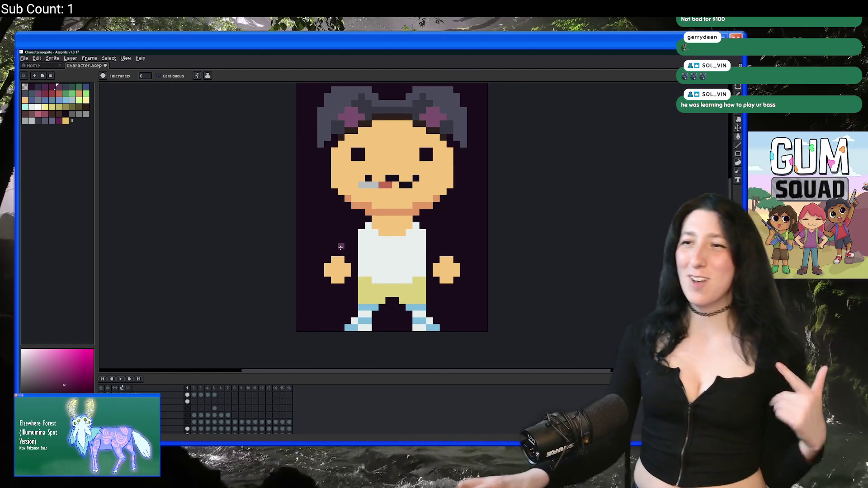
pyautogui.scroll(-1, 226, 407)
pyautogui.press('Delete')
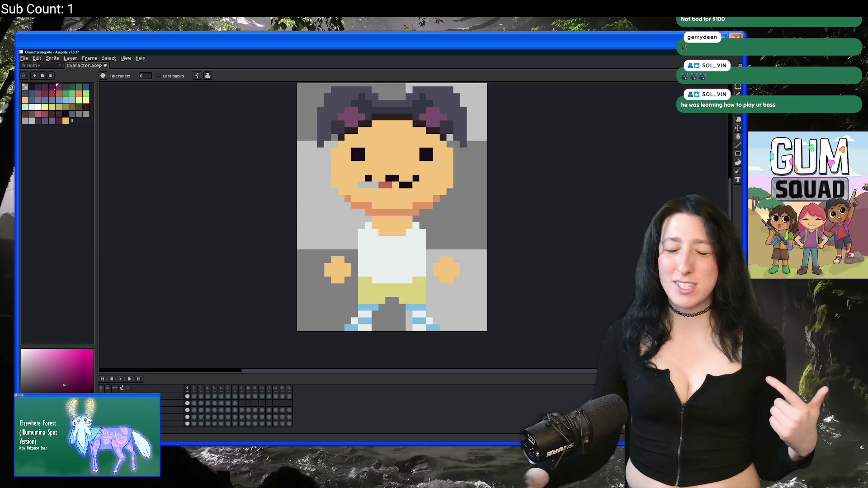
pyautogui.scroll(1, 366, 185)
pyautogui.scroll(-1, 367, 186)
pyautogui.scroll(-1, 373, 184)
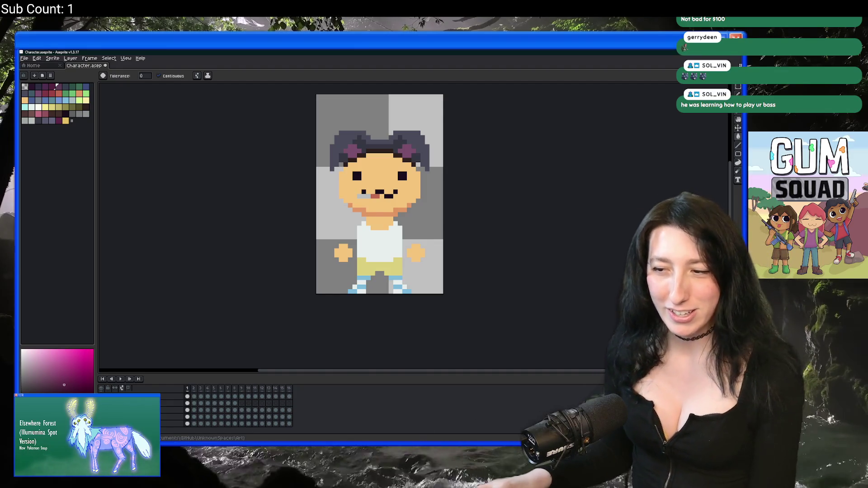
# Step: Glance at GameMaker's character draw code, toggling the editor full size, then return to Aseprite
pyautogui.hotkey('alt', 'Tab')
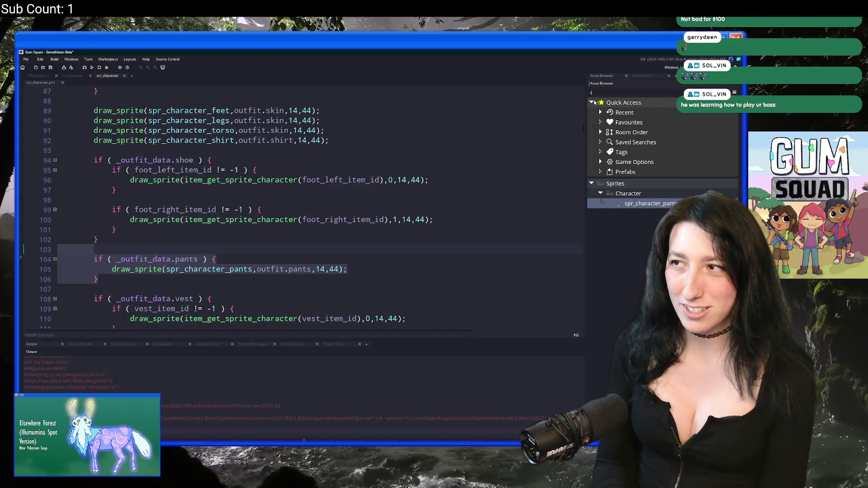
pyautogui.write('l')
pyautogui.press('F12')
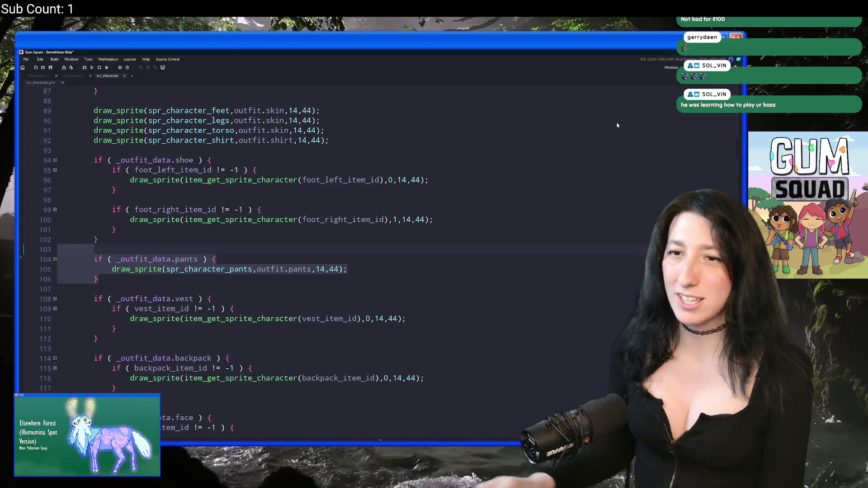
pyautogui.press('F12')
pyautogui.hotkey('alt', 'Tab')
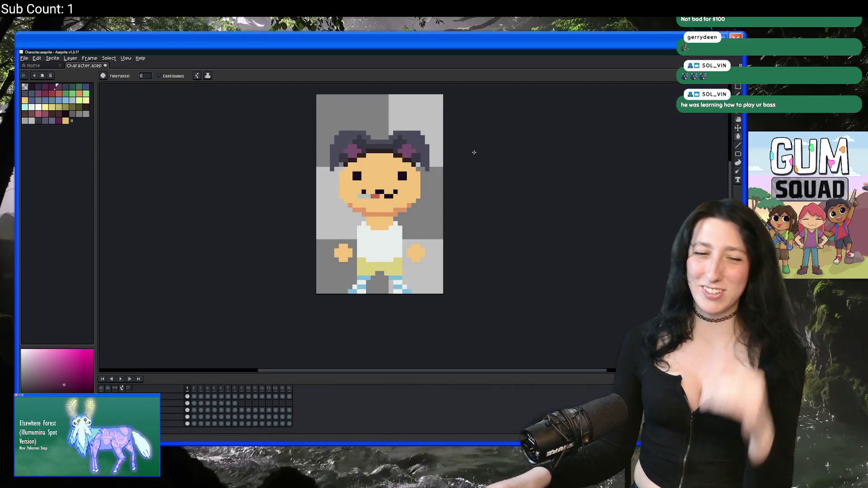
pyautogui.scroll(1, 363, 163)
pyautogui.scroll(-2, 367, 152)
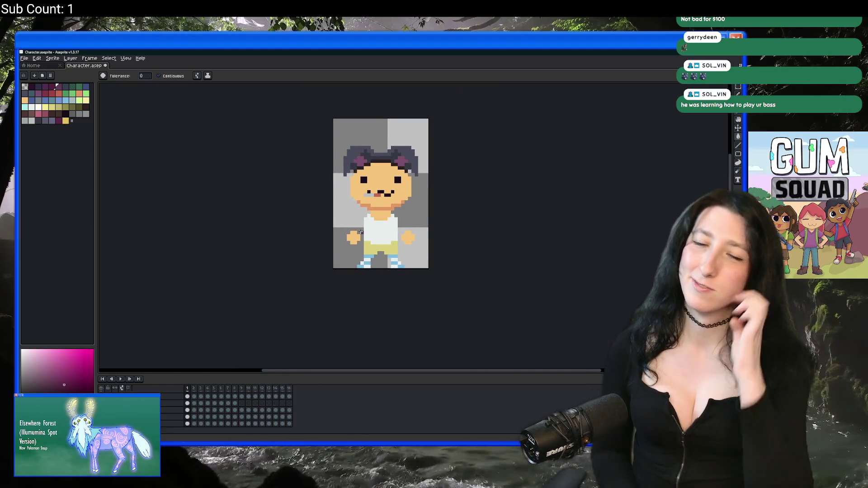
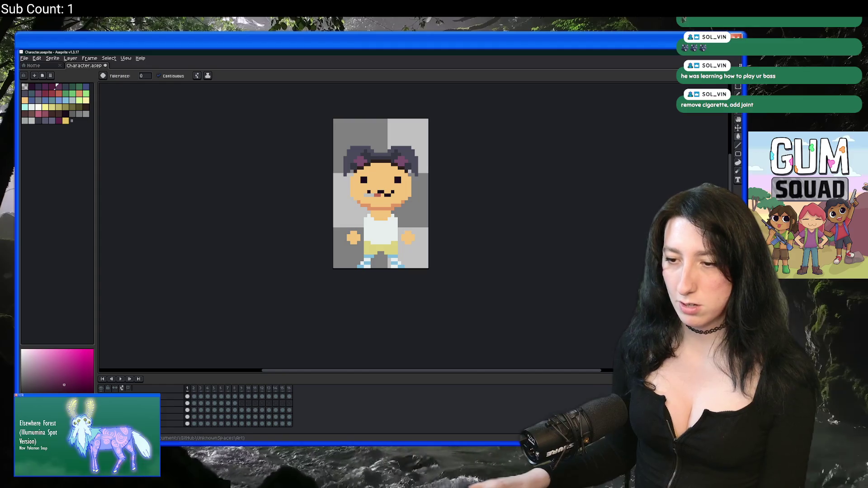
# Step: Search 'st' from the Windows Start menu and open Steam on the Gum Squad store page
pyautogui.press('super')
pyautogui.write('st')
pyautogui.click(307, 250)
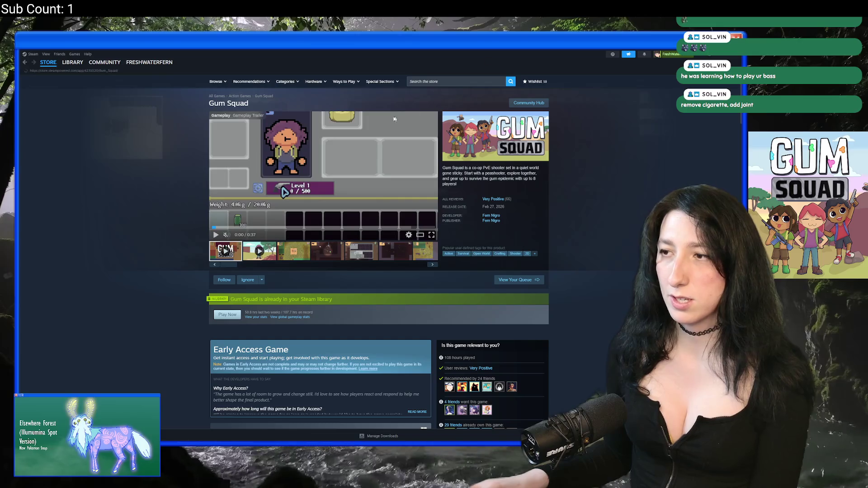
# Step: Scroll down to the Gum Squad reviews and sort them by most recent
pyautogui.scroll(-3, 490, 217)
pyautogui.scroll(-15, 337, 295)
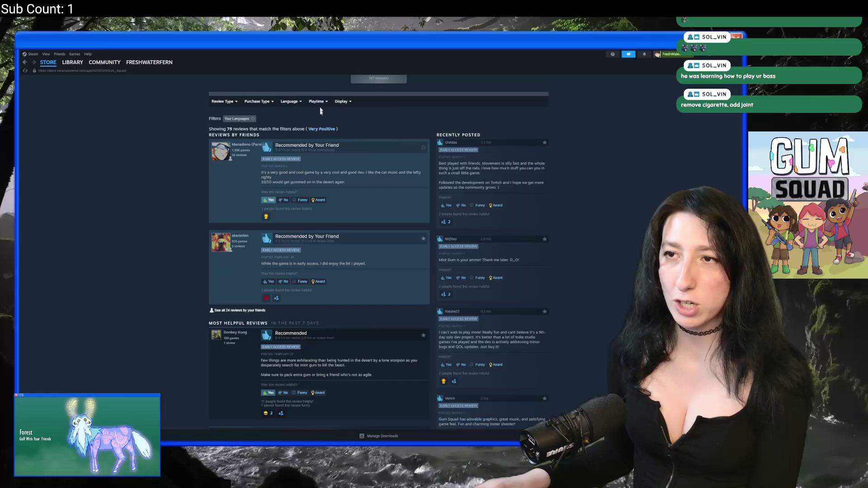
pyautogui.moveTo(342, 103)
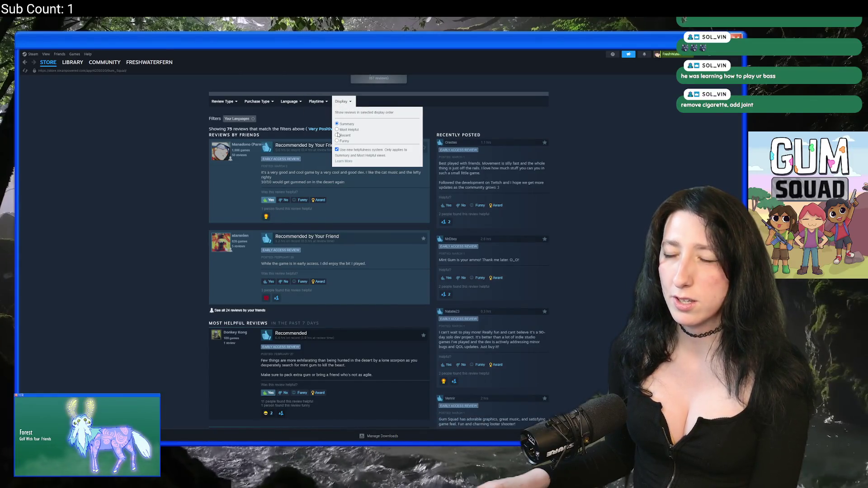
pyautogui.click(338, 135)
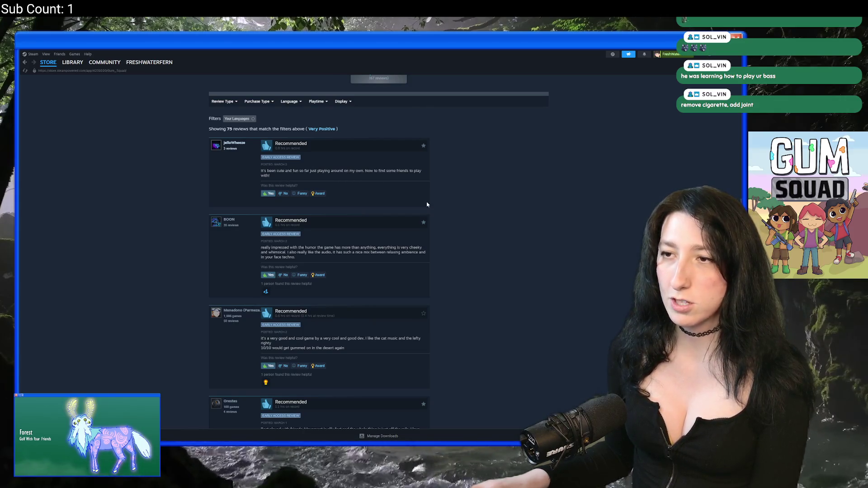
# Step: Give the top review a Plus One award and submit it
pyautogui.click(325, 196)
pyautogui.click(336, 284)
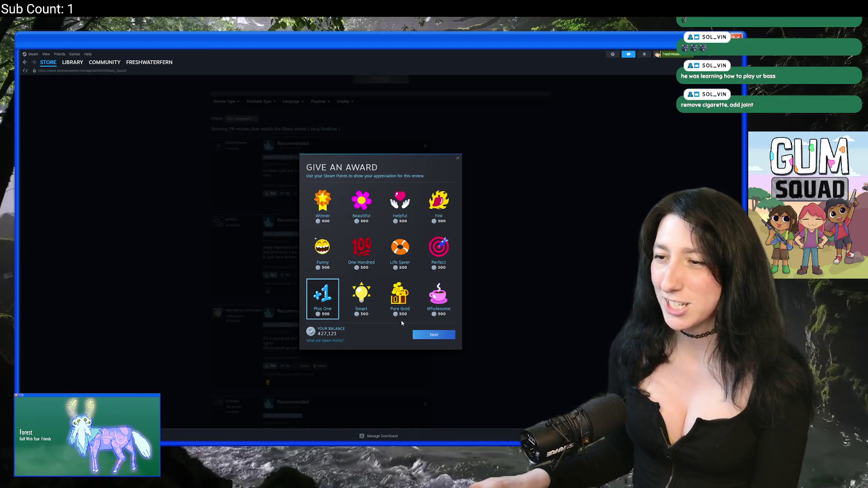
pyautogui.click(432, 341)
pyautogui.click(441, 301)
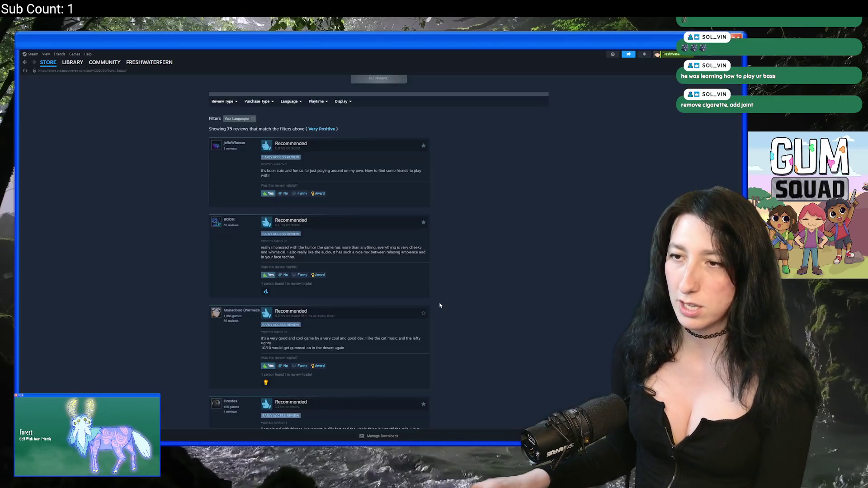
pyautogui.scroll(3, 329, 305)
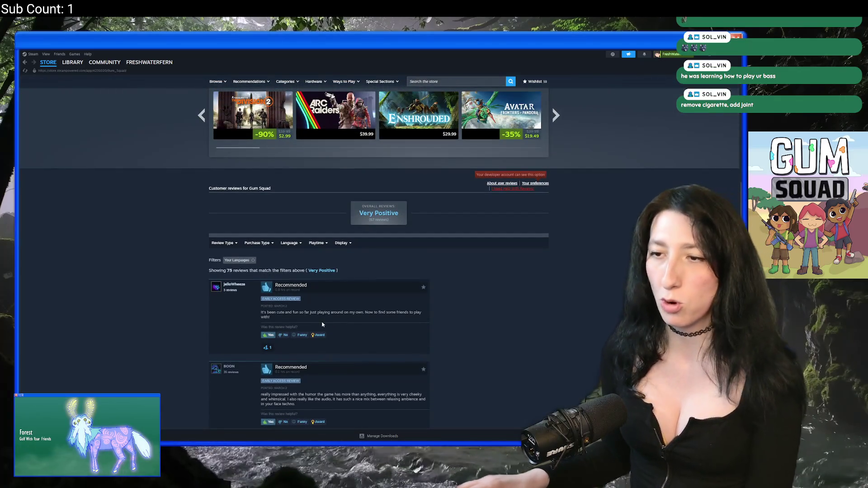
pyautogui.scroll(15, 334, 310)
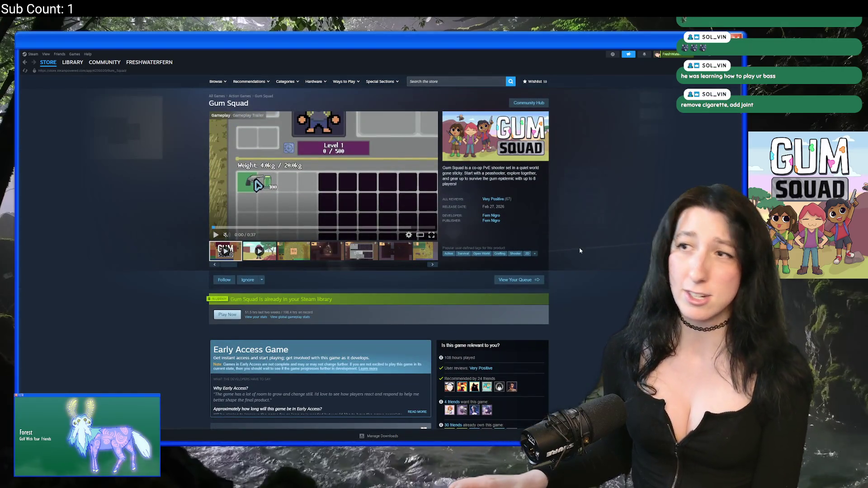
# Step: Search the store for 'early access' and open the Early Access genre page
pyautogui.click(462, 85)
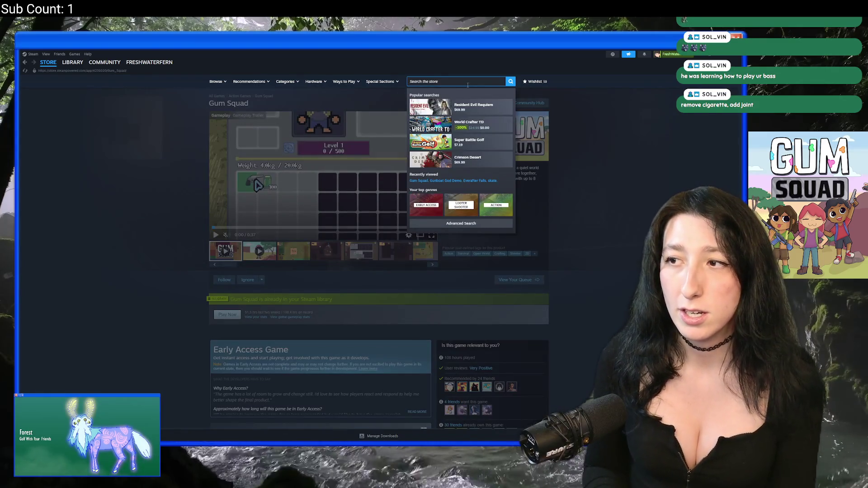
pyautogui.write('early acces')
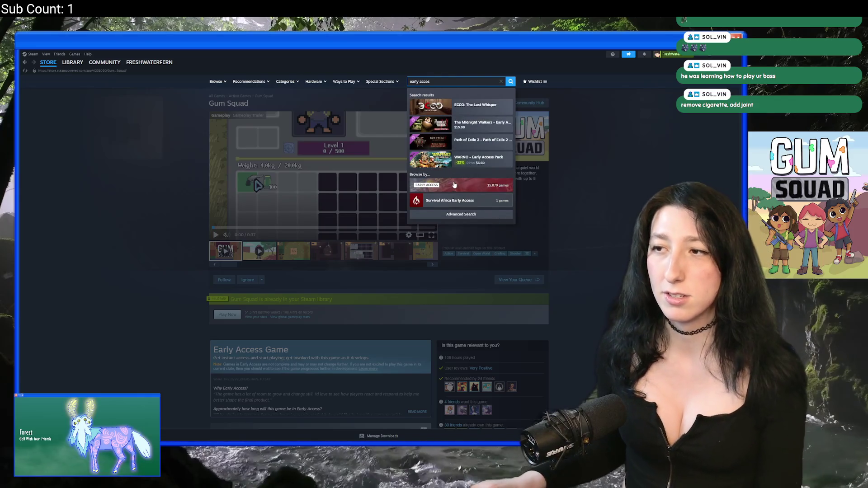
pyautogui.click(452, 185)
# Step: Show the New & Trending Early Access games, then return to Aseprite
pyautogui.scroll(-15, 251, 203)
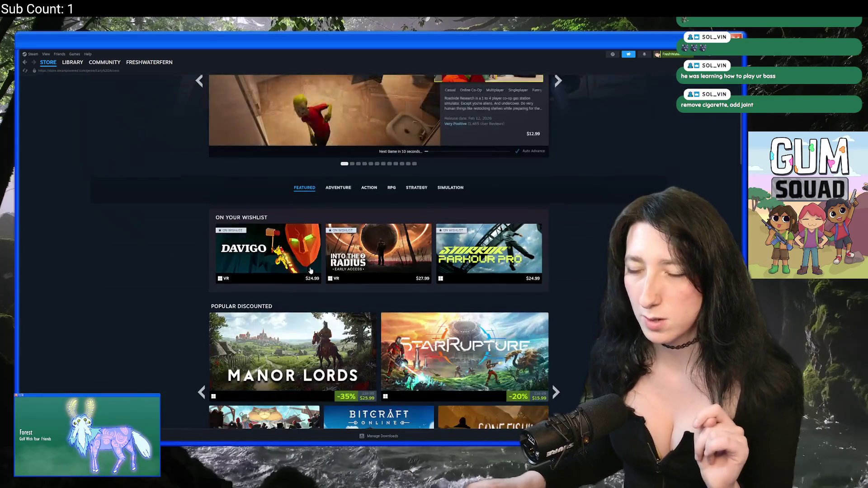
pyautogui.scroll(-5, 269, 285)
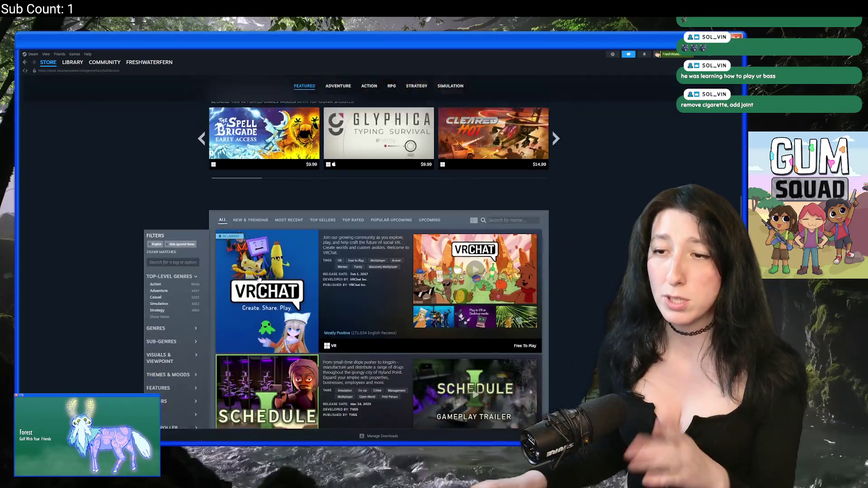
pyautogui.click(261, 189)
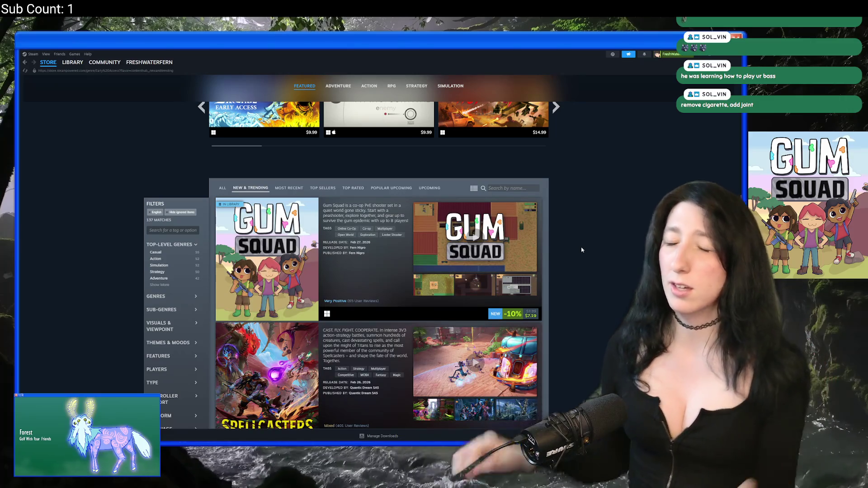
pyautogui.scroll(10, 583, 249)
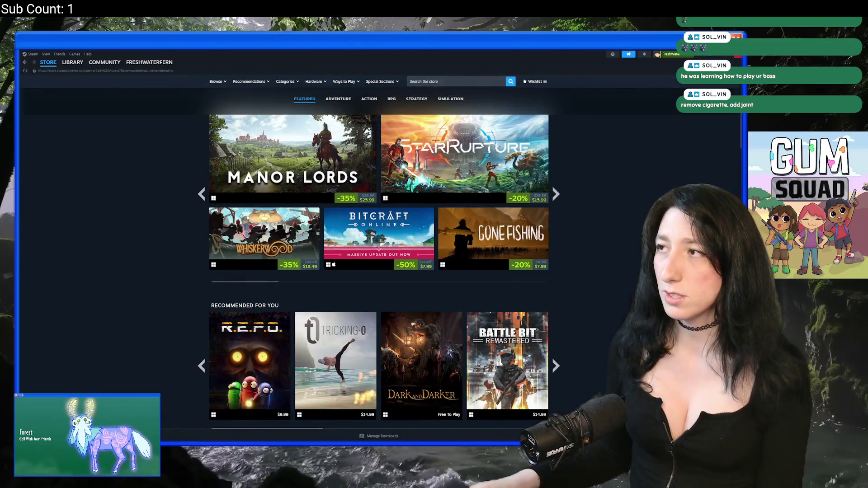
pyautogui.hotkey('alt', 'Tab')
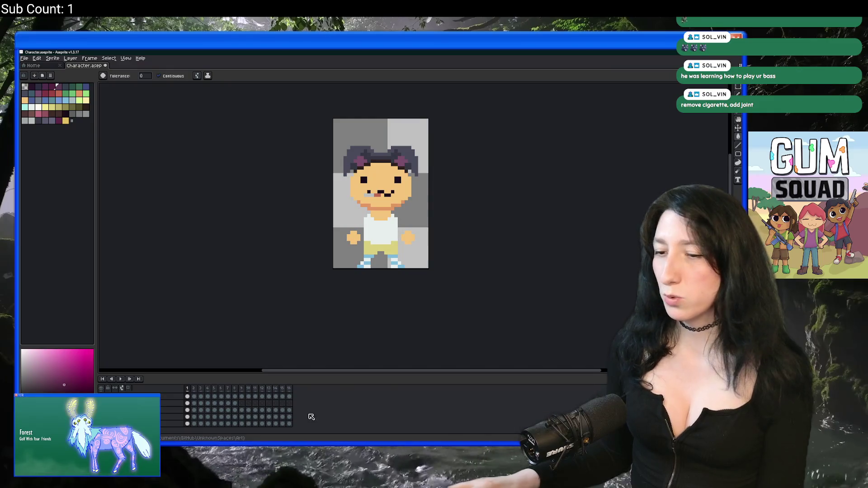
# Step: Add a new empty layer and scrub the timeline to the blue-outfit character's frame
pyautogui.moveTo(374, 215); pyautogui.dragTo(370, 225)
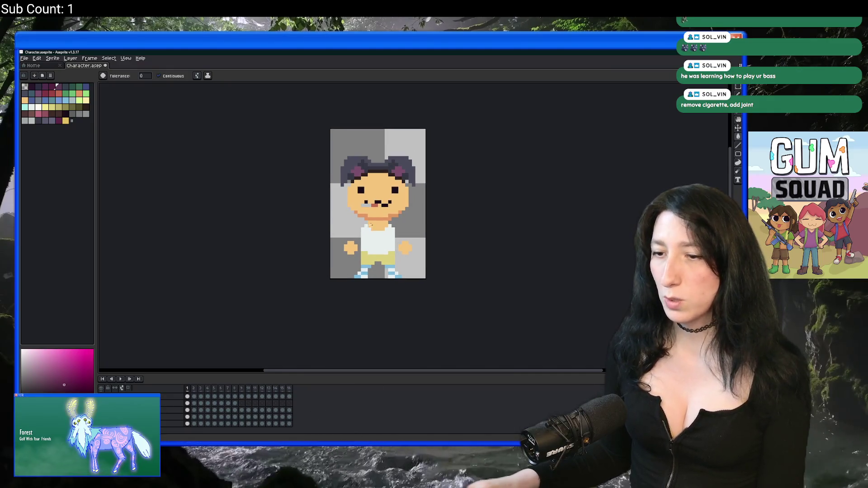
pyautogui.scroll(1, 336, 221)
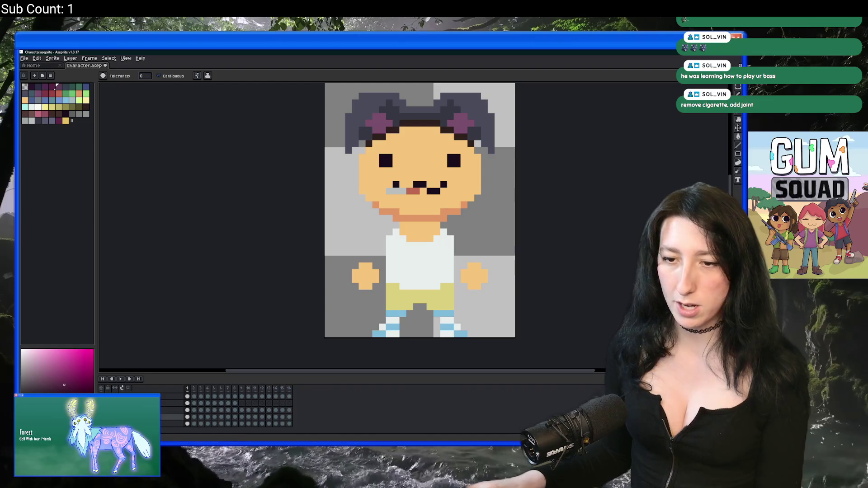
pyautogui.hotkey('shift', 'n')
pyautogui.moveTo(214, 412); pyautogui.dragTo(266, 411)
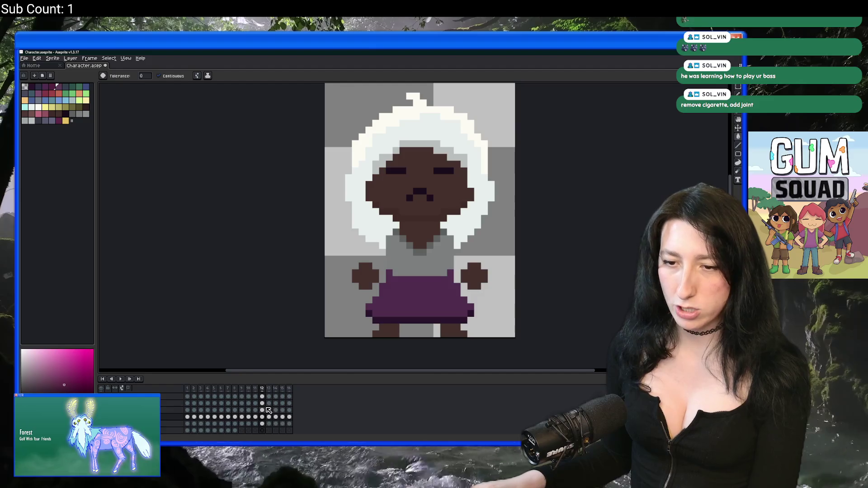
pyautogui.click(285, 414)
pyautogui.press('Right')
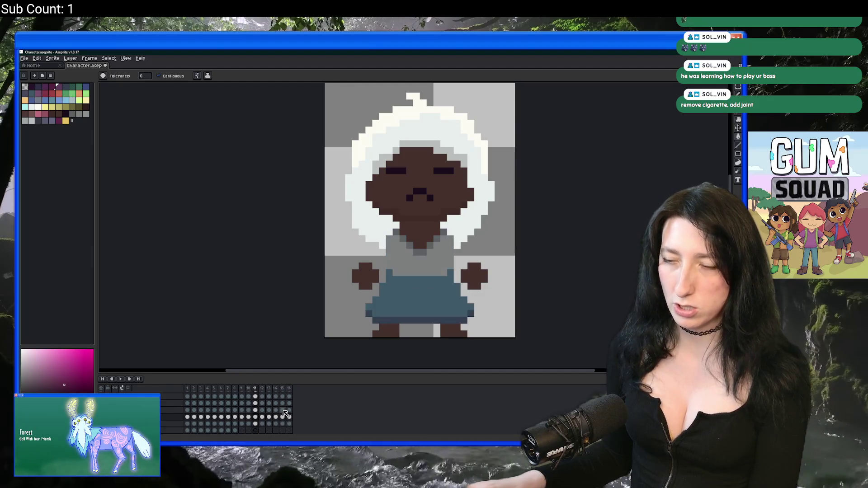
pyautogui.hscroll(2, 386, 208)
# Step: Eyedrop the blue and purple dress colours from adjacent frames
pyautogui.press('i')
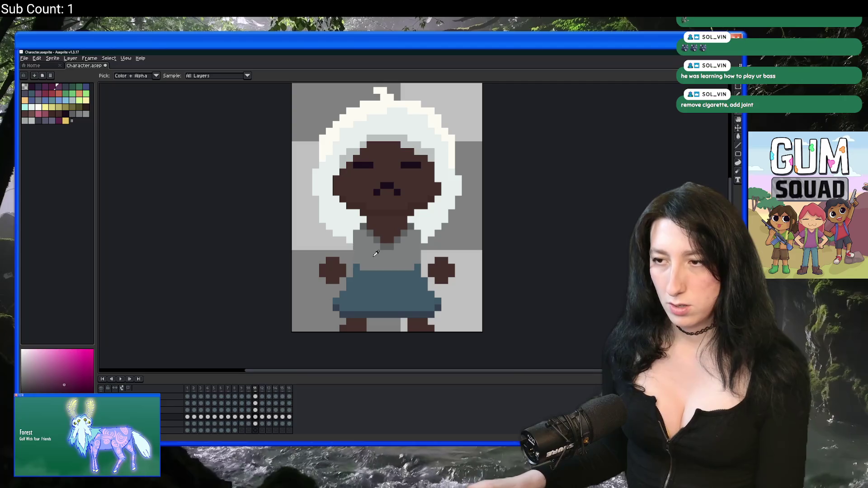
pyautogui.click(374, 290)
pyautogui.press('Right')
pyautogui.press('Right')
pyautogui.click(366, 309)
pyautogui.press('Left')
pyautogui.press('Left')
pyautogui.press('Left')
pyautogui.press('Right')
pyautogui.scroll(1, 377, 248)
# Step: Paint Bucket the grey shirt purple on the purple-dress frame
pyautogui.press('g')
pyautogui.press('Right')
pyautogui.press('Right')
pyautogui.click(361, 256)
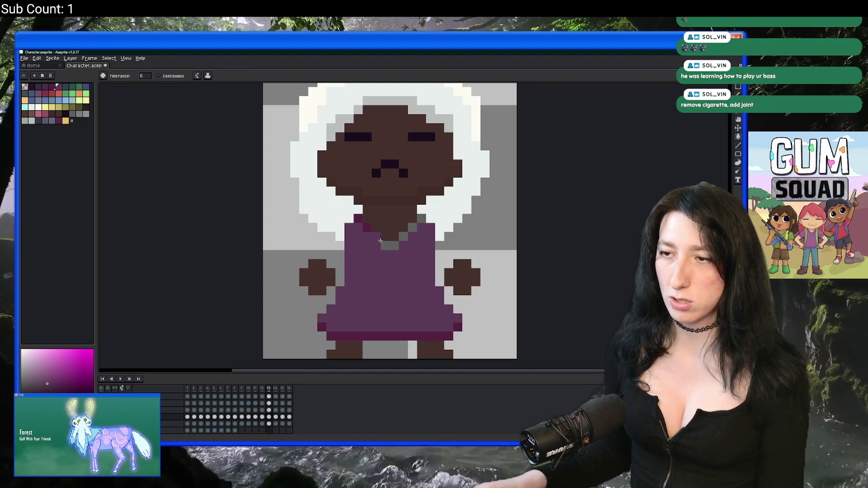
pyautogui.scroll(-5, 422, 221)
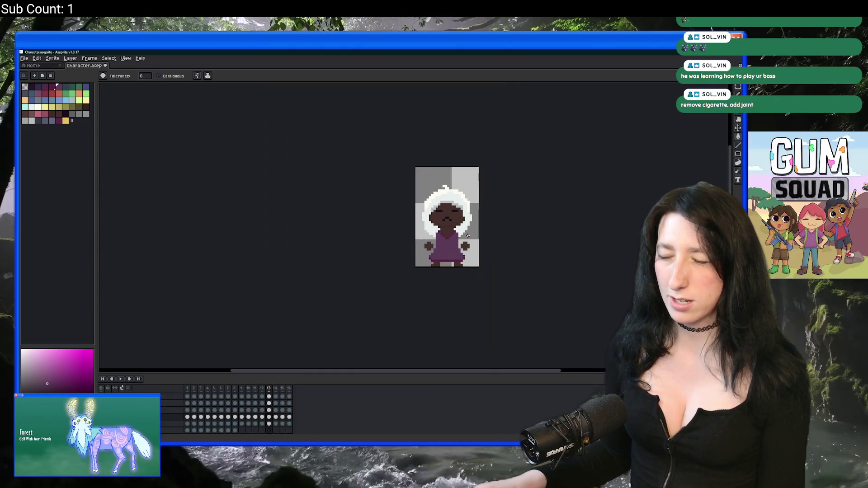
pyautogui.scroll(4, 441, 240)
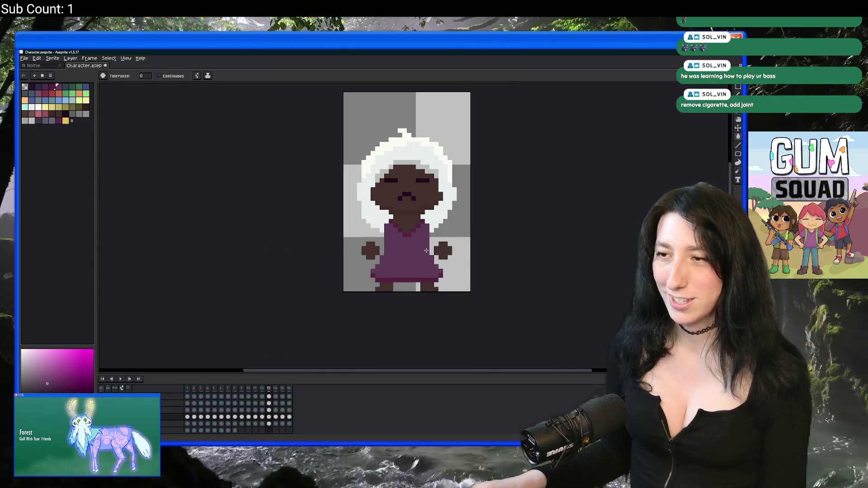
pyautogui.scroll(1, 389, 258)
# Step: Test a skin-brown fill on the dress top, then undo it
pyautogui.click(405, 233)
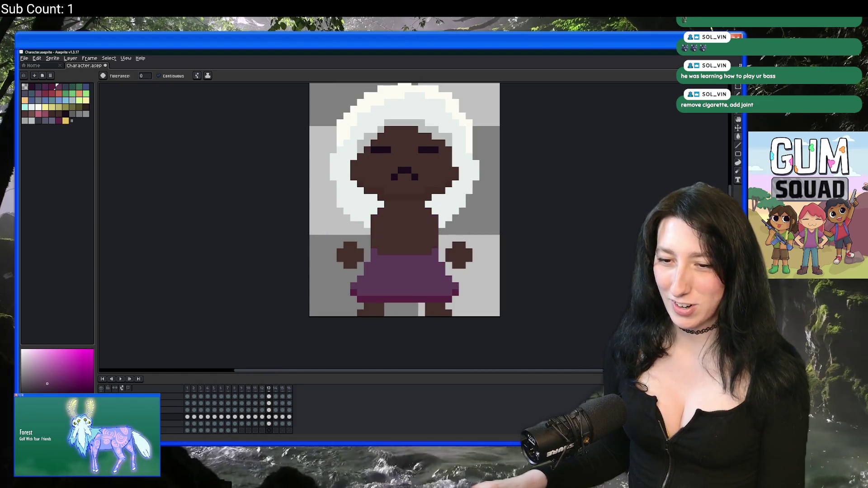
pyautogui.hotkey('ctrl', 'z')
pyautogui.hotkey('ctrl', 'y')
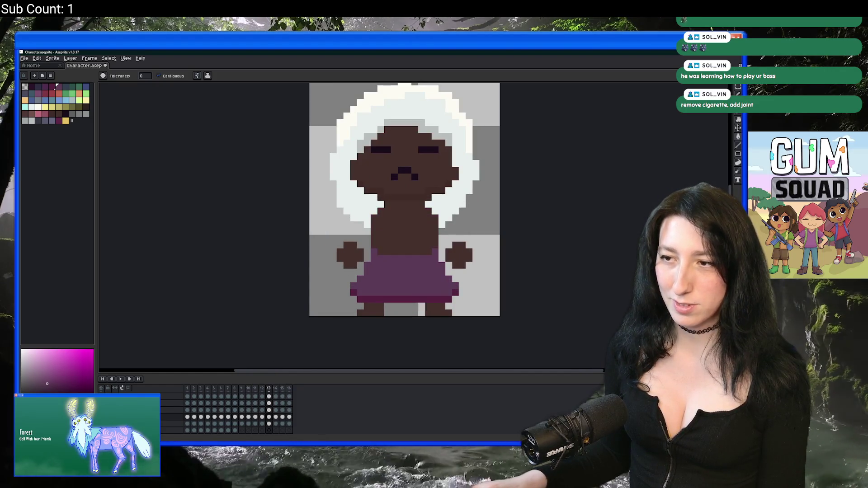
pyautogui.hotkey('ctrl', 'z')
pyautogui.press('b')
pyautogui.scroll(1, 375, 241)
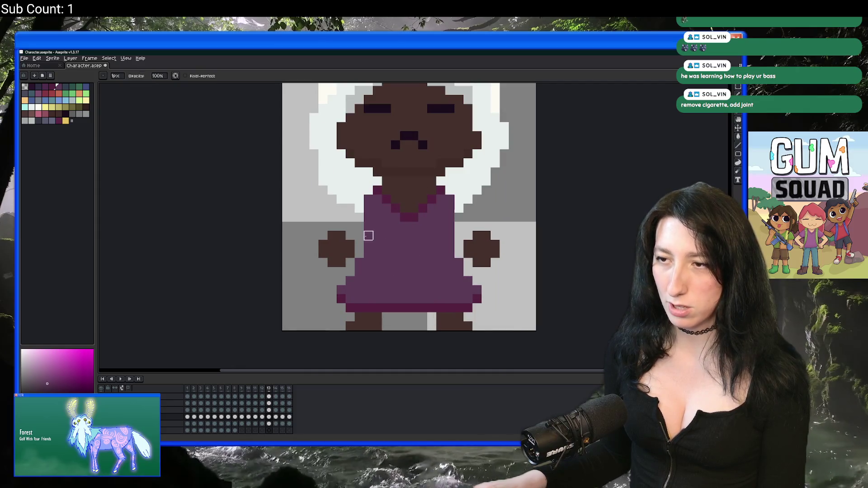
# Step: Draw a 3px band across the dress, redo it at 1px and recolour it magenta
pyautogui.scroll(1, 366, 236)
pyautogui.press('+')
pyautogui.press('+')
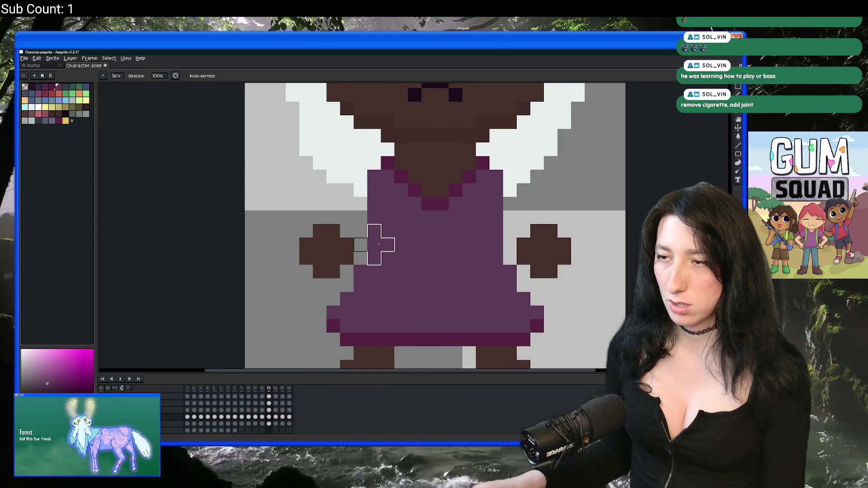
pyautogui.moveTo(388, 244); pyautogui.dragTo(479, 244)
pyautogui.press('-')
pyautogui.press('-')
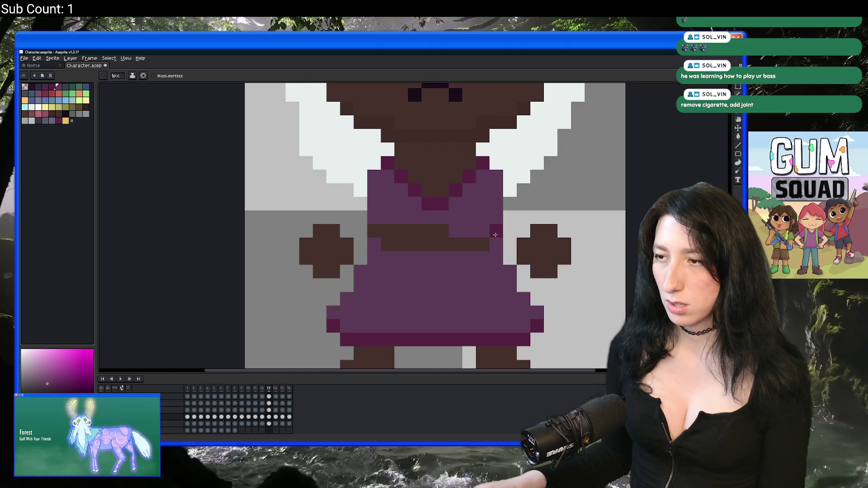
pyautogui.moveTo(387, 244)
pyautogui.mouseDown()
pyautogui.moveTo(470, 244)
pyautogui.moveTo(374, 239)
pyautogui.moveTo(446, 228)
pyautogui.mouseUp()
pyautogui.click(496, 230)
pyautogui.click(374, 230)
# Step: Compare with the next frame's blue dress, then return to the purple-dress frame
pyautogui.scroll(-10, 446, 228)
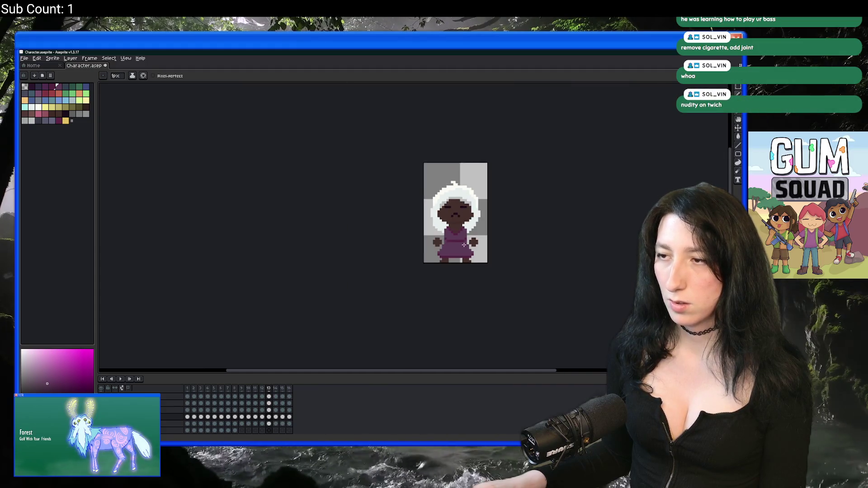
pyautogui.scroll(1, 422, 266)
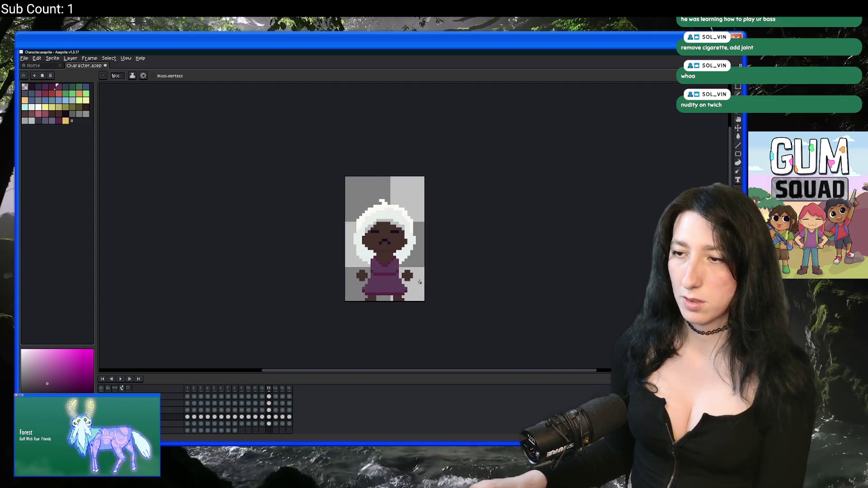
pyautogui.scroll(-4, 421, 272)
pyautogui.scroll(4, 420, 282)
pyautogui.click(276, 397)
pyautogui.click(268, 397)
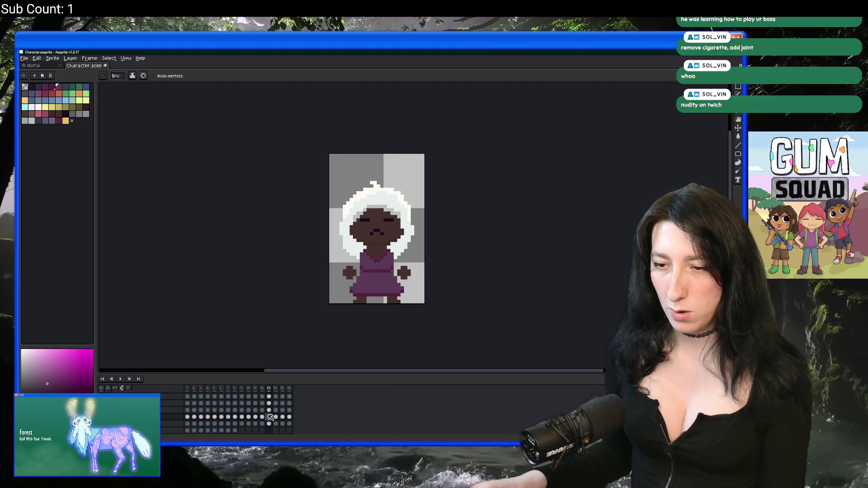
pyautogui.click(221, 418)
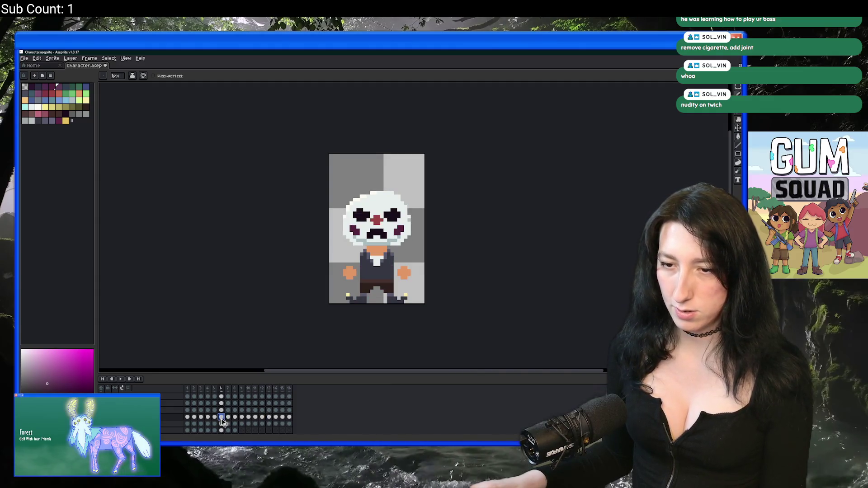
pyautogui.click(202, 418)
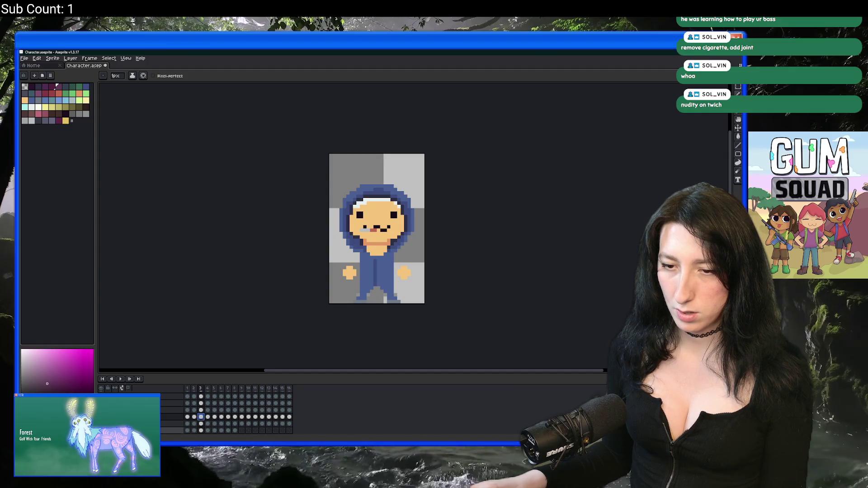
pyautogui.scroll(-2, 238, 411)
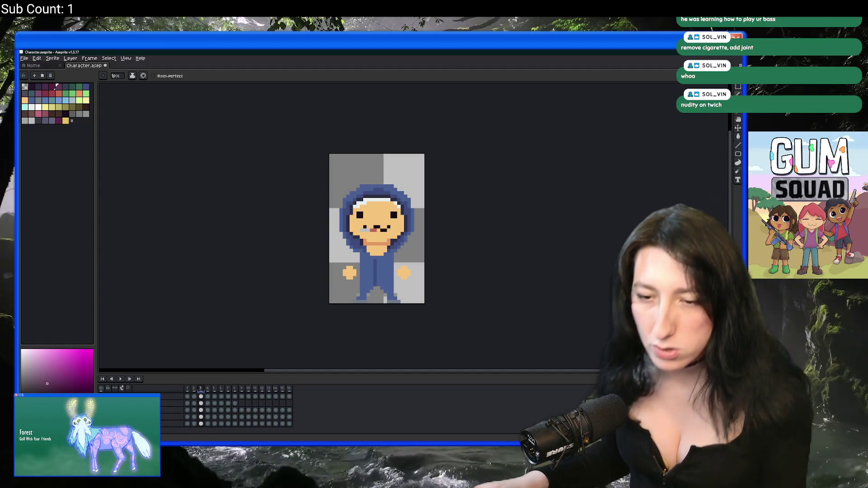
pyautogui.scroll(-2, 237, 412)
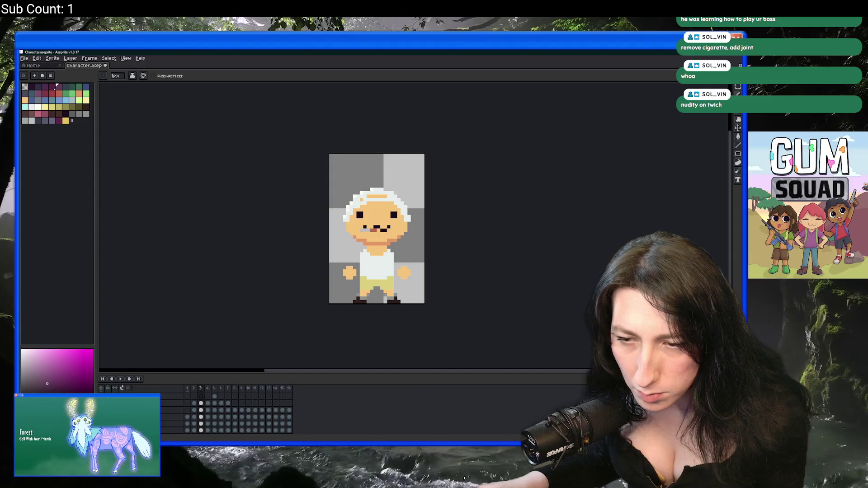
pyautogui.scroll(2, 237, 412)
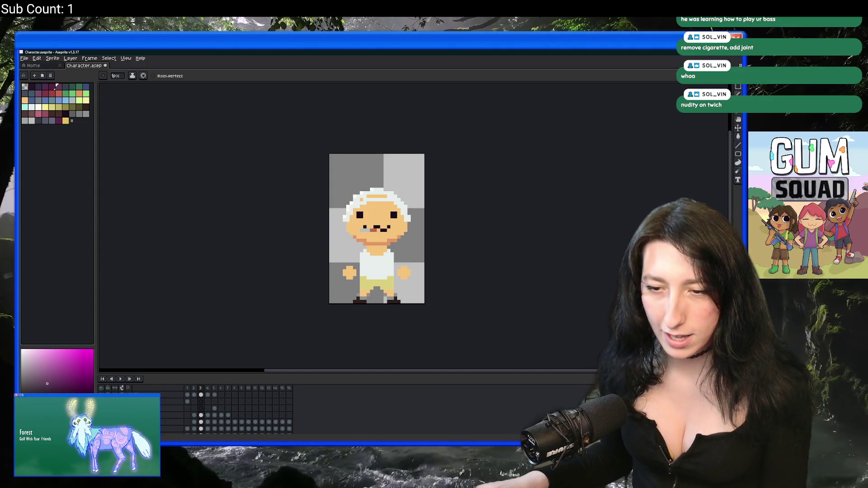
pyautogui.scroll(-2, 195, 412)
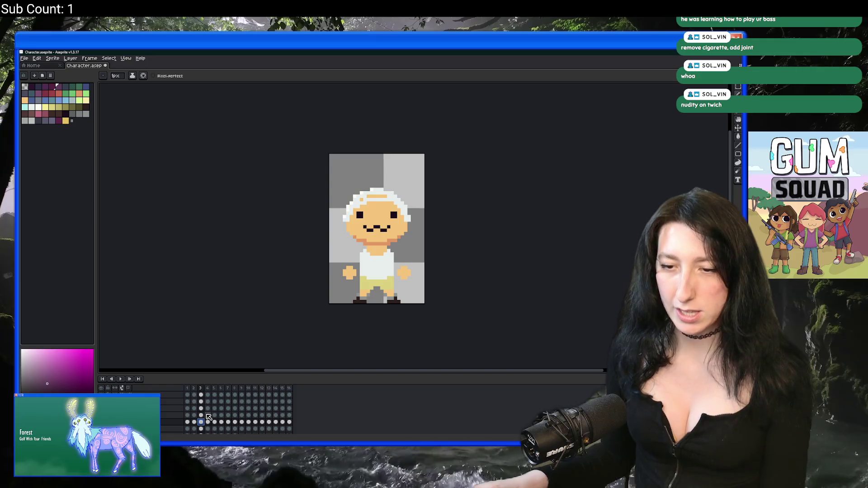
pyautogui.click(208, 422)
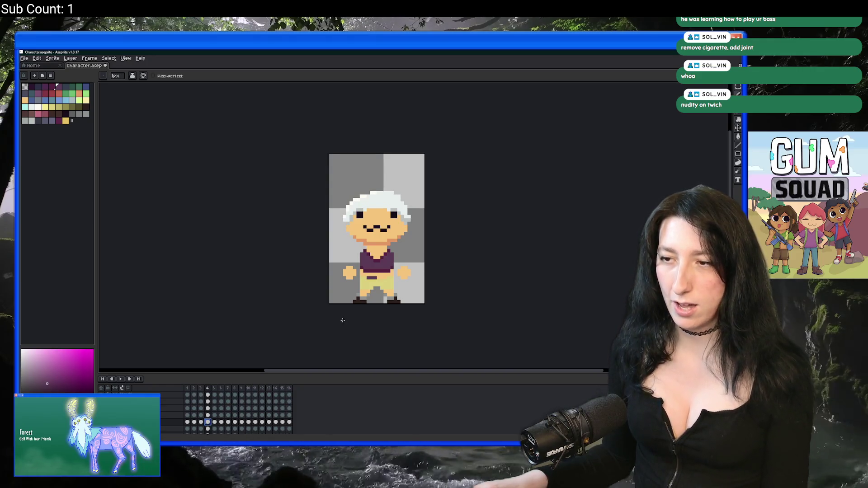
pyautogui.scroll(-1, 360, 307)
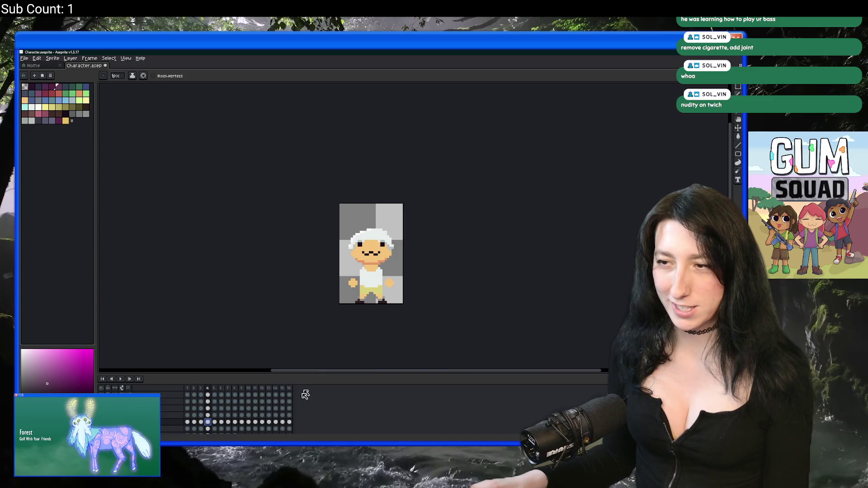
pyautogui.press('Return')
pyautogui.scroll(4, 365, 306)
pyautogui.press('e')
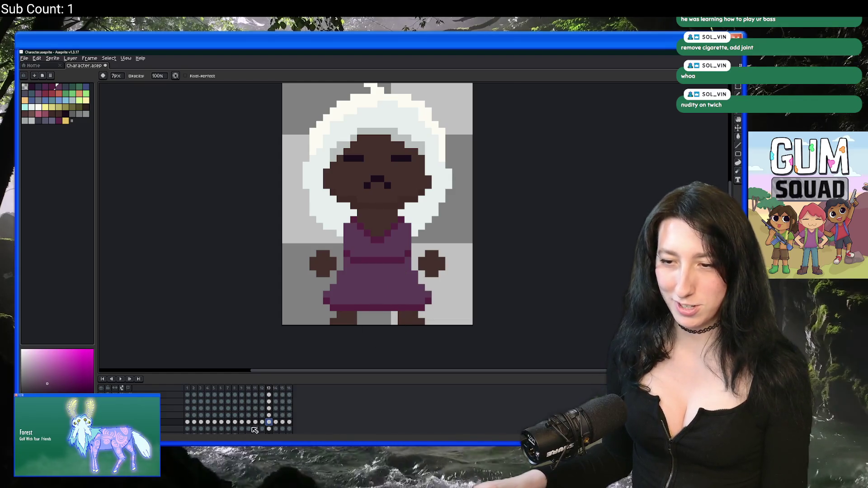
pyautogui.click(208, 423)
pyautogui.scroll(-3, 277, 287)
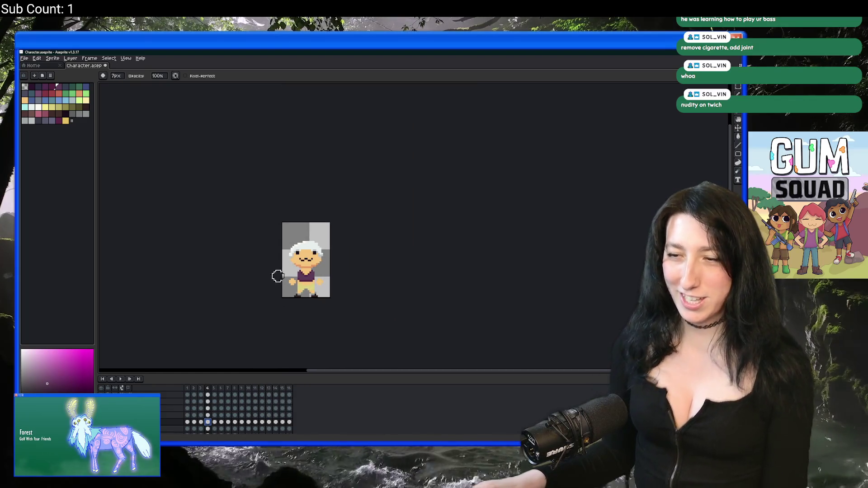
pyautogui.scroll(2, 284, 278)
pyautogui.click(215, 423)
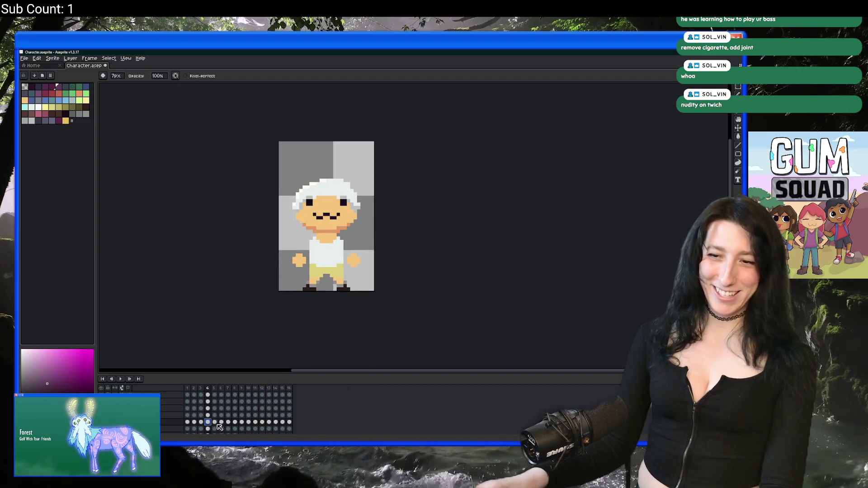
pyautogui.scroll(-2, 202, 322)
pyautogui.scroll(5, 198, 313)
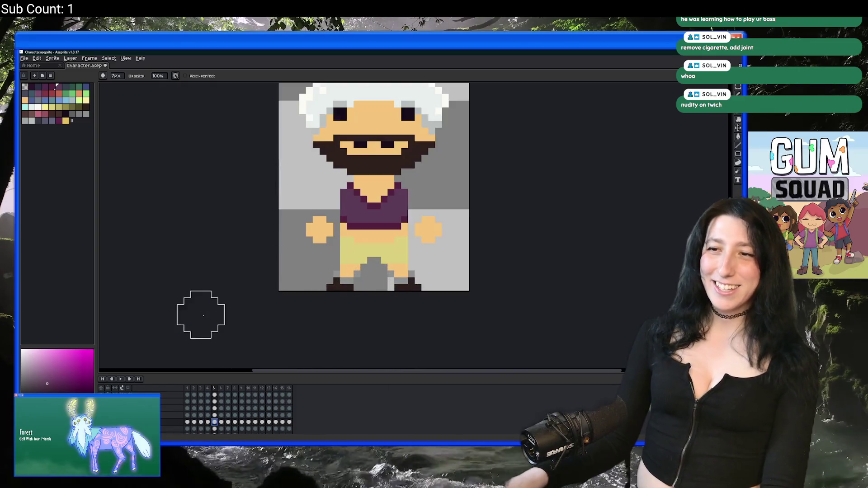
pyautogui.scroll(-2, 213, 312)
pyautogui.scroll(-1, 194, 304)
pyautogui.scroll(2, 246, 268)
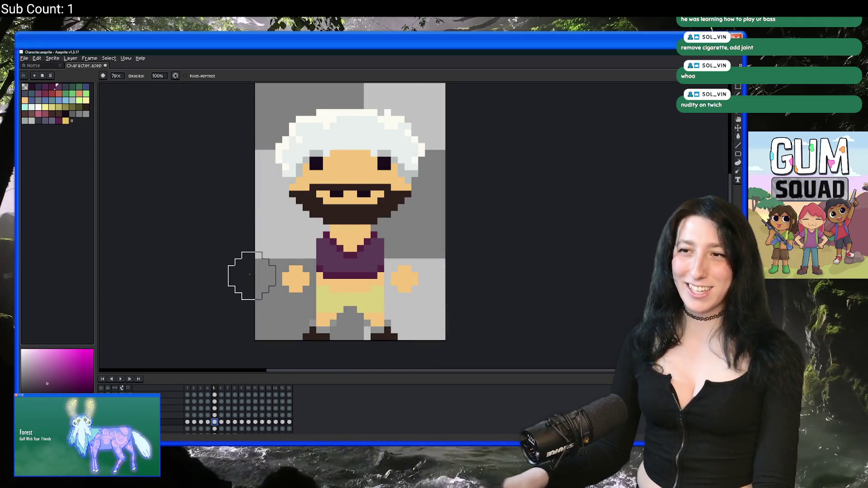
pyautogui.press('Left')
pyautogui.press('Left')
pyautogui.press('Left')
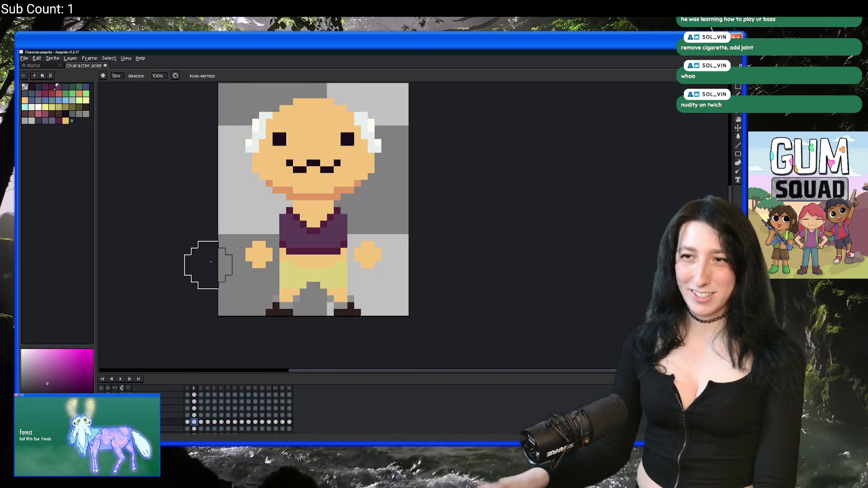
pyautogui.scroll(-2, 208, 263)
pyautogui.scroll(-1, 208, 264)
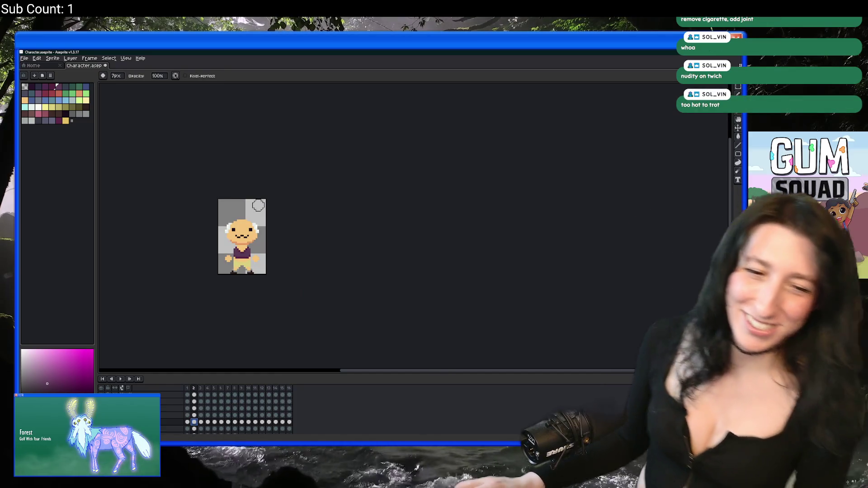
pyautogui.scroll(2, 247, 213)
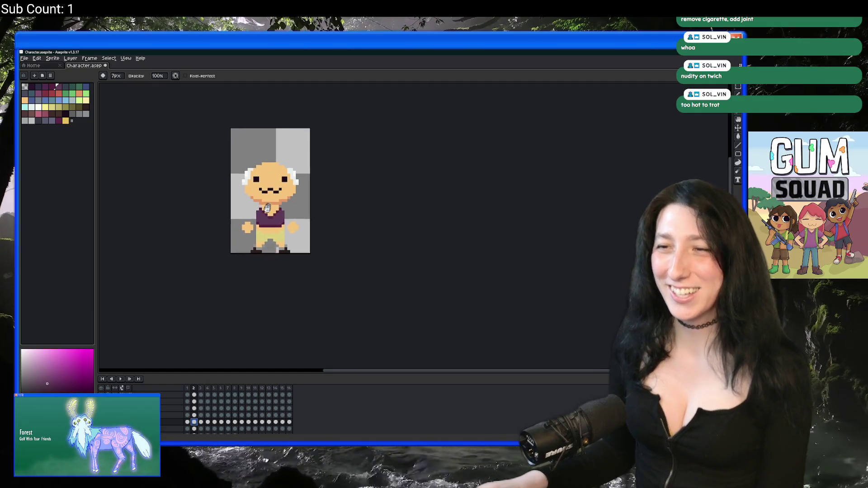
pyautogui.click(276, 429)
pyautogui.click(270, 427)
pyautogui.scroll(2, 262, 236)
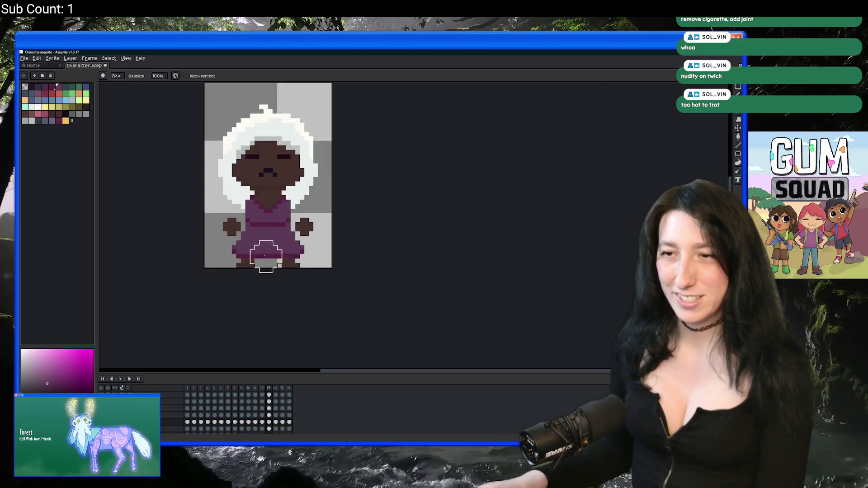
# Step: Recolour a few dress pixels with the pencil and fill a small dress area
pyautogui.scroll(3, 258, 193)
pyautogui.press('b')
pyautogui.click(238, 208)
pyautogui.rightClick(322, 209)
pyautogui.click(367, 209)
pyautogui.press('g')
pyautogui.click(246, 230)
pyautogui.scroll(-6, 228, 260)
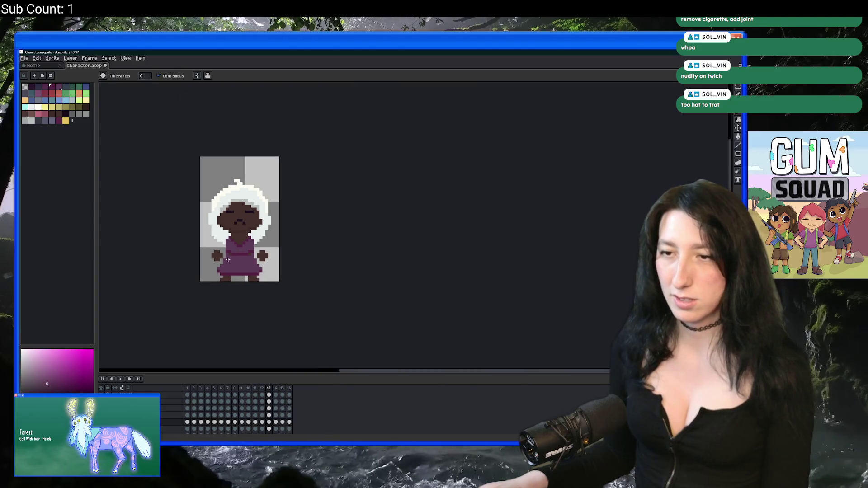
pyautogui.scroll(2, 228, 260)
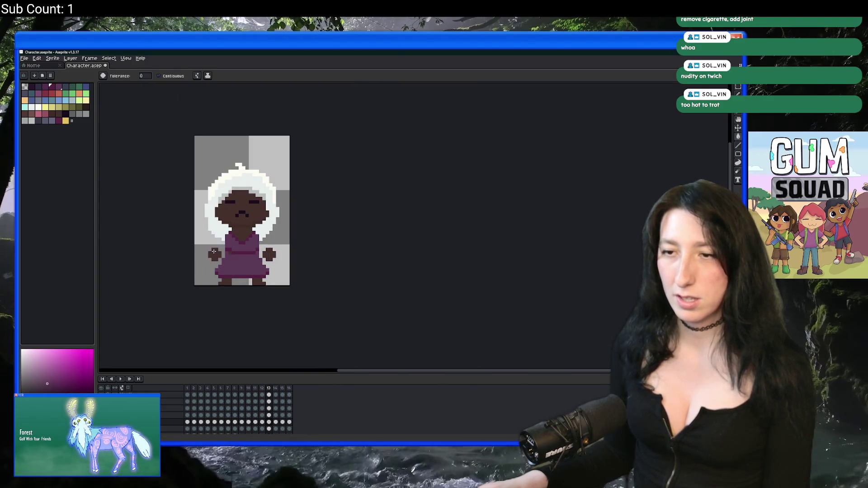
# Step: Paint over the dark stripe across the dress with the pencil
pyautogui.press('b')
pyautogui.scroll(4, 219, 247)
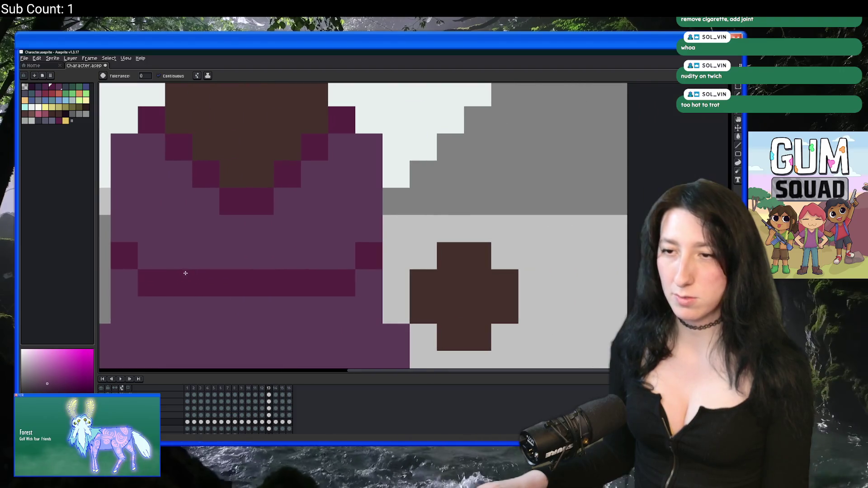
pyautogui.moveTo(223, 275); pyautogui.dragTo(416, 275)
pyautogui.scroll(-4, 404, 289)
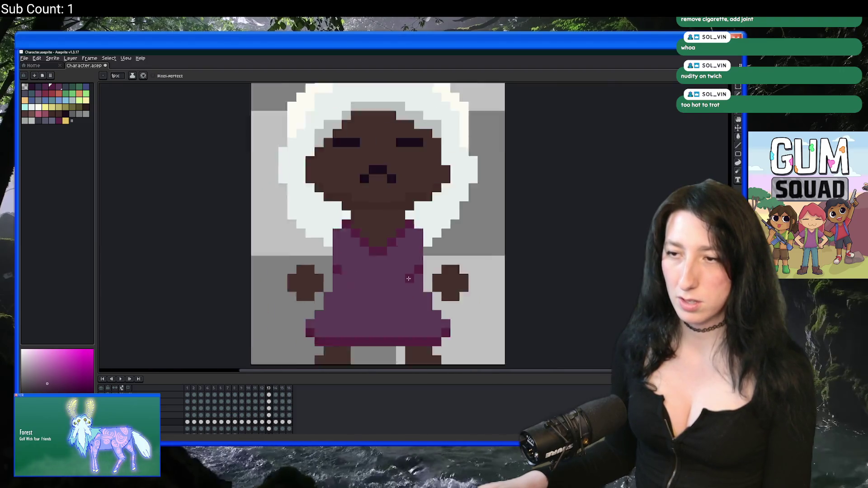
pyautogui.scroll(3, 402, 287)
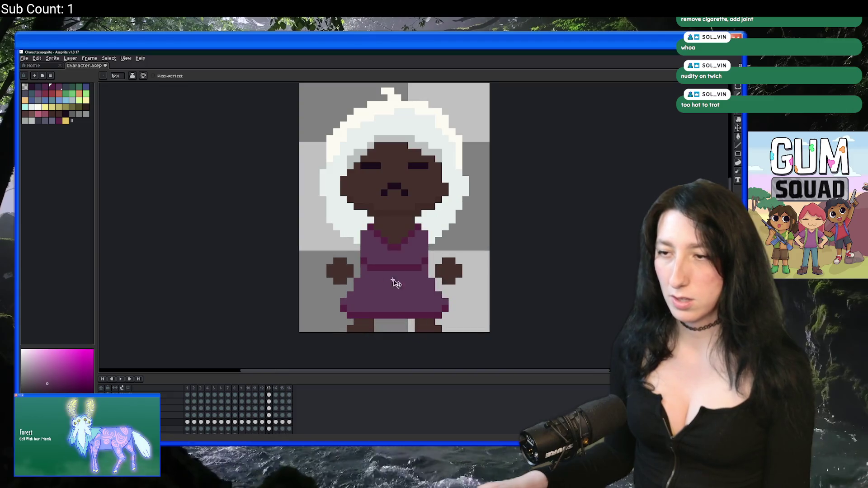
# Step: Pick a lighter pink colour for the belt
pyautogui.press('ctrl')
pyautogui.scroll(2, 398, 285)
pyautogui.scroll(-3, 389, 262)
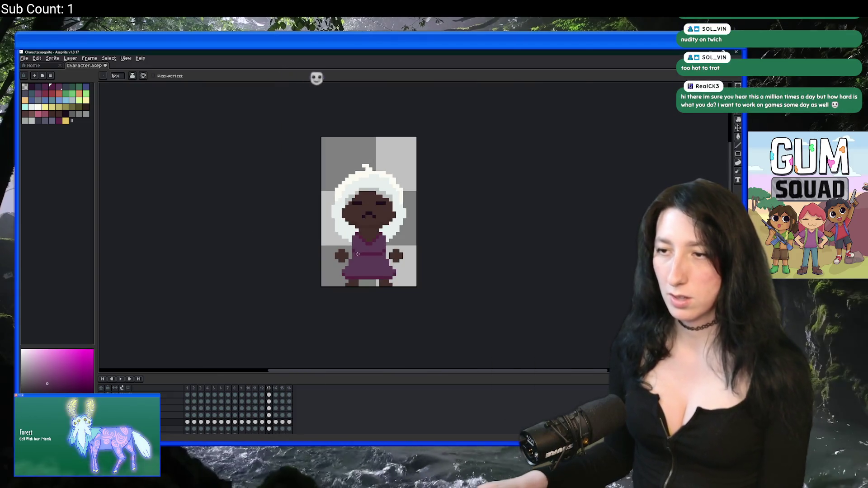
pyautogui.scroll(-1, 388, 259)
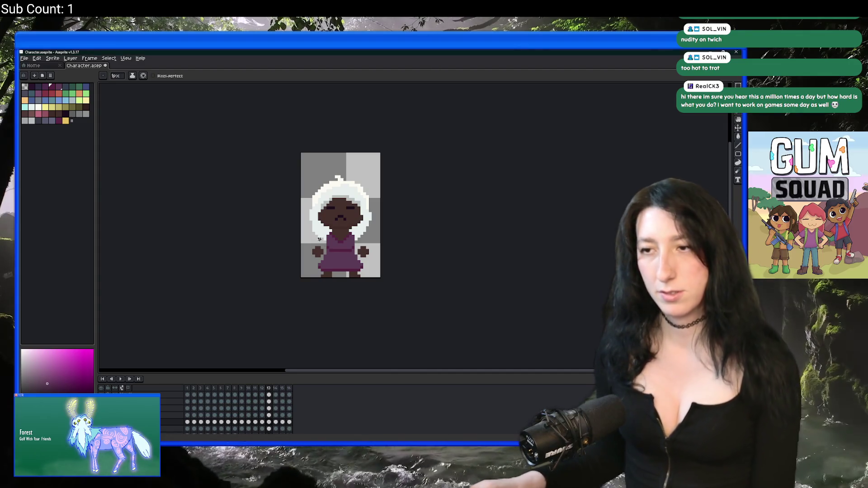
pyautogui.scroll(6, 319, 239)
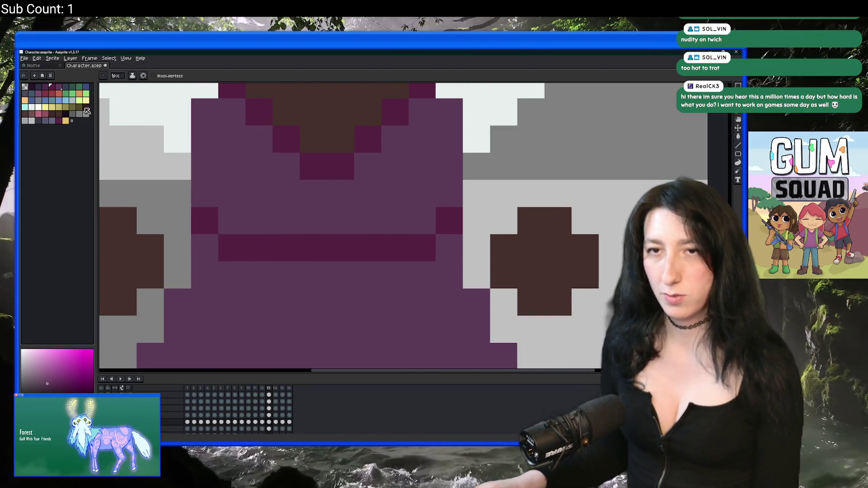
pyautogui.keyDown('alt'); pyautogui.click(261, 183); pyautogui.keyUp('alt')
# Step: Recolour the belt band, its side pixels and neckline pixels lighter pink
pyautogui.click(39, 93)
pyautogui.click(219, 228)
pyautogui.hotkey('ctrl', 'z')
pyautogui.click(203, 221)
pyautogui.click(459, 223)
pyautogui.scroll(-6, 458, 222)
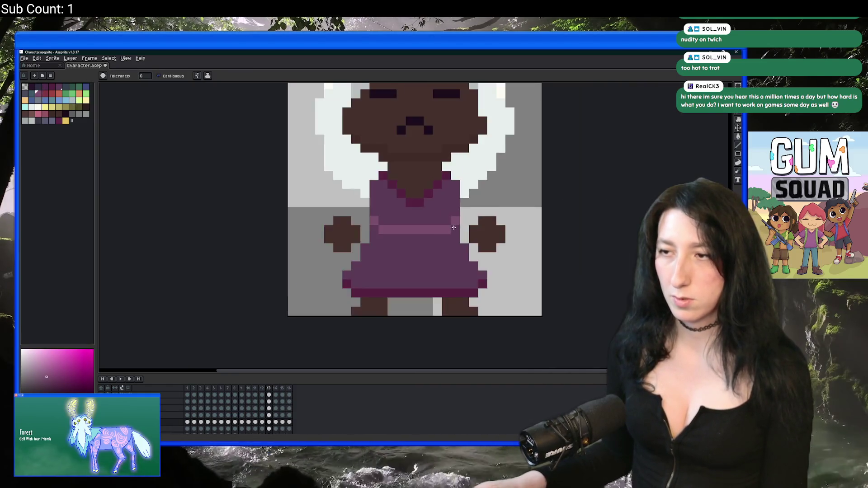
pyautogui.scroll(6, 521, 194)
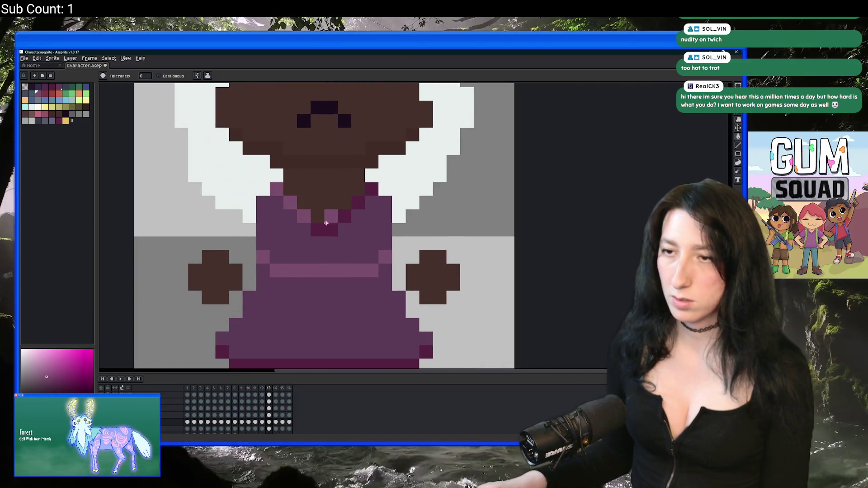
pyautogui.click(326, 223)
pyautogui.click(345, 217)
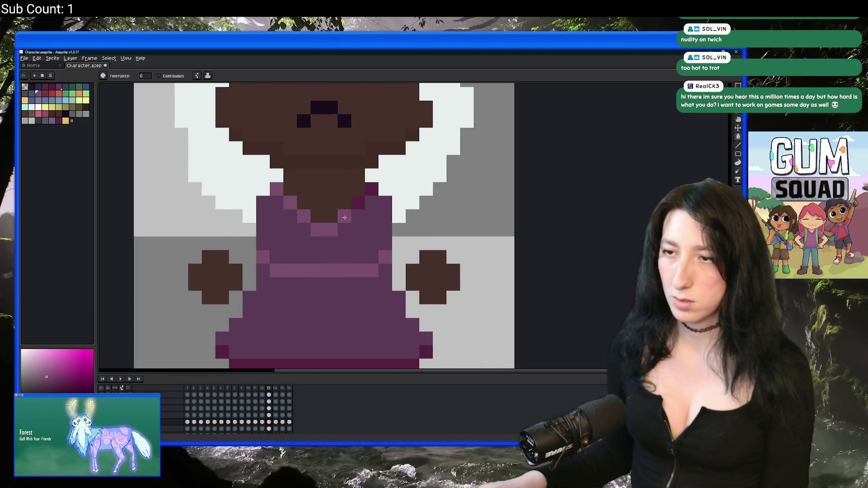
pyautogui.scroll(-6, 369, 196)
# Step: Compare frames 12 and 5 with the dress character, then return to frame 13
pyautogui.press(',')
pyautogui.press('.')
pyautogui.scroll(-3, 406, 230)
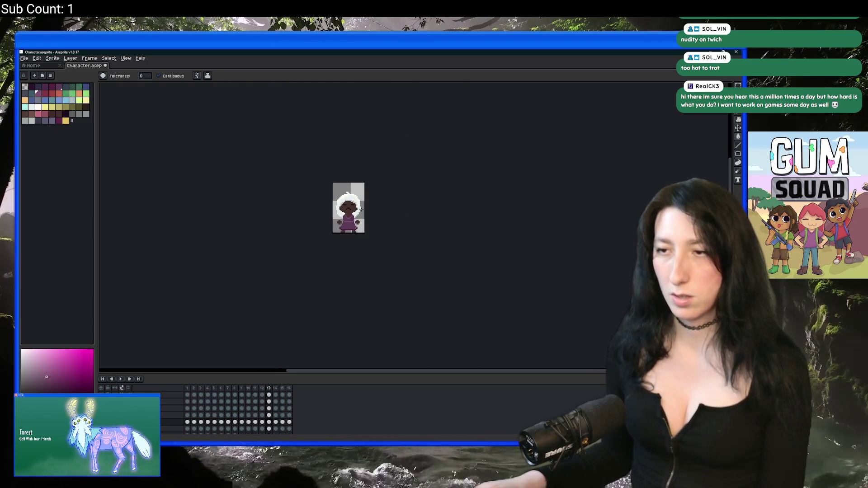
pyautogui.scroll(3, 363, 211)
pyautogui.press('m')
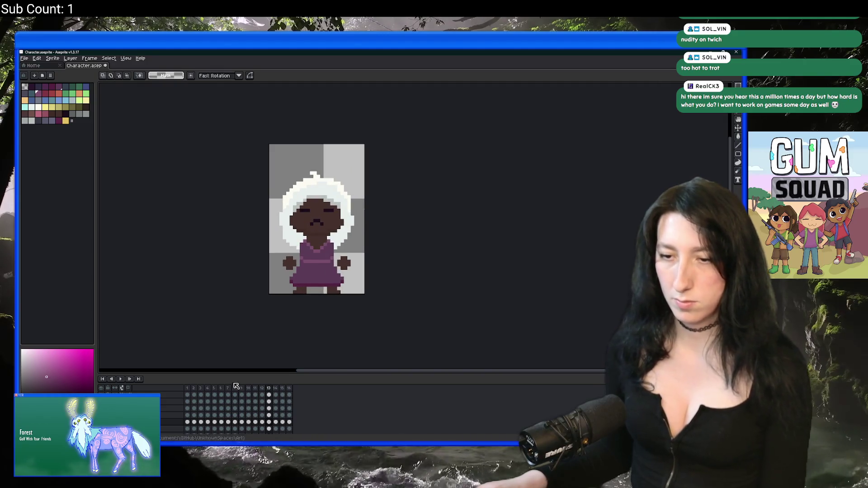
pyautogui.click(217, 423)
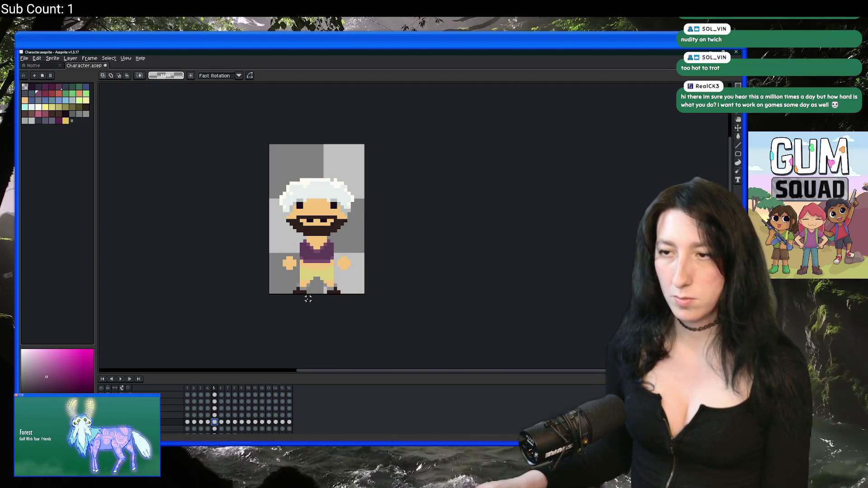
pyautogui.scroll(-4, 305, 294)
pyautogui.moveTo(310, 297); pyautogui.dragTo(328, 265)
pyautogui.scroll(4, 328, 265)
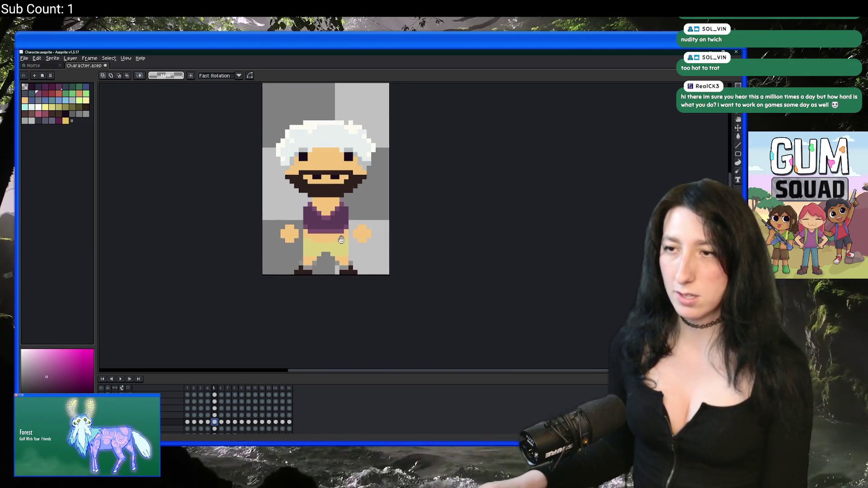
pyautogui.scroll(-3, 354, 190)
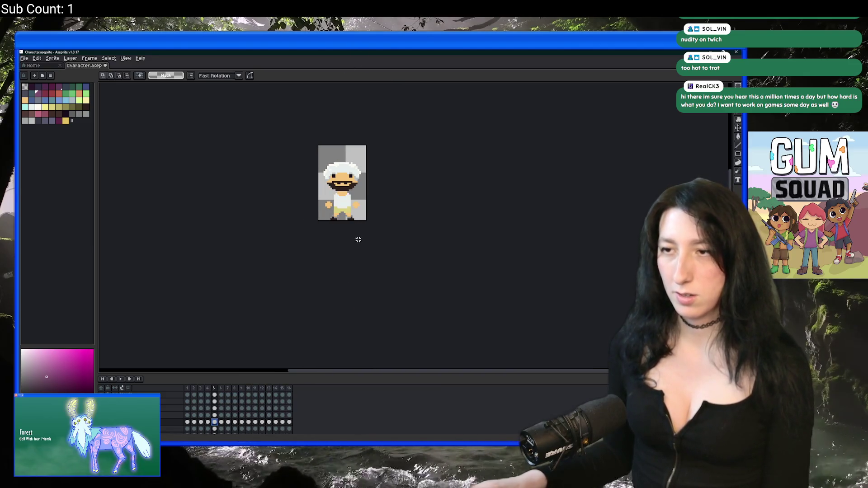
pyautogui.click(269, 423)
pyautogui.scroll(4, 339, 206)
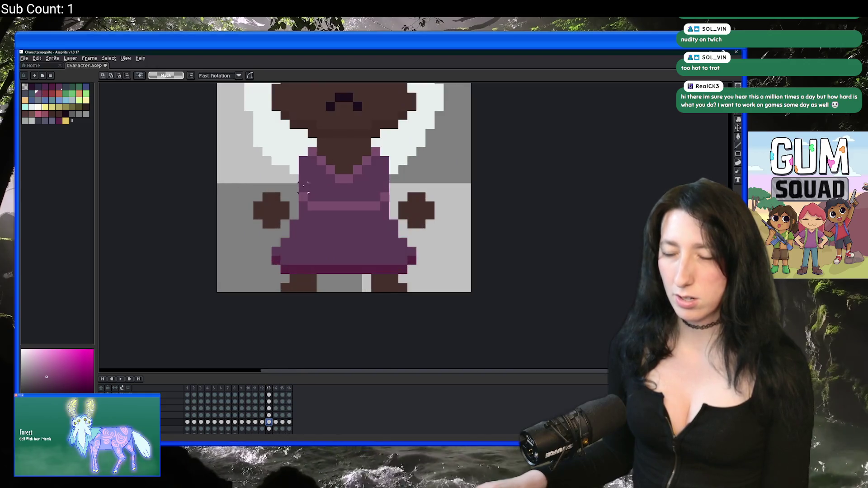
# Step: Fill the lighter waistband and remaining side pixel with the dress purple
pyautogui.press('alt')
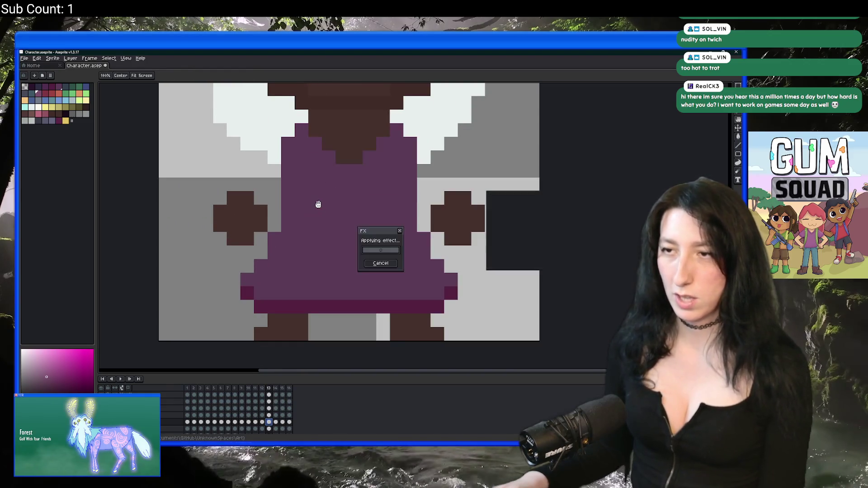
pyautogui.press('g')
pyautogui.click(335, 212)
pyautogui.click(405, 199)
pyautogui.scroll(-5, 405, 199)
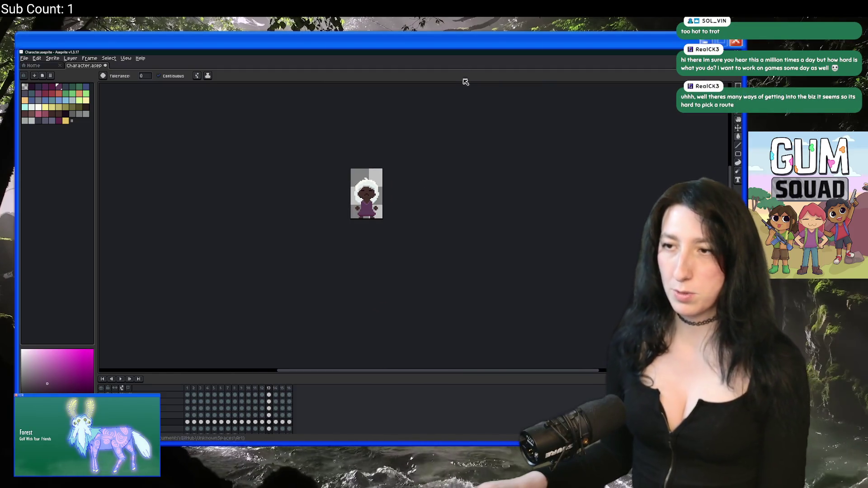
pyautogui.scroll(1, 403, 163)
pyautogui.press('ctrl')
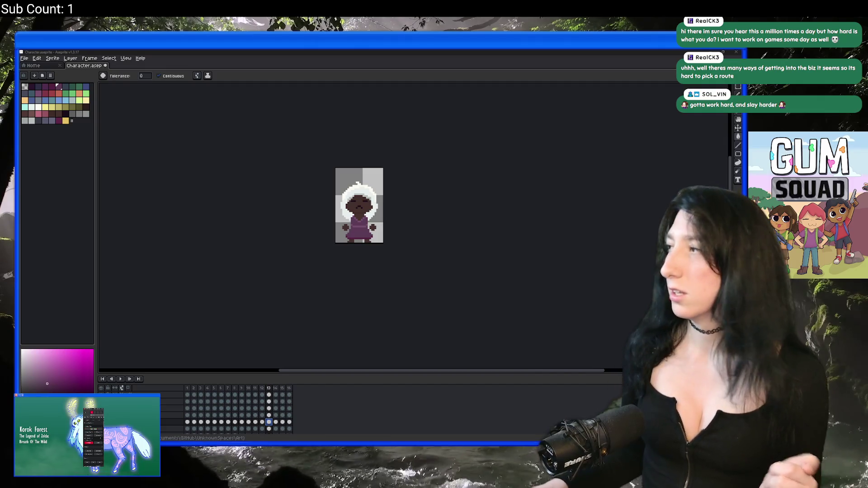
pyautogui.click(590, 51)
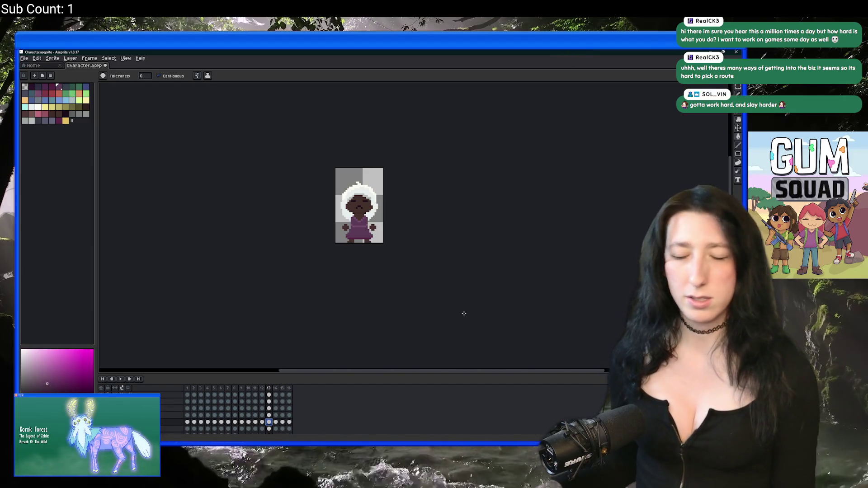
# Step: Switch to frame 12 and choose a light teal colour from the palette
pyautogui.click(270, 427)
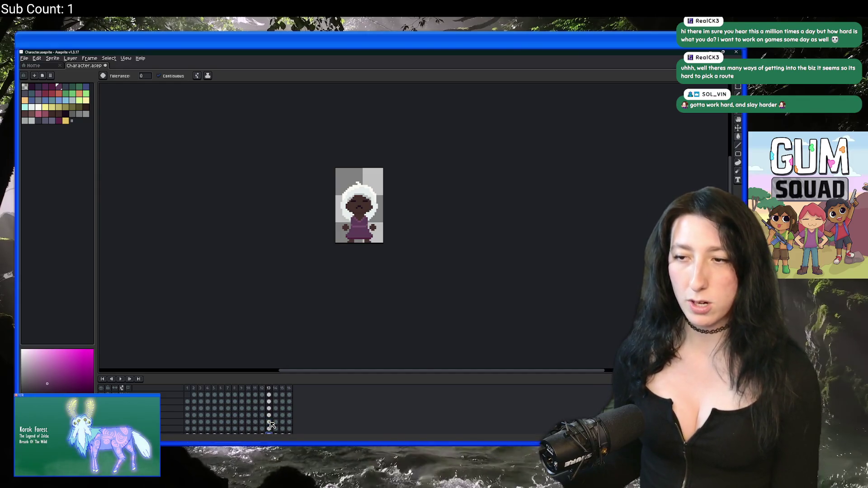
pyautogui.click(262, 422)
pyautogui.scroll(5, 365, 226)
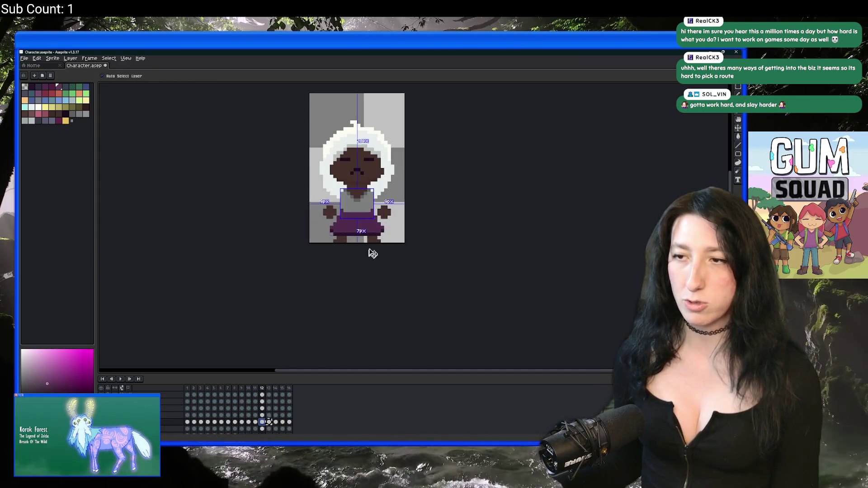
pyautogui.scroll(2, 328, 216)
pyautogui.rightClick(329, 218)
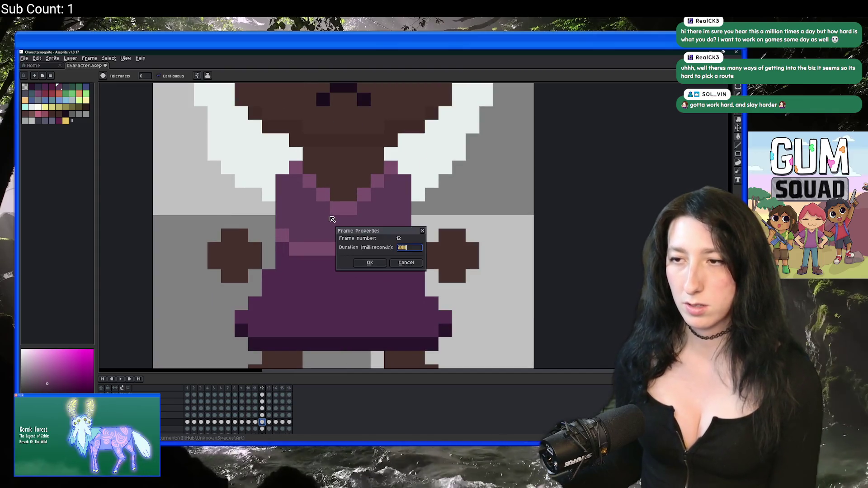
pyautogui.press('Escape')
pyautogui.press('i')
pyautogui.scroll(-2, 322, 225)
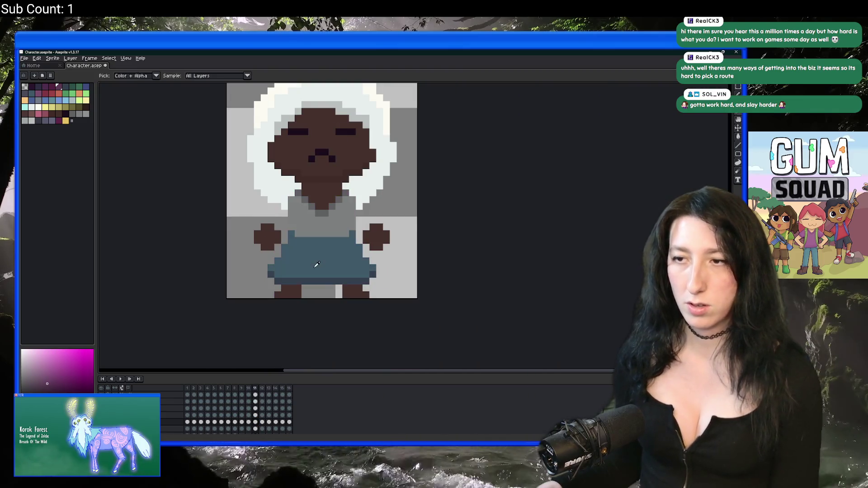
pyautogui.scroll(2, 315, 234)
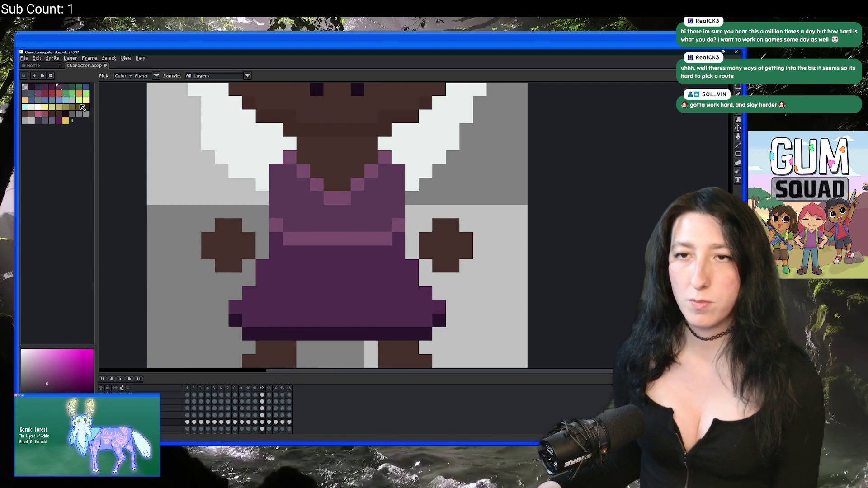
pyautogui.click(73, 100)
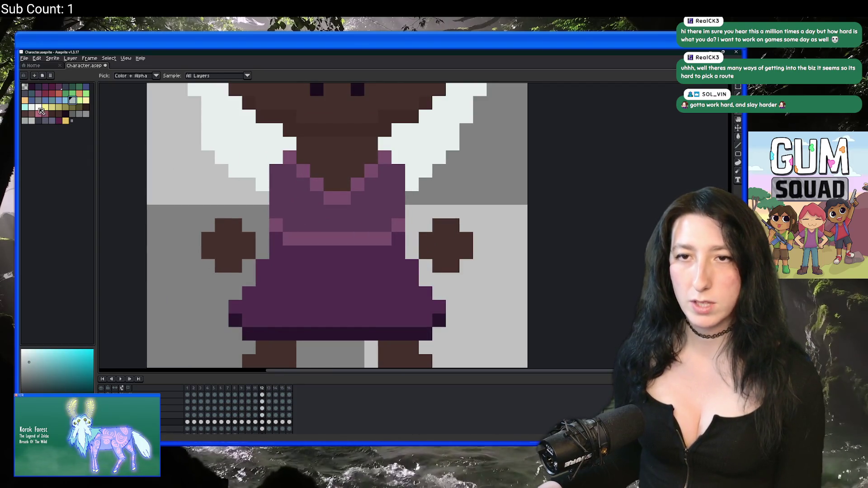
pyautogui.click(69, 102)
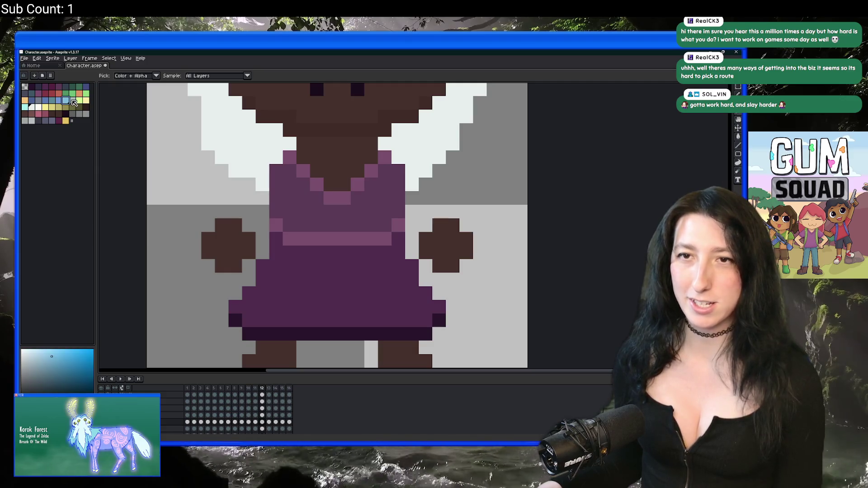
pyautogui.click(74, 103)
# Step: Fill the upper dress and V-neck pixels light blue, undoing the mistaken fills
pyautogui.press('g')
pyautogui.click(303, 171)
pyautogui.click(299, 190)
pyautogui.click(290, 158)
pyautogui.click(317, 184)
pyautogui.click(331, 197)
pyautogui.hotkey('ctrl', 'z')
pyautogui.hotkey('ctrl', 'z')
pyautogui.hotkey('ctrl', 'z')
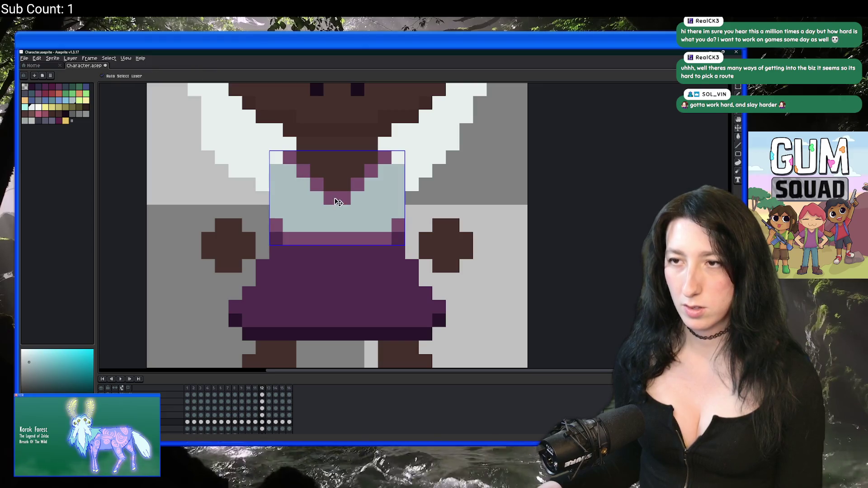
pyautogui.hotkey('ctrl', 'd')
pyautogui.press('g')
pyautogui.click(351, 187)
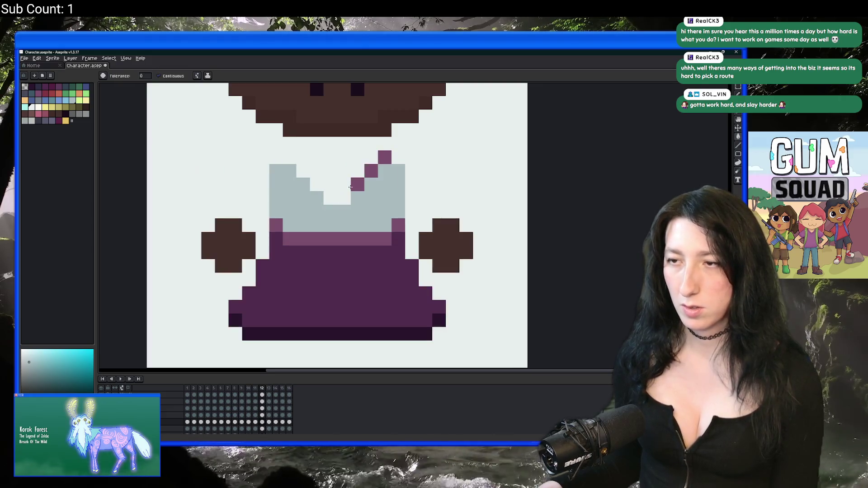
pyautogui.hotkey('ctrl', 'z')
# Step: Paint the V-neck and upper-dress pixels white and lighten the neckline pixels
pyautogui.click(358, 185)
pyautogui.click(371, 171)
pyautogui.click(384, 157)
pyautogui.click(398, 225)
pyautogui.click(347, 226)
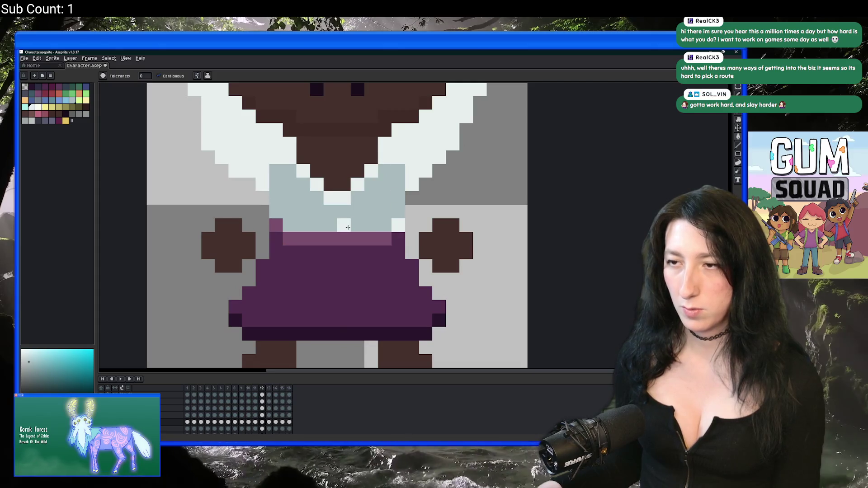
pyautogui.click(337, 239)
pyautogui.click(316, 225)
pyautogui.click(289, 226)
pyautogui.click(276, 226)
# Step: Fill the shirt with a darker grey-blue palette colour
pyautogui.scroll(-5, 393, 109)
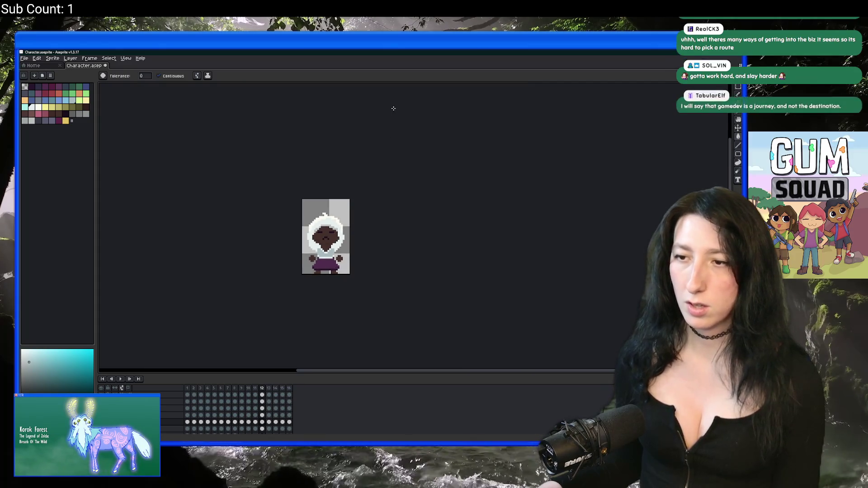
pyautogui.scroll(4, 353, 240)
pyautogui.press('v')
pyautogui.hotkey('ctrl', 'shift', 'd')
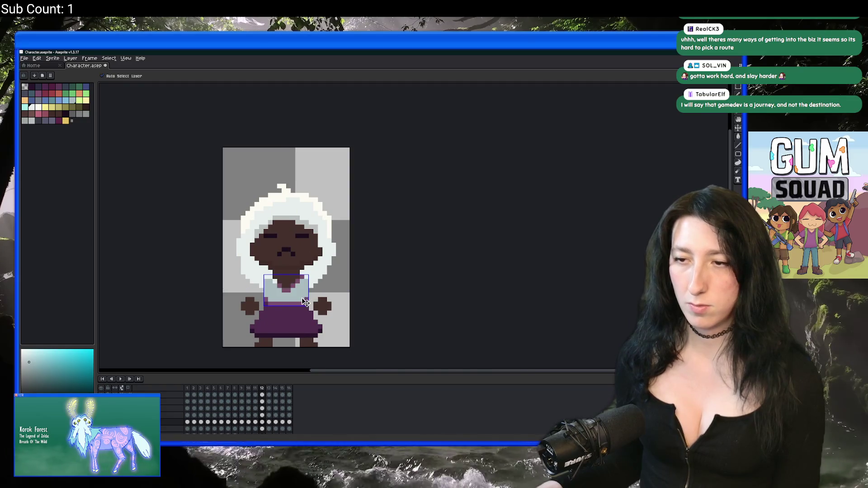
pyautogui.hotkey('ctrl', 'd')
pyautogui.press('g')
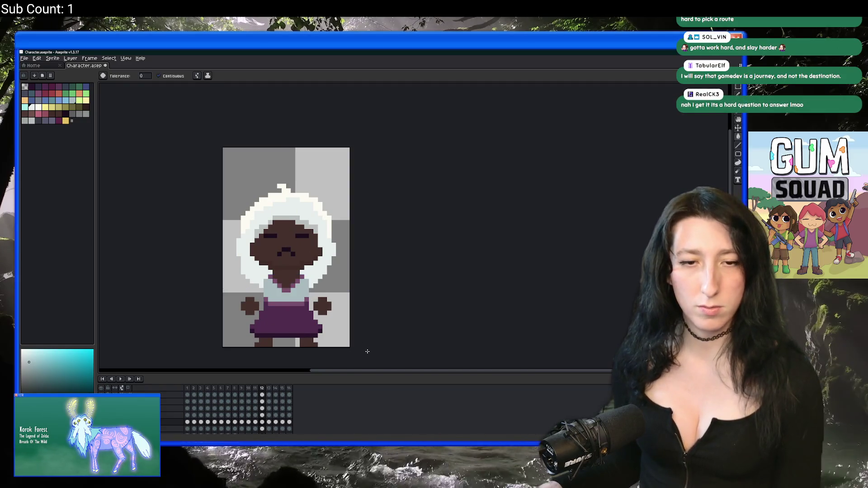
pyautogui.scroll(-2, 333, 323)
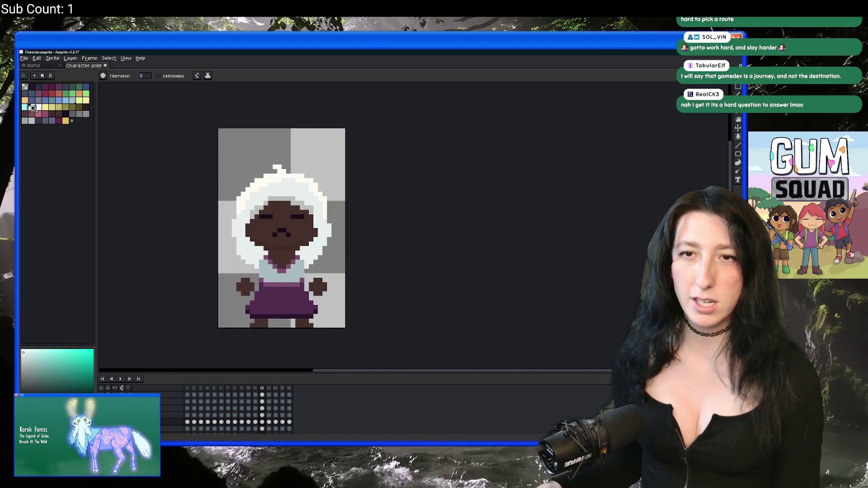
pyautogui.scroll(1, 270, 273)
pyautogui.scroll(1, 270, 273)
pyautogui.scroll(-2, 219, 233)
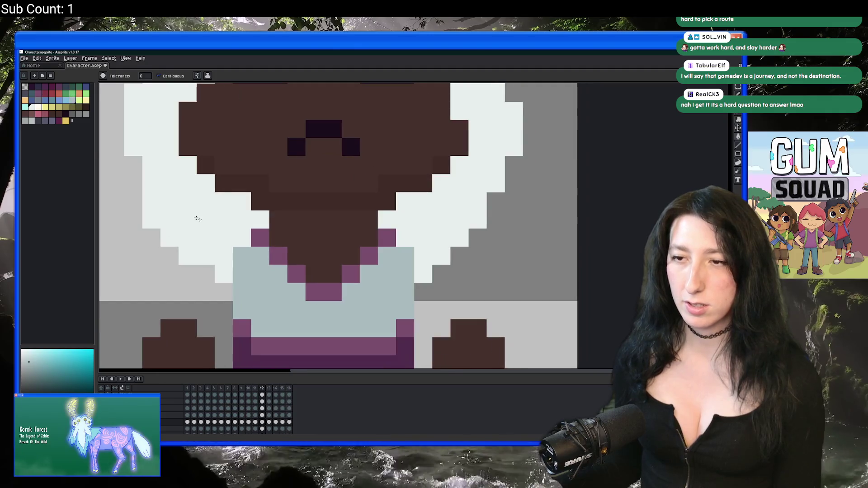
pyautogui.click(39, 100)
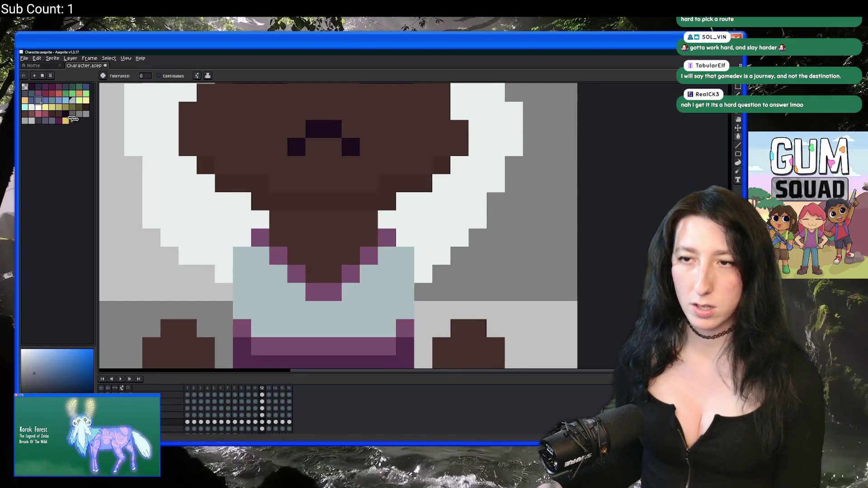
pyautogui.click(260, 242)
pyautogui.rightClick(260, 272)
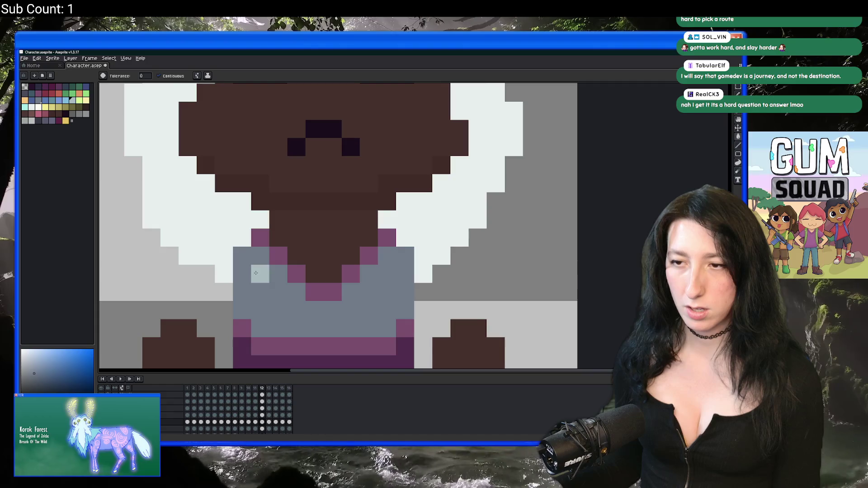
# Step: Fill the remaining purple neckline pixels pale blue and lighten the belt and side pixels
pyautogui.click(260, 237)
pyautogui.click(278, 257)
pyautogui.click(288, 274)
pyautogui.click(323, 292)
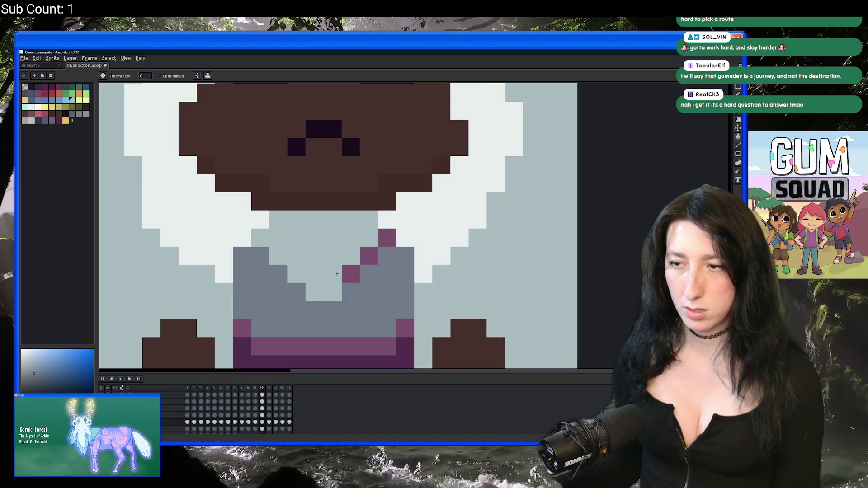
pyautogui.click(350, 274)
pyautogui.click(368, 257)
pyautogui.click(388, 239)
pyautogui.click(405, 328)
pyautogui.click(324, 346)
pyautogui.click(242, 329)
# Step: Compare frame 12's new shirt against frame 11
pyautogui.scroll(-5, 294, 330)
pyautogui.scroll(2, 295, 329)
pyautogui.scroll(-2, 289, 316)
pyautogui.press(',')
pyautogui.scroll(2, 295, 258)
pyautogui.press('.')
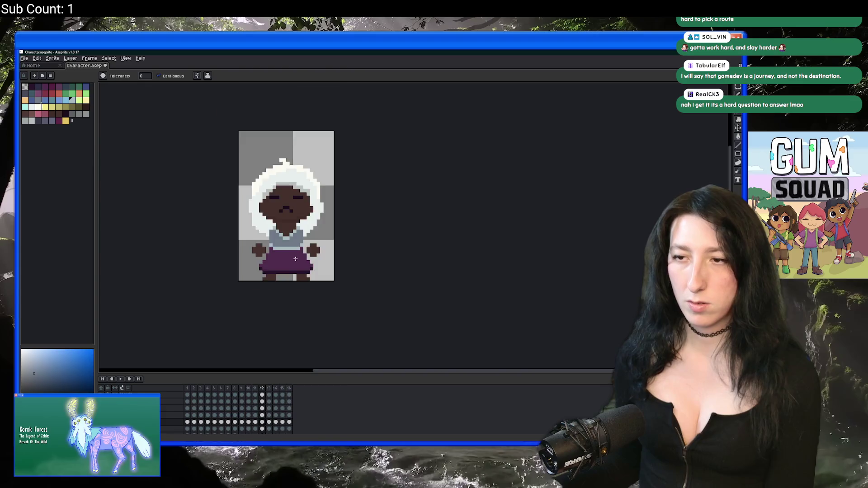
# Step: Step back and forth between frames 11 and 12 to compare the outfits
pyautogui.press('.')
pyautogui.press(',')
pyautogui.scroll(-2, 295, 258)
pyautogui.press(',')
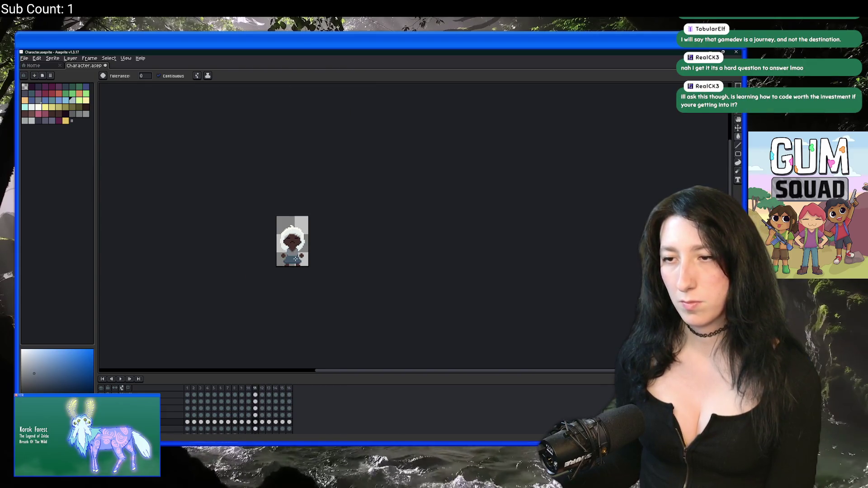
pyautogui.press('.')
pyautogui.scroll(2, 295, 258)
pyautogui.scroll(2, 290, 245)
pyautogui.scroll(-2, 269, 232)
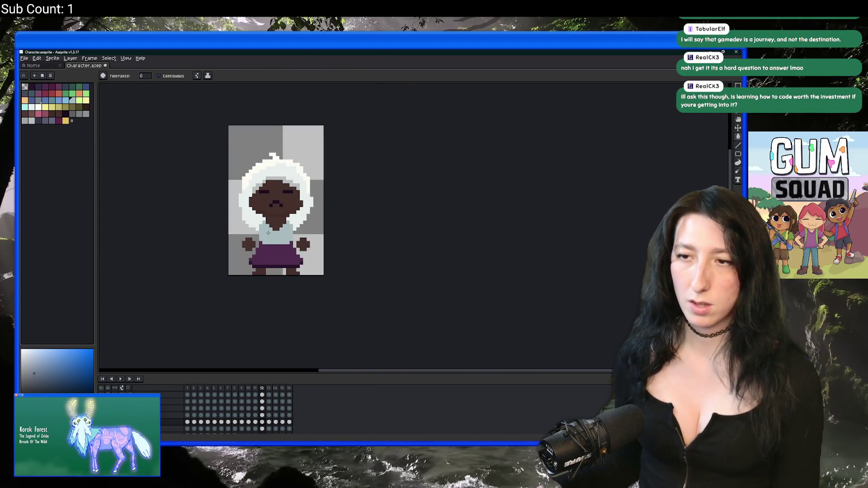
pyautogui.scroll(1, 268, 233)
pyautogui.press(',')
pyautogui.press(',')
pyautogui.press('.')
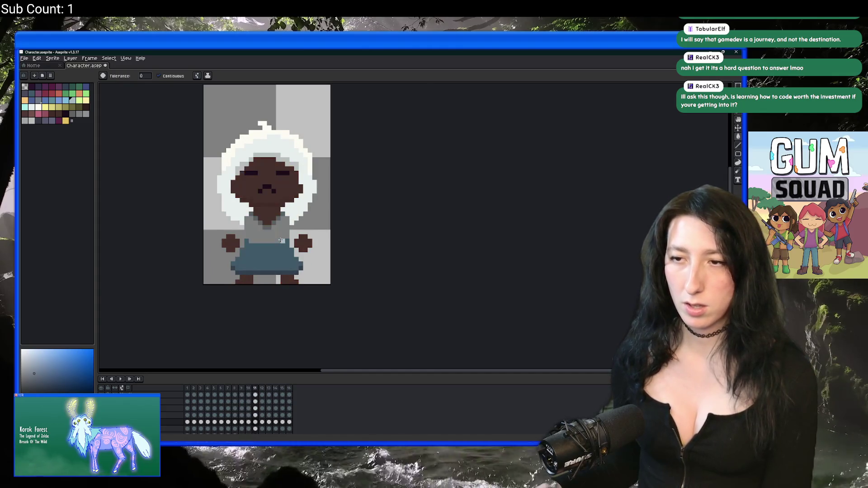
pyautogui.press('.')
pyautogui.scroll(-3, 280, 240)
pyautogui.scroll(2, 275, 258)
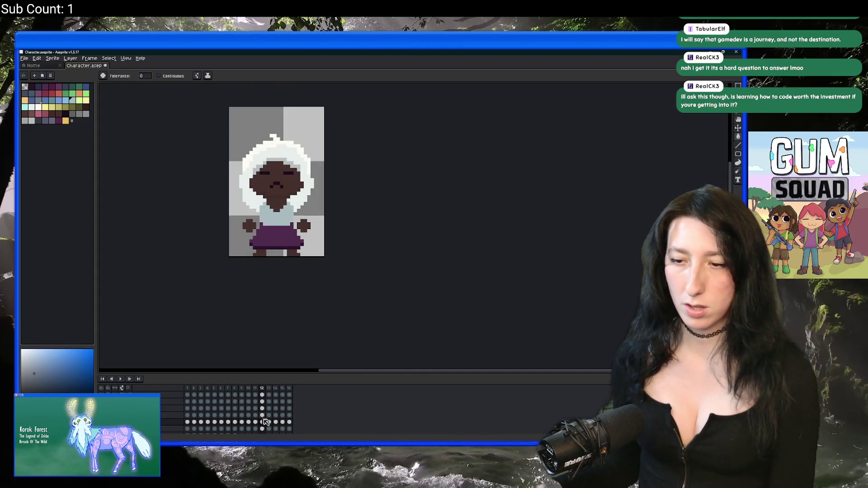
# Step: On frame 11, sample the shirt colour and fill the shirt dark brown
pyautogui.click(256, 423)
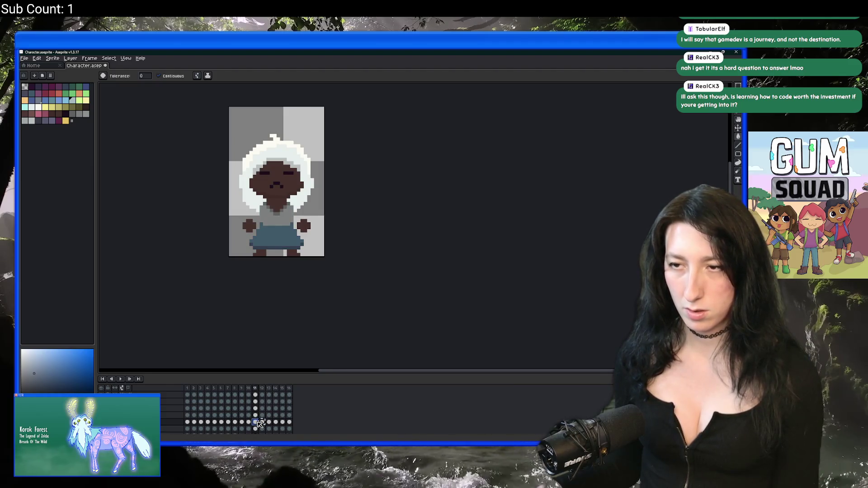
pyautogui.scroll(4, 269, 208)
pyautogui.press('i')
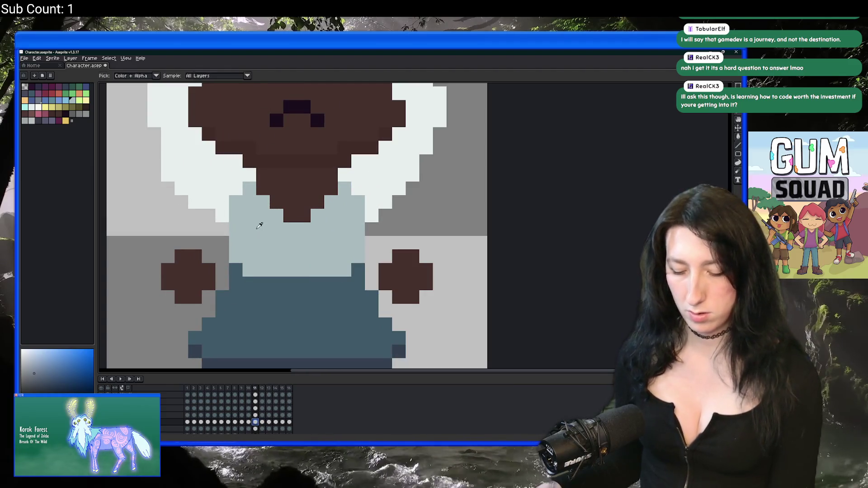
pyautogui.click(258, 224)
pyautogui.click(86, 114)
pyautogui.press('g')
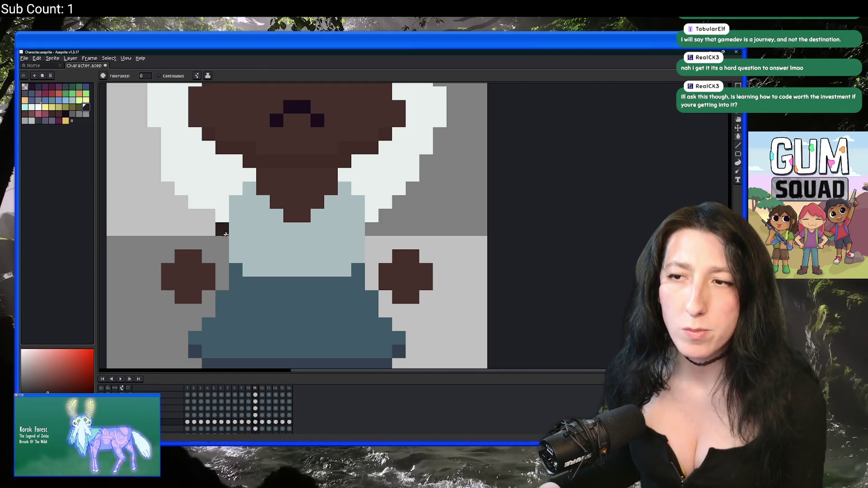
pyautogui.click(248, 233)
# Step: Try dark purple on the shirt, then undo to restore the light grey-blue
pyautogui.scroll(-4, 248, 233)
pyautogui.press('v')
pyautogui.click(59, 114)
pyautogui.press('g')
pyautogui.click(241, 227)
pyautogui.scroll(3, 244, 234)
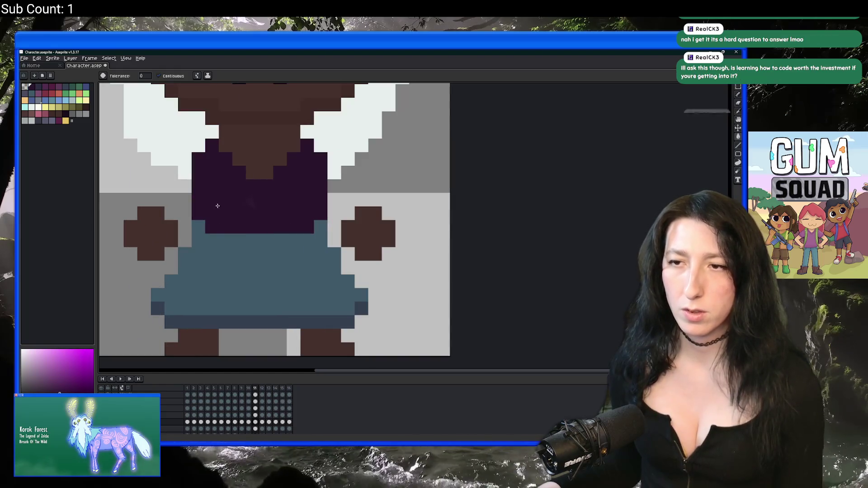
pyautogui.scroll(1, 233, 258)
pyautogui.hotkey('ctrl', 'z')
pyautogui.click(234, 265)
pyautogui.scroll(-3, 238, 266)
pyautogui.scroll(2, 246, 267)
pyautogui.hotkey('ctrl', 'z')
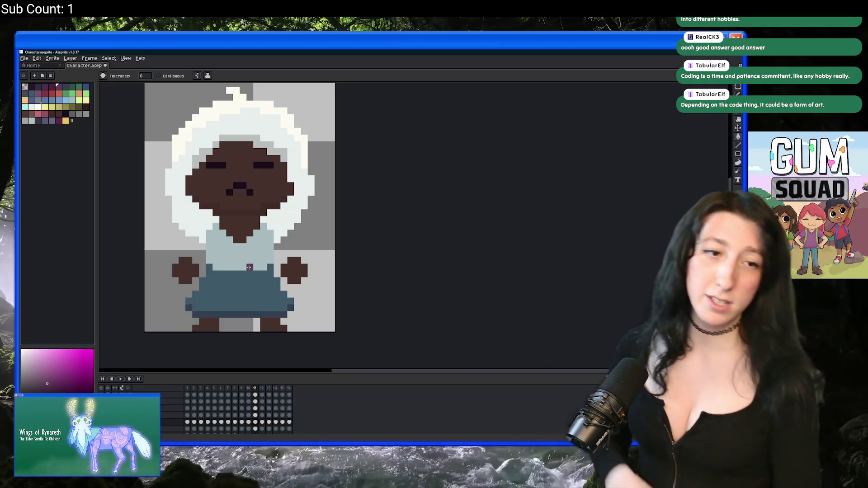
# Step: Step through the animation frames to frame 11, shifting the sprite view
pyautogui.moveTo(269, 181); pyautogui.dragTo(323, 193)
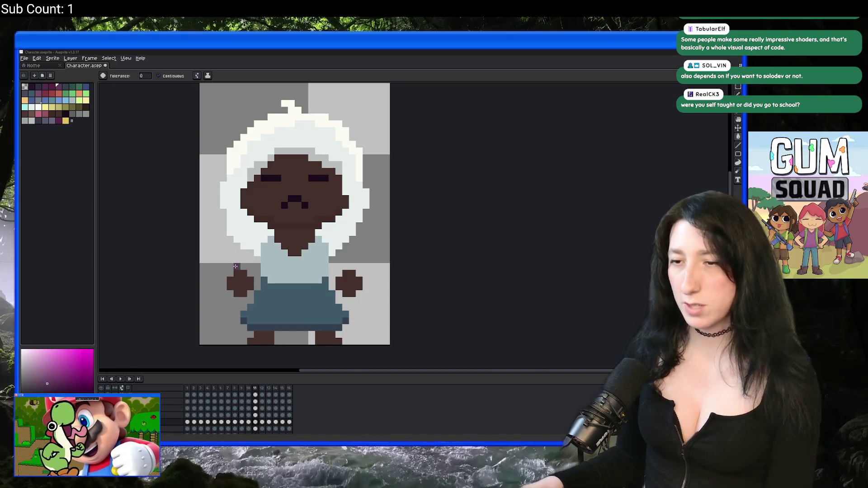
pyautogui.press('Left')
pyautogui.press('Left')
pyautogui.press('Right')
pyautogui.moveTo(240, 258); pyautogui.dragTo(268, 258)
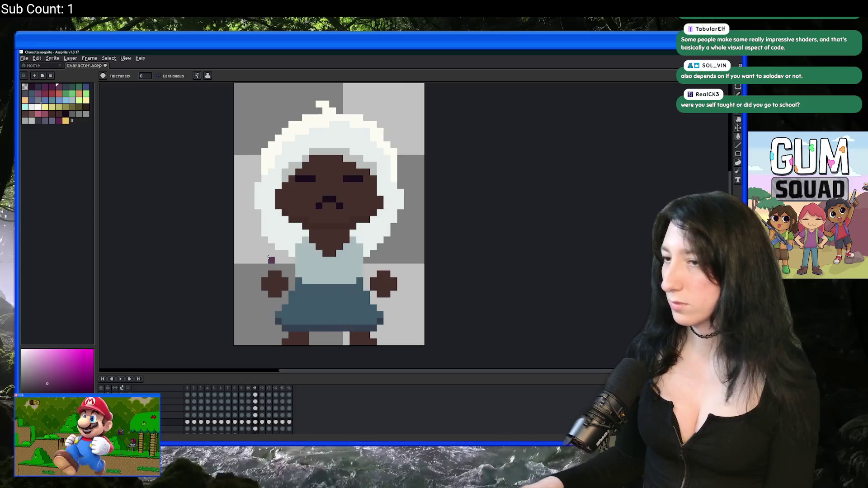
pyautogui.press('Right')
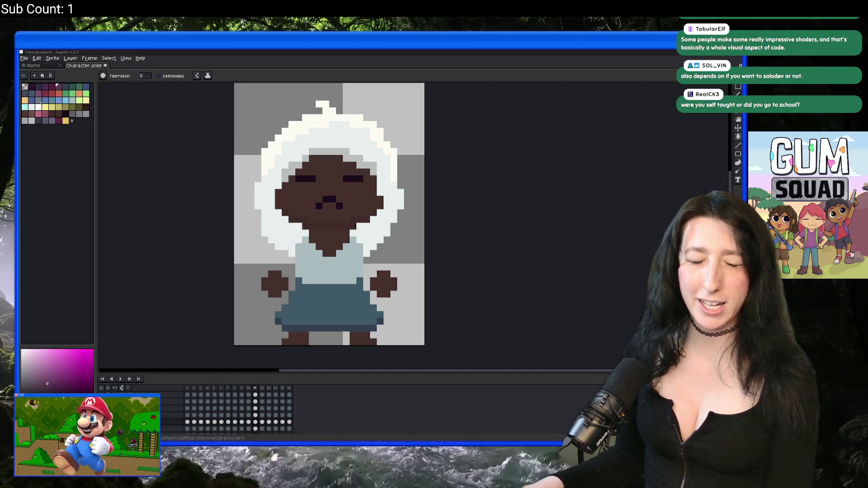
pyautogui.scroll(4, 284, 273)
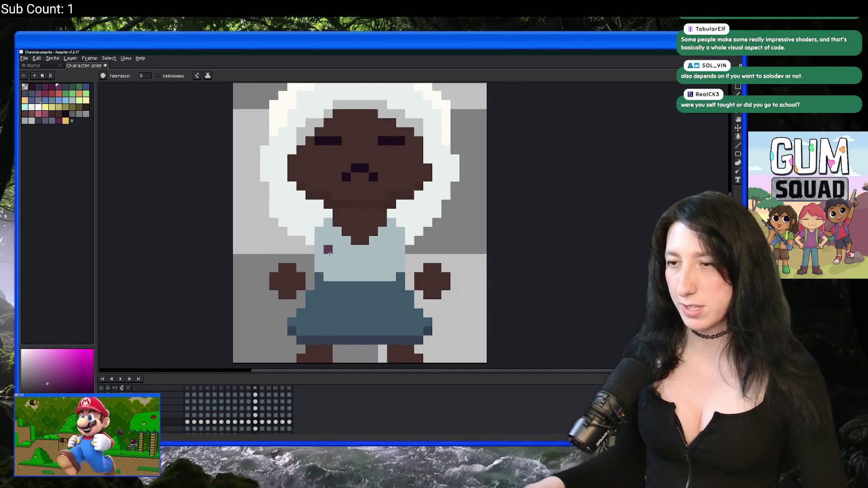
pyautogui.scroll(-4, 330, 253)
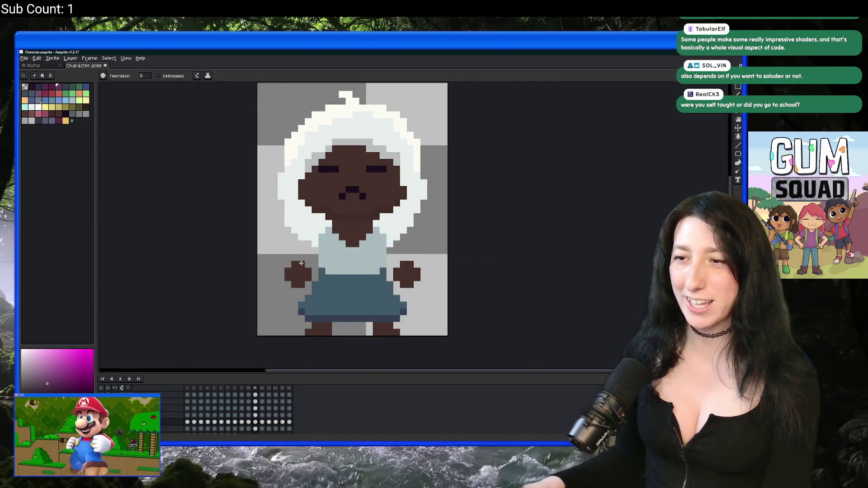
# Step: Fill frame 11's shirt with a very dark plum palette colour
pyautogui.click(66, 113)
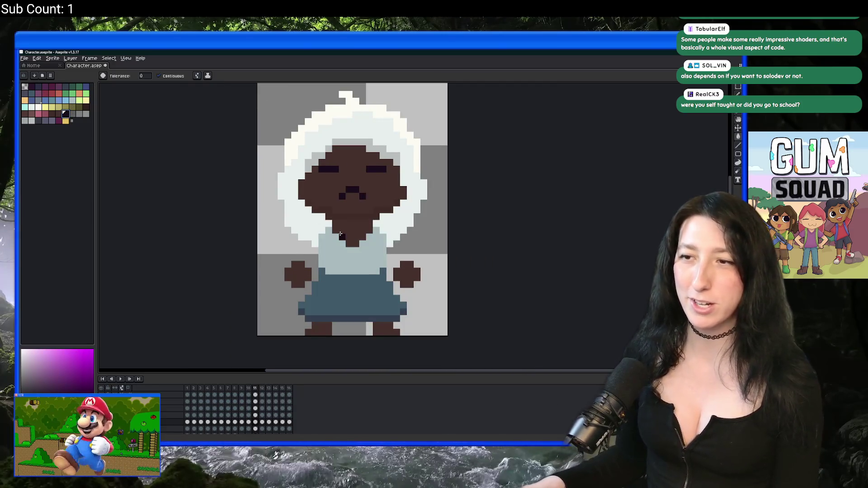
pyautogui.click(342, 235)
pyautogui.scroll(-2, 339, 237)
pyautogui.scroll(1, 338, 243)
pyautogui.scroll(3, 338, 246)
pyautogui.scroll(-4, 337, 247)
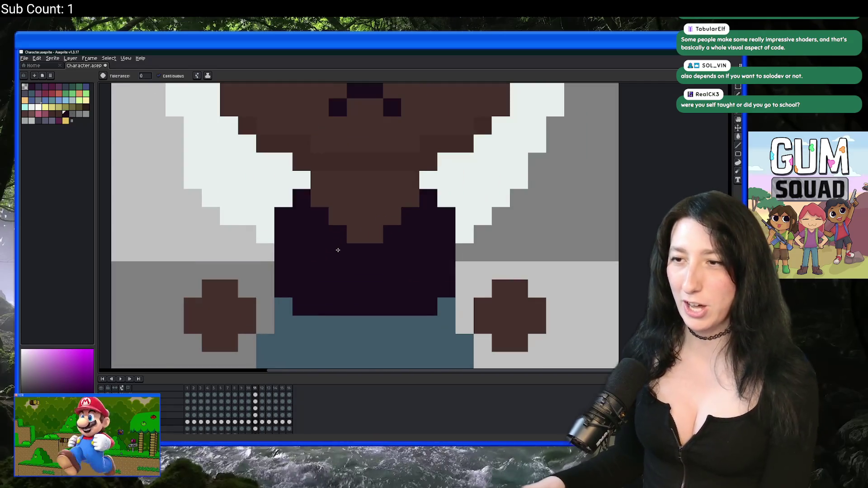
pyautogui.scroll(2, 357, 235)
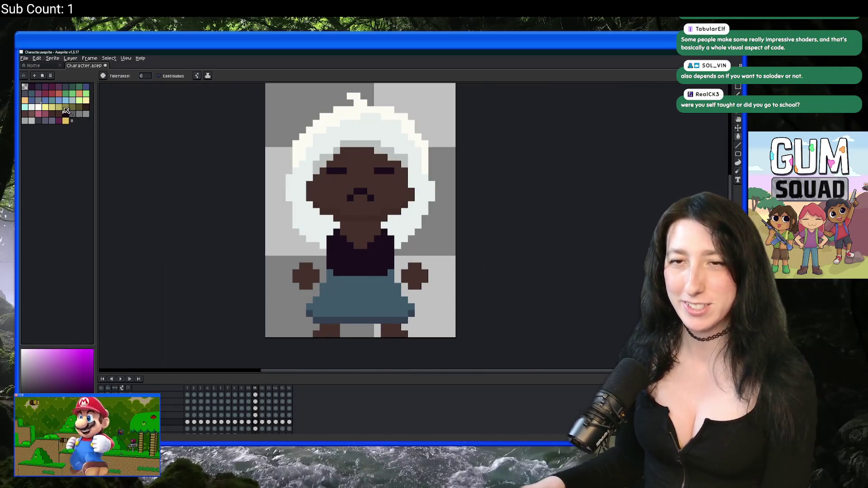
pyautogui.click(29, 86)
pyautogui.scroll(-4, 362, 254)
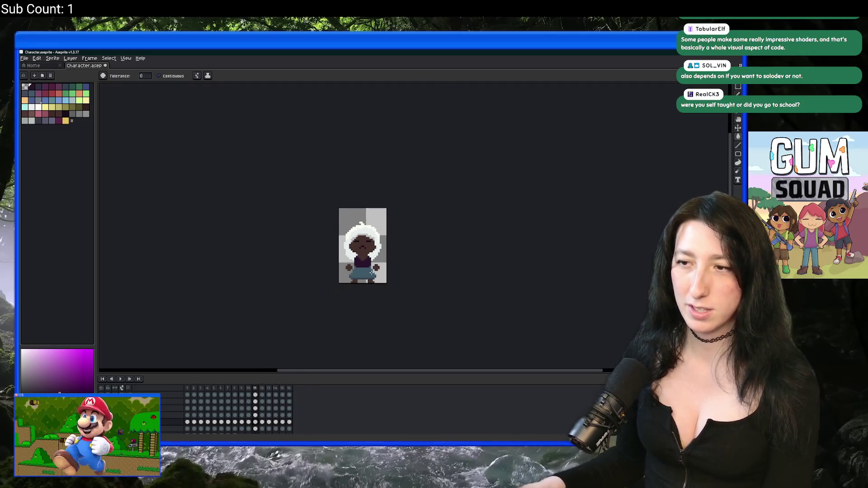
pyautogui.scroll(3, 366, 260)
pyautogui.keyDown('alt'); pyautogui.click(364, 258); pyautogui.keyUp('alt')
pyautogui.scroll(-2, 366, 258)
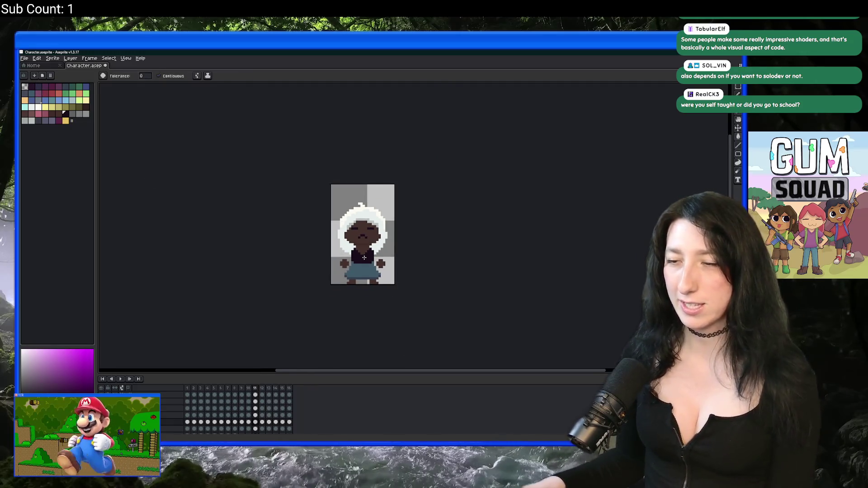
# Step: Check frames 12 and 13, filling frame 13's torso purple, then return to frame 11
pyautogui.press('.')
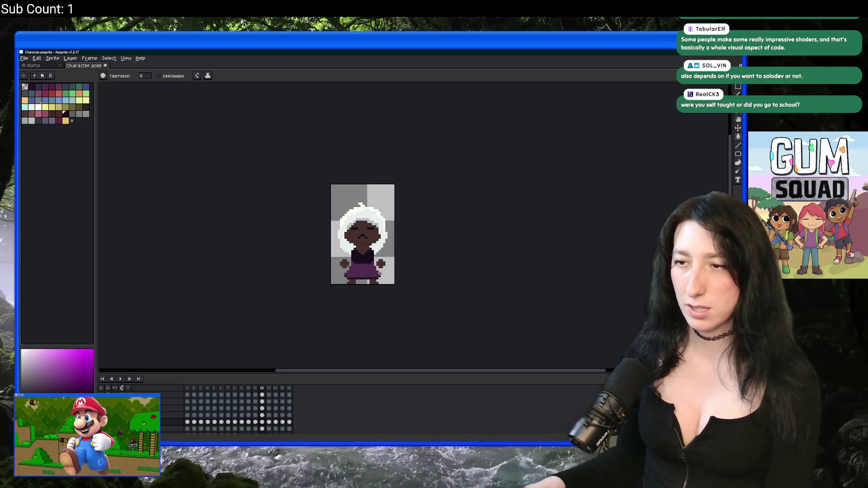
pyautogui.press('.')
pyautogui.click(366, 263)
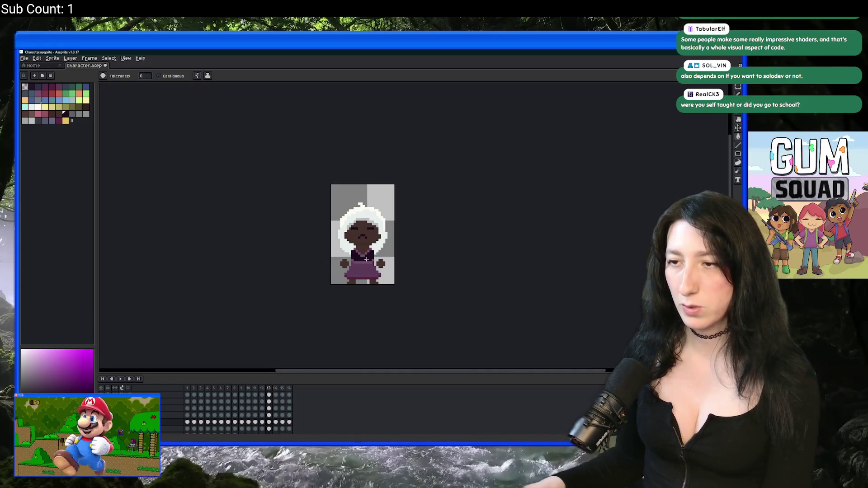
pyautogui.scroll(1, 367, 259)
pyautogui.press(',')
pyautogui.press(',')
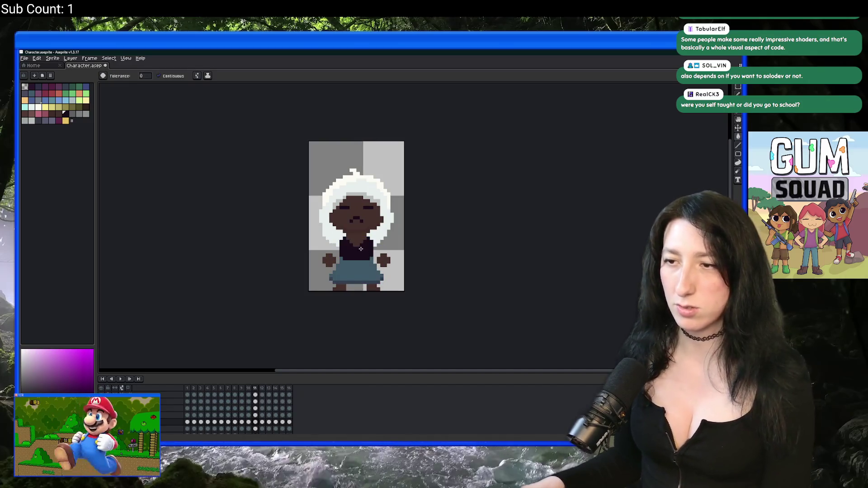
pyautogui.scroll(2, 361, 249)
pyautogui.click(60, 100)
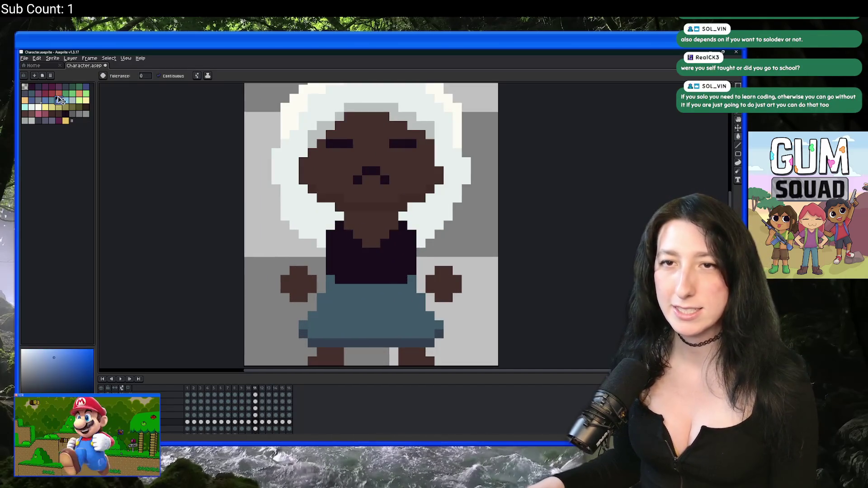
# Step: Test red, then orange paint-bucket fills on frame 11's shirt, undoing the red
pyautogui.click(57, 93)
pyautogui.click(366, 258)
pyautogui.scroll(-5, 361, 271)
pyautogui.scroll(2, 361, 271)
pyautogui.hotkey('ctrl', 'z')
pyautogui.click(79, 93)
pyautogui.click(328, 242)
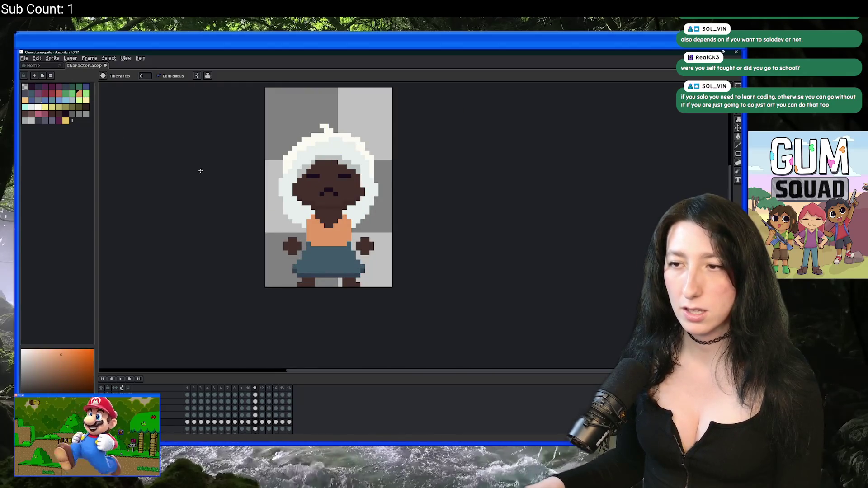
pyautogui.scroll(-1, 201, 170)
pyautogui.scroll(1, 120, 145)
# Step: Try dark purple on frame 11's shirt, then settle on a pink fill
pyautogui.click(38, 93)
pyautogui.click(333, 248)
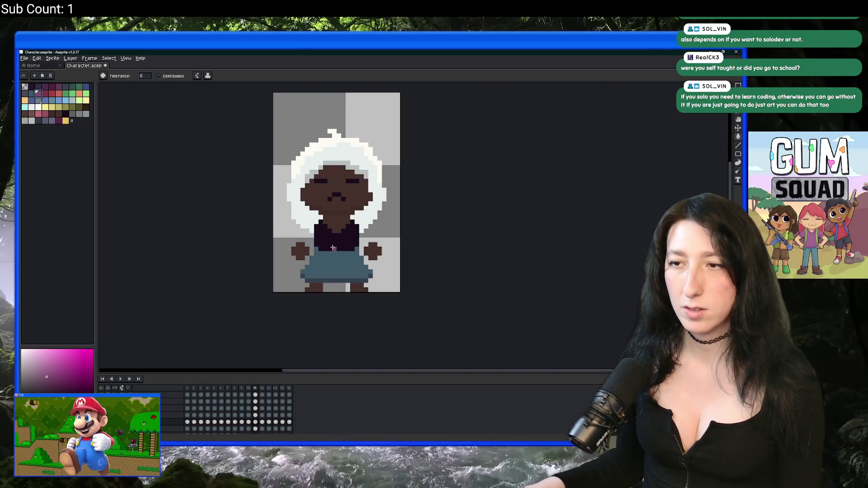
pyautogui.click(38, 114)
pyautogui.click(332, 242)
pyautogui.scroll(-2, 332, 242)
pyautogui.scroll(3, 335, 240)
pyautogui.scroll(-3, 355, 240)
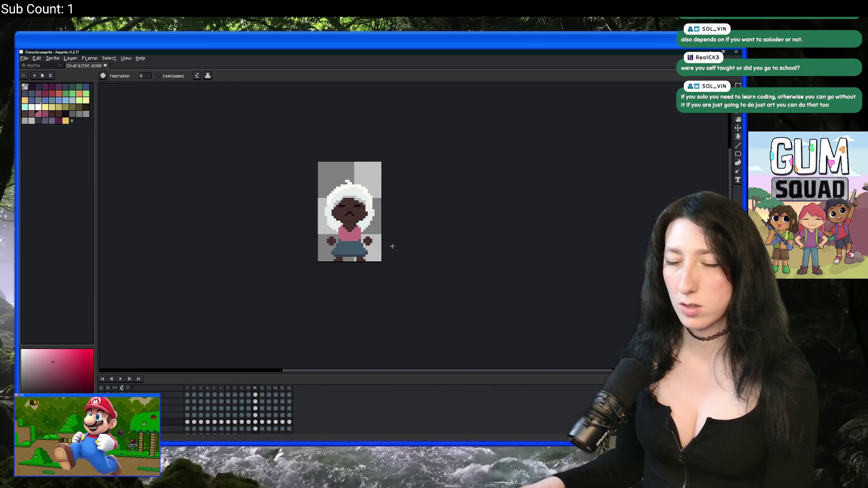
# Step: On frame 14, fill the grey dress top teal after undoing a light-blue attempt
pyautogui.press('Right')
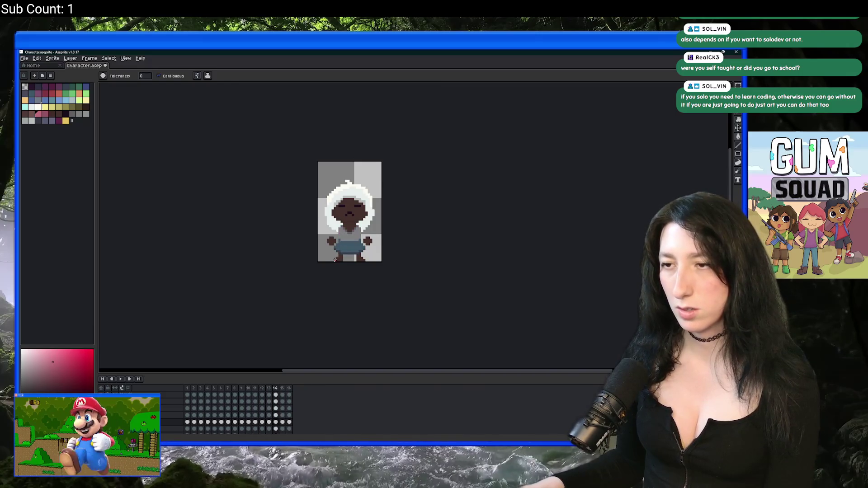
pyautogui.scroll(2, 344, 237)
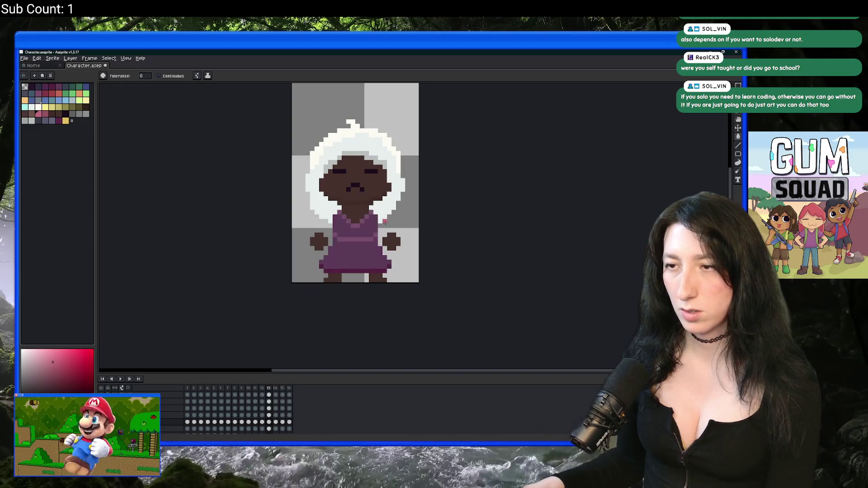
pyautogui.moveTo(349, 239); pyautogui.dragTo(342, 235)
pyautogui.scroll(1, 342, 235)
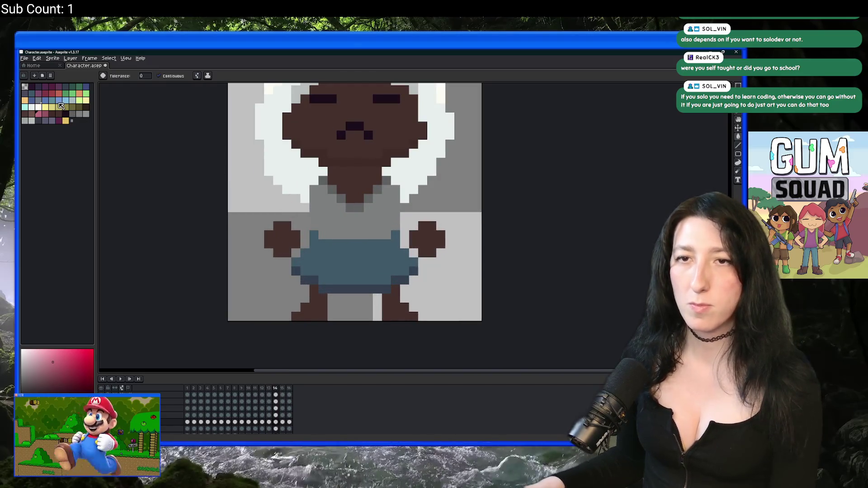
pyautogui.click(80, 108)
pyautogui.click(66, 100)
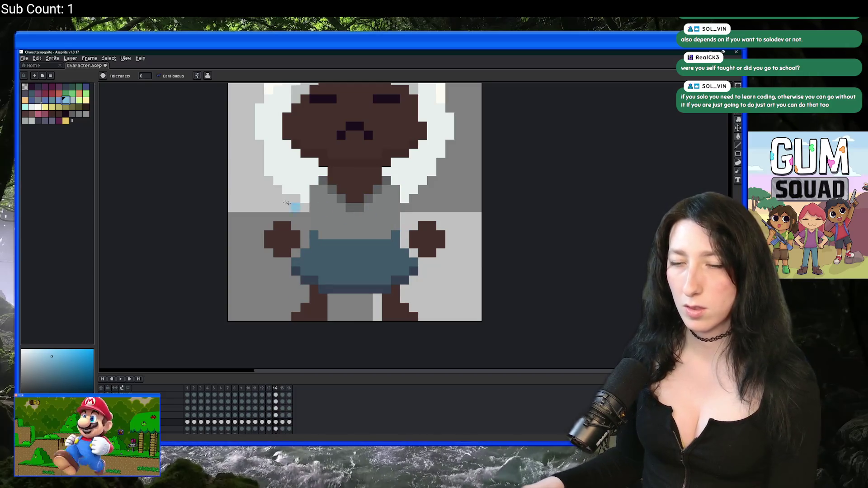
pyautogui.click(315, 217)
pyautogui.hotkey('ctrl', 'z')
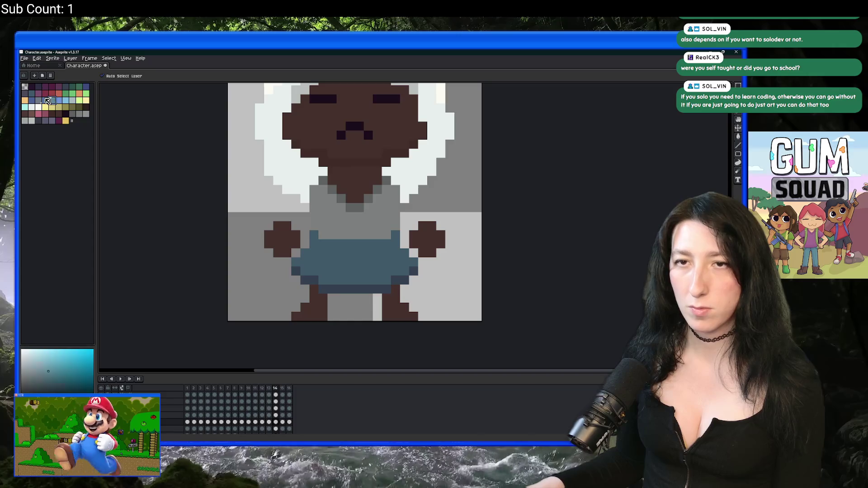
pyautogui.click(45, 101)
pyautogui.scroll(1, 333, 209)
# Step: Pencil frame 14's stray grey pixel with the sampled teal, then compare against frame 13
pyautogui.press('v')
pyautogui.press('b')
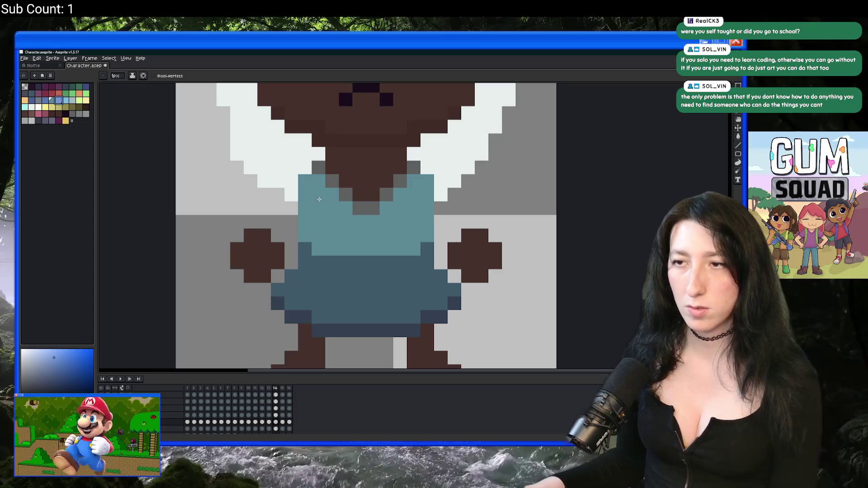
pyautogui.press('p')
pyautogui.press('Escape')
pyautogui.keyDown('alt'); pyautogui.click(320, 200); pyautogui.keyUp('alt')
pyautogui.click(319, 168)
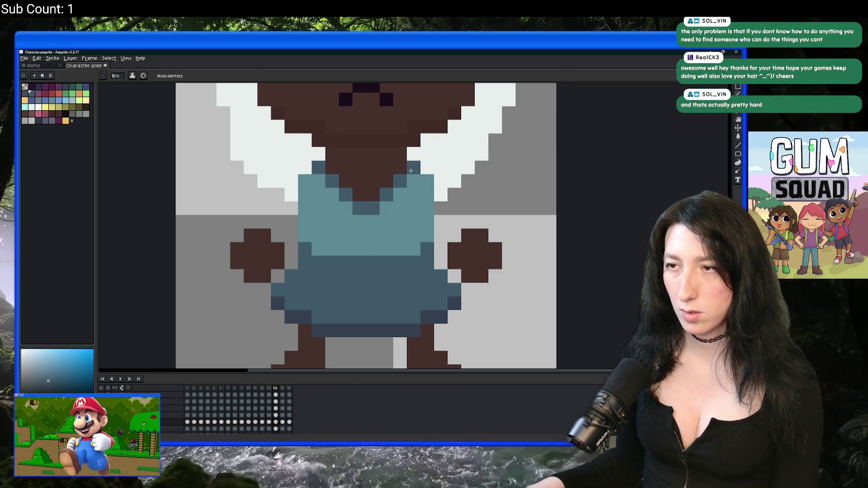
pyautogui.scroll(-5, 414, 167)
pyautogui.press(',')
pyautogui.press('.')
pyautogui.scroll(-1, 420, 224)
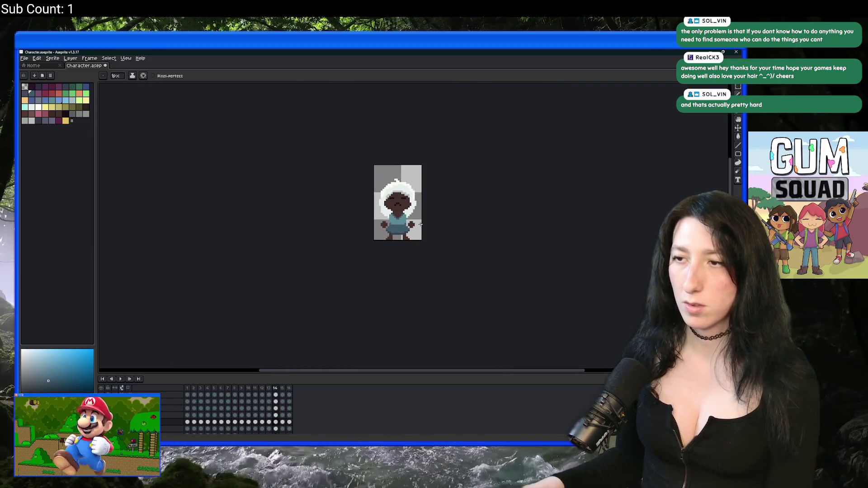
# Step: Flip between the purple and blue shirt frames, settling on purple shirt frame 13
pyautogui.moveTo(417, 221); pyautogui.dragTo(376, 247)
pyautogui.scroll(1, 376, 248)
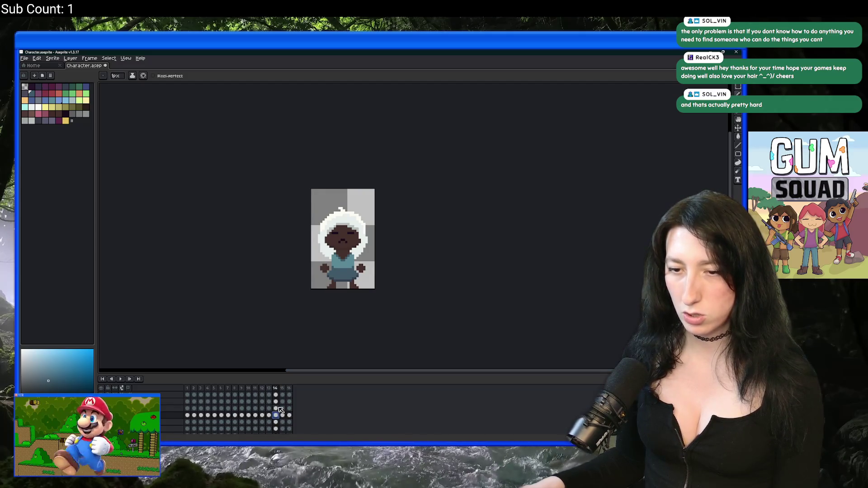
pyautogui.click(208, 423)
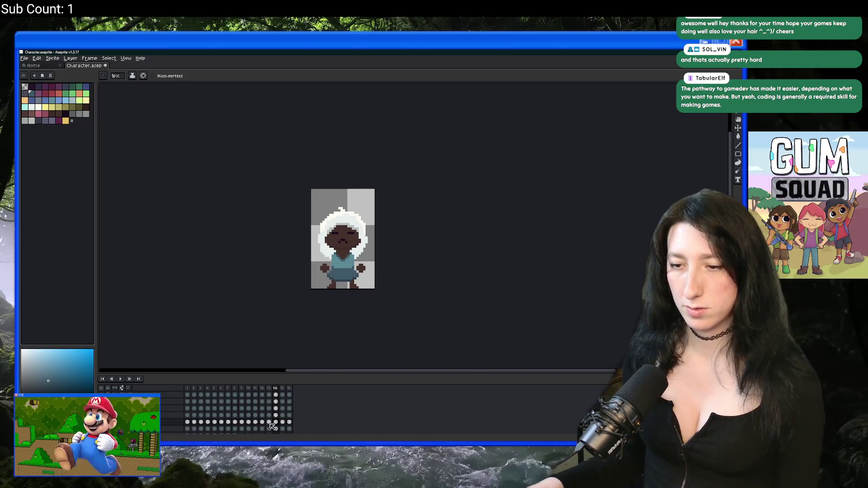
pyautogui.press('Left')
pyautogui.press('Right')
pyautogui.press('Left')
pyautogui.press('Right')
pyautogui.press('Left')
pyautogui.press('Right')
pyautogui.press('Left')
pyautogui.scroll(2, 348, 273)
pyautogui.press('Right')
pyautogui.press('Left')
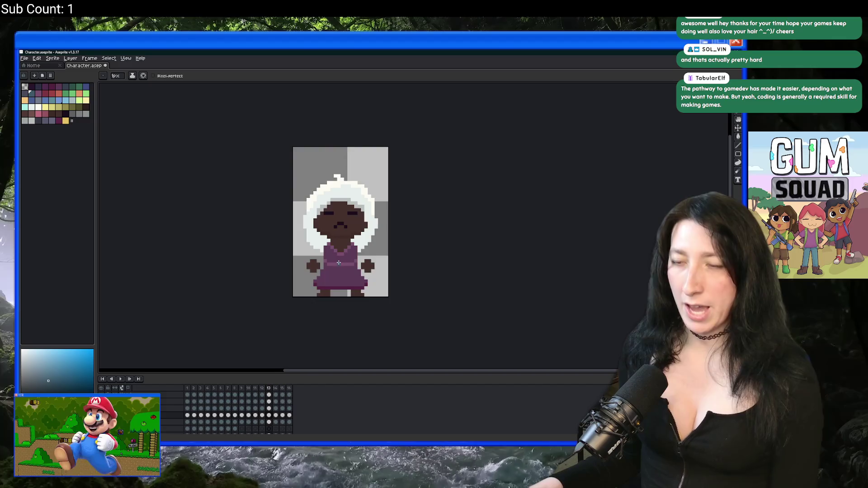
pyautogui.scroll(5, 339, 263)
# Step: Eyedrop frame 13's purple neckline and replace frame 14's teal neck pixels with it
pyautogui.press('i')
pyautogui.click(365, 238)
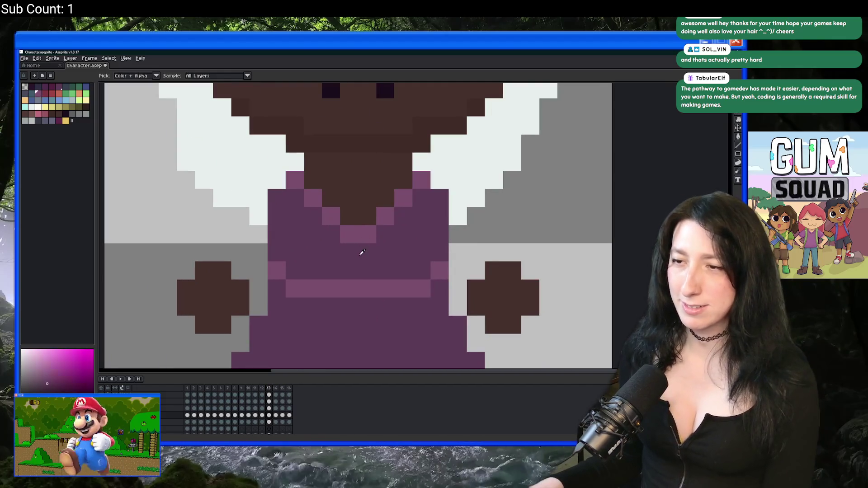
pyautogui.press('Right')
pyautogui.press('Right')
pyautogui.click(365, 234)
pyautogui.hotkey('shift', 'r')
pyautogui.press('Return')
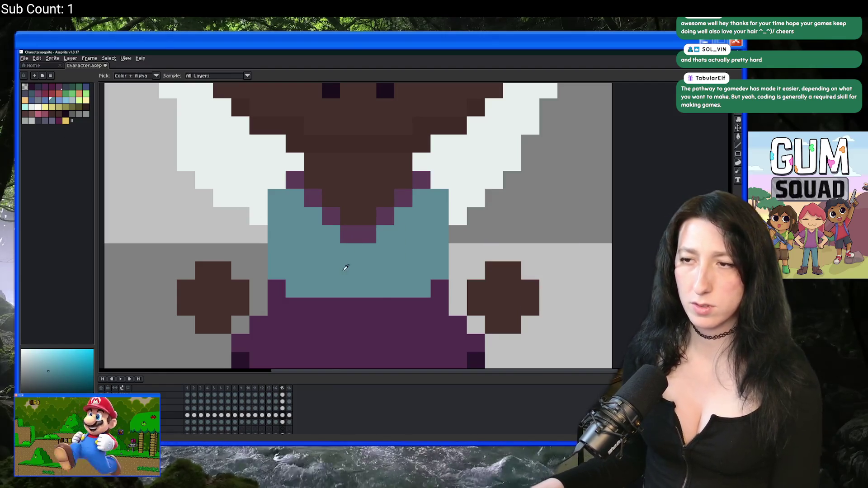
# Step: Sample frame 13's purple shades and recolour frame 15's dark neck pixels with Replace Color
pyautogui.press('Left')
pyautogui.press('Left')
pyautogui.click(364, 261)
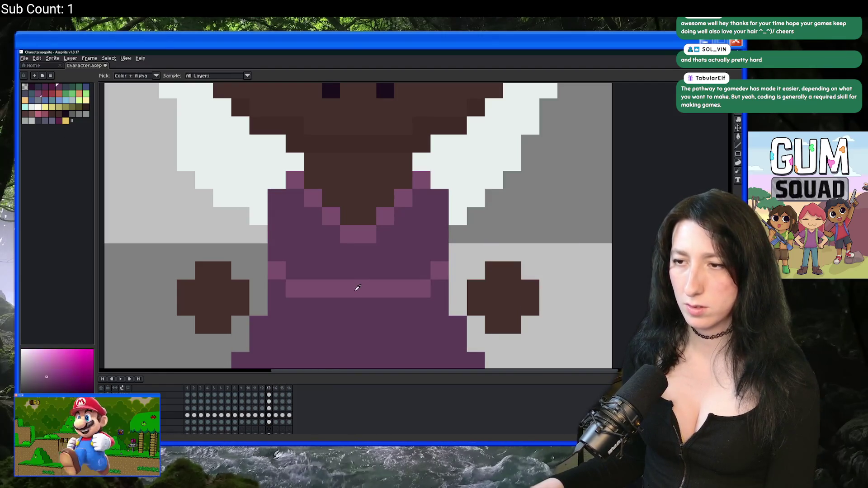
pyautogui.click(368, 238)
pyautogui.press('Right')
pyautogui.press('Right')
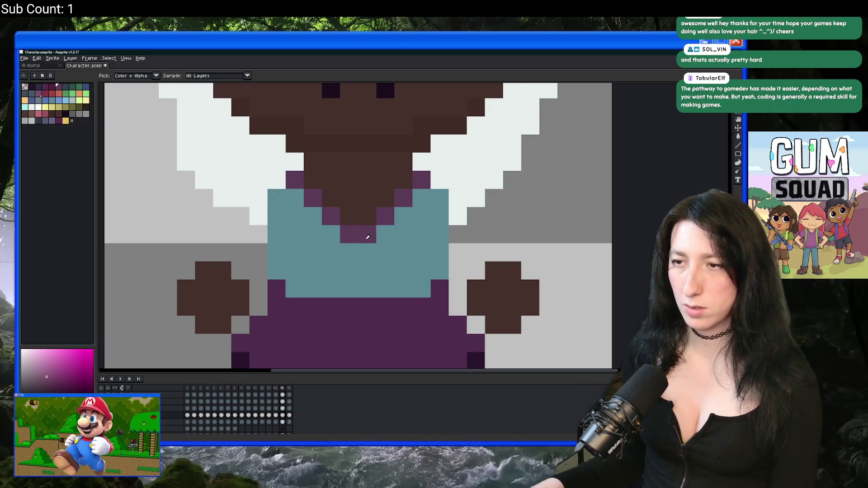
pyautogui.click(368, 236)
pyautogui.hotkey('shift', 'r')
pyautogui.press('Return')
pyautogui.press('Left')
pyautogui.press('Left')
# Step: Replace frame 15's teal shirt colour, then compare the teal and purple frames
pyautogui.press('Right')
pyautogui.press('Right')
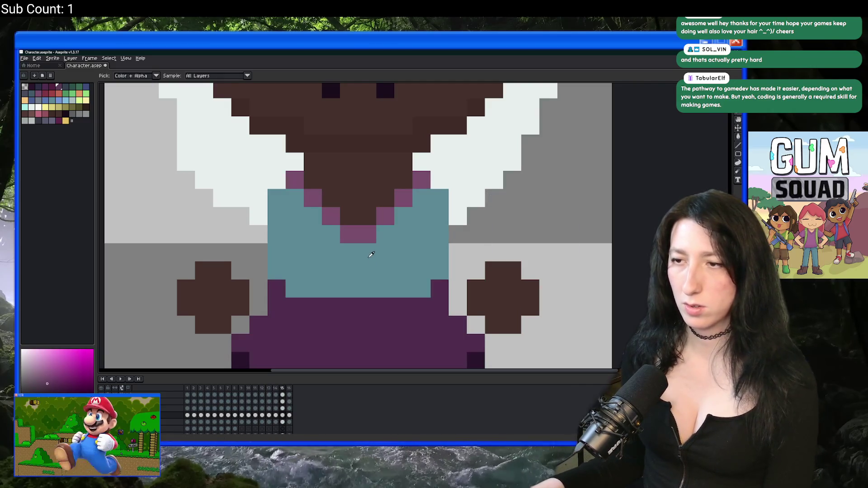
pyautogui.click(371, 255)
pyautogui.hotkey('shift', 'r')
pyautogui.press('Return')
pyautogui.scroll(-6, 375, 254)
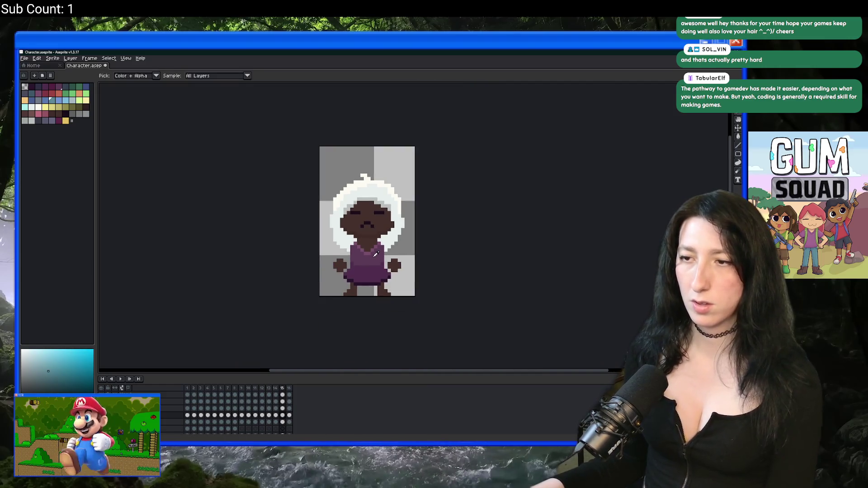
pyautogui.scroll(3, 375, 254)
pyautogui.press('Left')
pyautogui.press('Right')
pyautogui.press('Left')
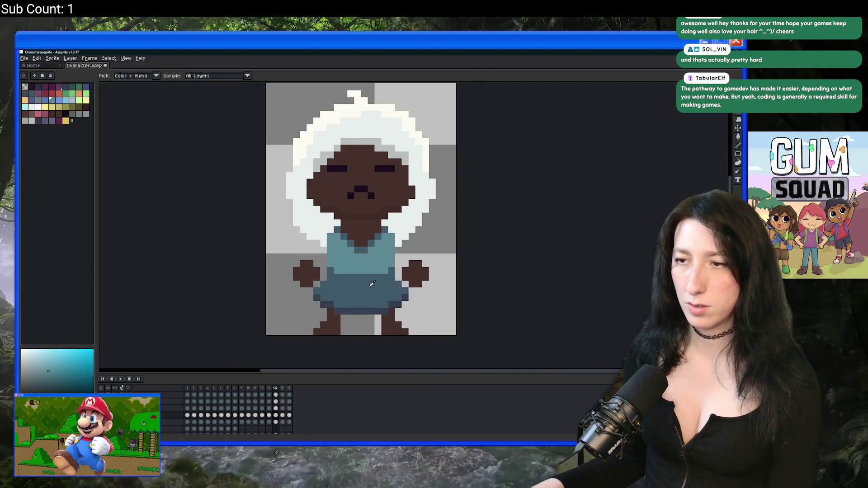
pyautogui.press('Right')
pyautogui.scroll(-3, 371, 275)
pyautogui.press('Left')
pyautogui.press('Right')
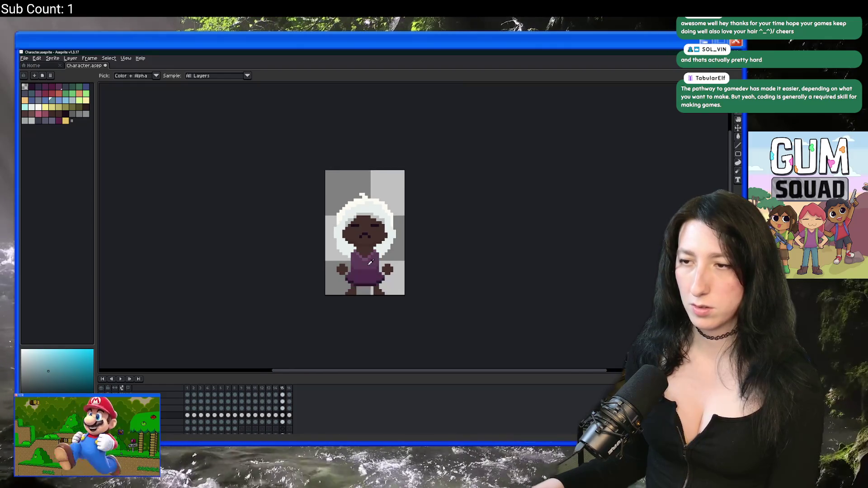
pyautogui.scroll(-3, 371, 262)
pyautogui.scroll(3, 367, 271)
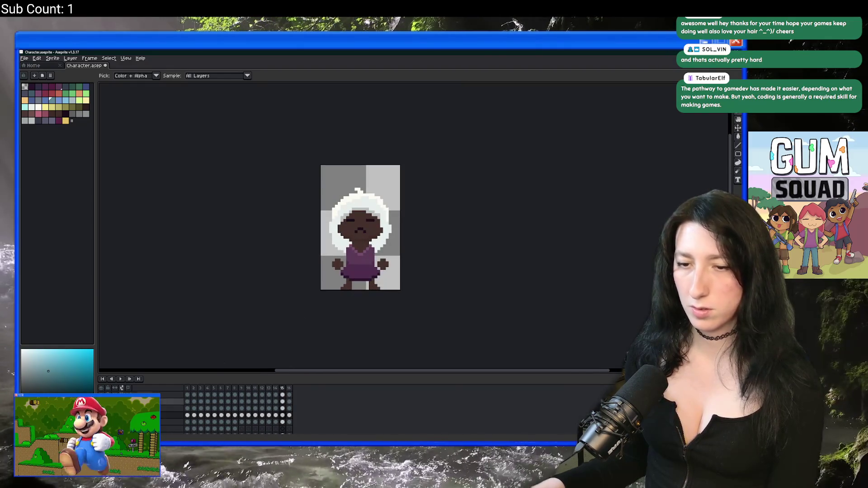
# Step: Step to shirt frame 16, comparing it against frame 15
pyautogui.press('Right')
pyautogui.press('Left')
pyautogui.press('Right')
pyautogui.press('Left')
pyautogui.press('Right')
pyautogui.scroll(4, 366, 258)
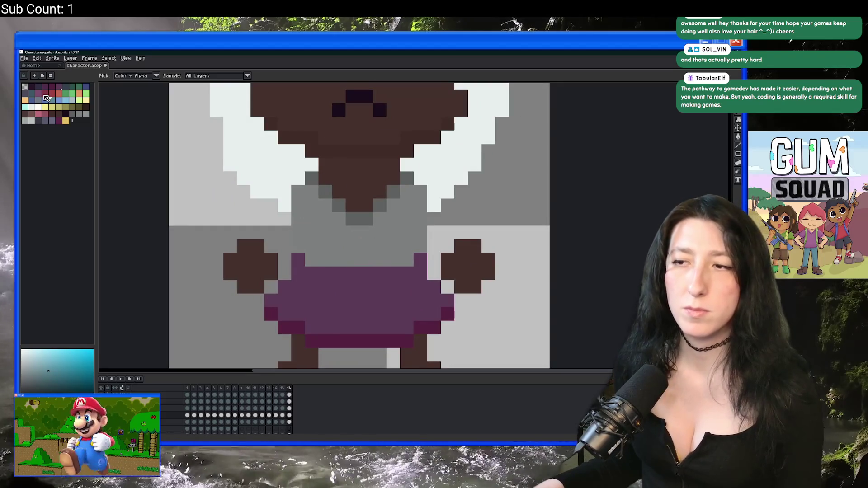
# Step: Bucket-fill frame 16's shirt chest with dark purple from the palette
pyautogui.click(50, 86)
pyautogui.press('g')
pyautogui.click(344, 240)
pyautogui.scroll(-3, 344, 240)
pyautogui.scroll(4, 316, 190)
# Step: Pencil a light purple V neckline, then hide the other layers so only the shirt shows
pyautogui.press('b')
pyautogui.click(62, 86)
pyautogui.click(299, 166)
pyautogui.moveTo(299, 167)
pyautogui.mouseDown()
pyautogui.moveTo(299, 155)
pyautogui.moveTo(351, 202)
pyautogui.moveTo(427, 161)
pyautogui.mouseUp()
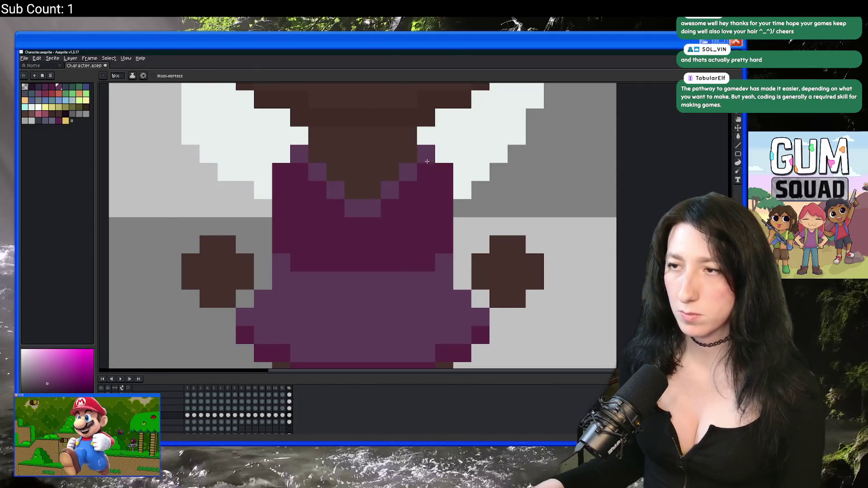
pyautogui.scroll(-4, 427, 161)
pyautogui.scroll(-1, 397, 228)
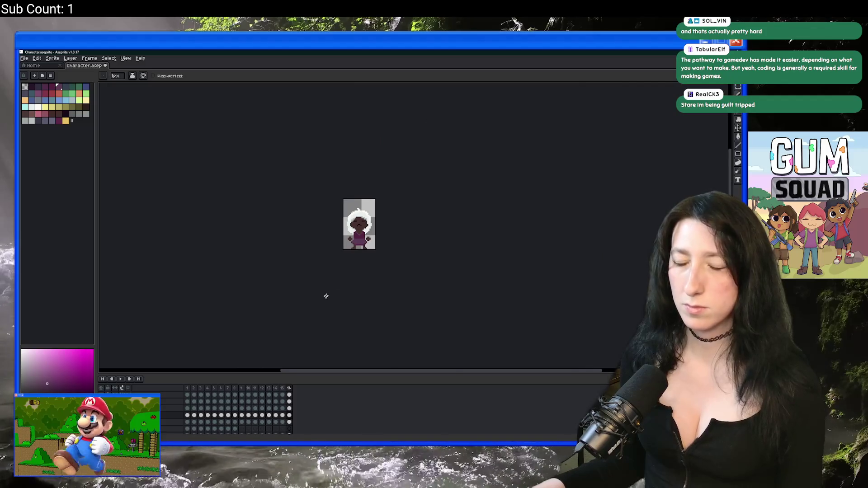
pyautogui.scroll(2, 332, 290)
pyautogui.scroll(4, 319, 256)
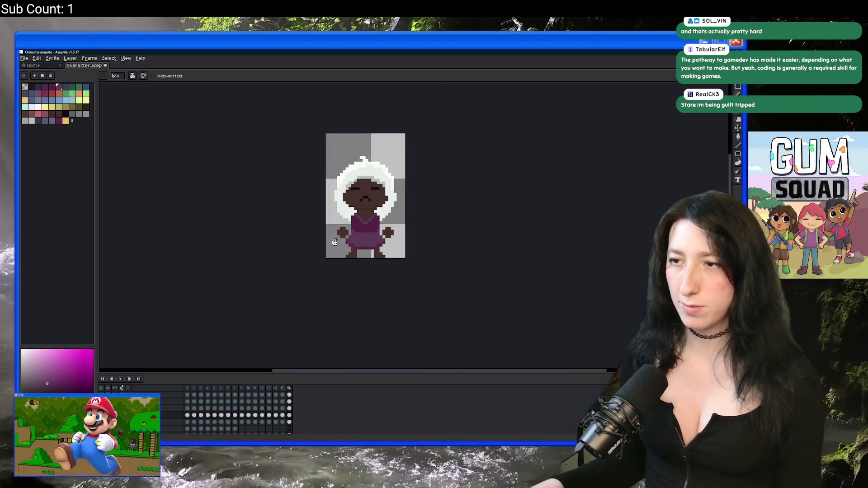
pyautogui.press('g')
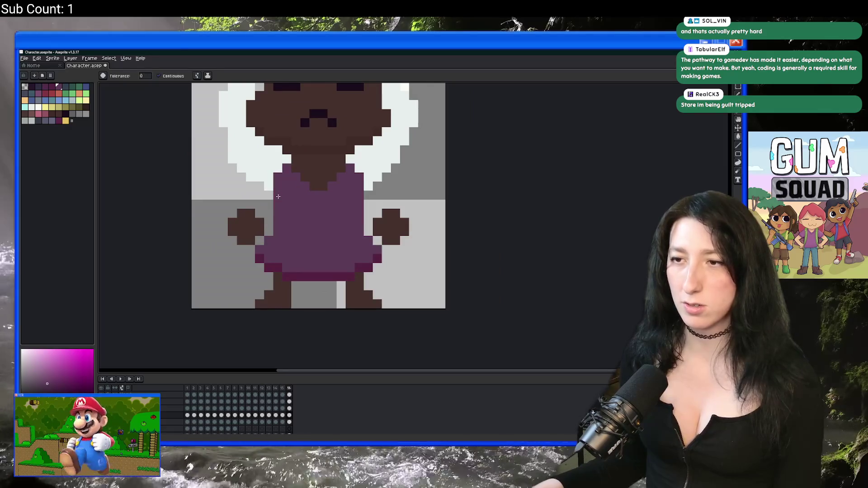
pyautogui.scroll(-4, 195, 253)
pyautogui.click(104, 389)
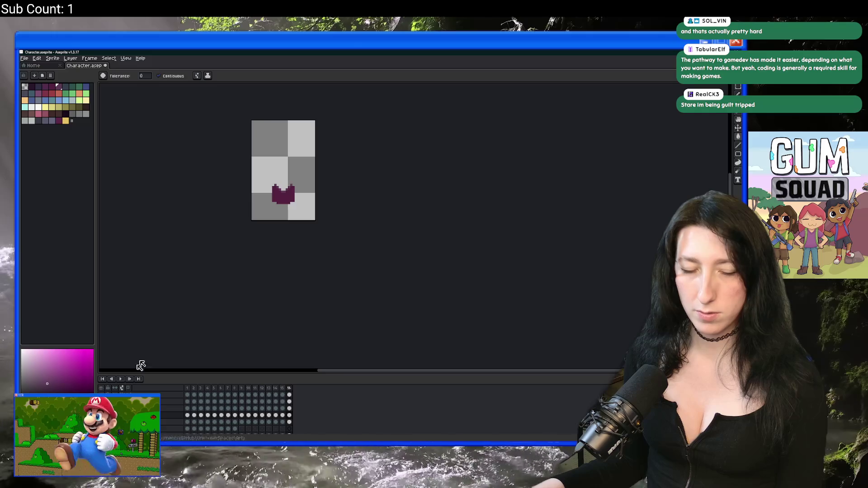
pyautogui.moveTo(269, 168); pyautogui.dragTo(286, 176)
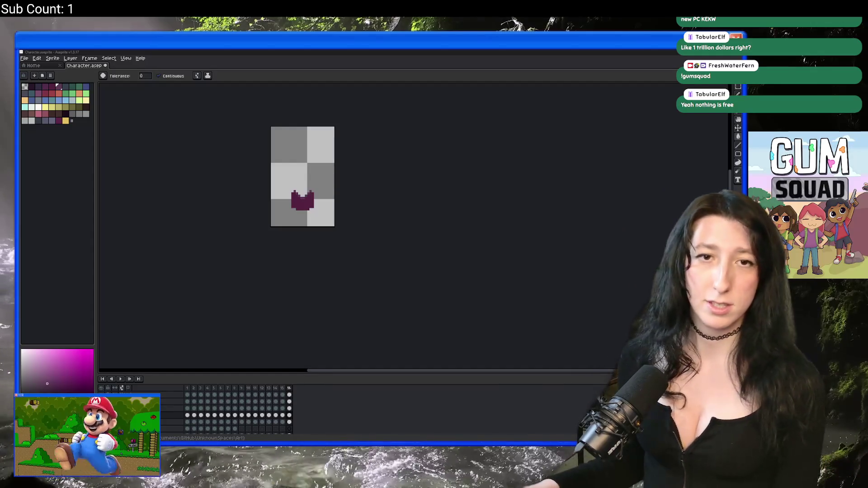
pyautogui.click(242, 285)
# Step: Set the export output to the existing Shirts.gif in the Character folder, confirming replacement
pyautogui.hotkey('ctrl', 'alt', 'shift', 's')
pyautogui.click(521, 181)
pyautogui.press('BackSpace')
pyautogui.press('BackSpace')
pyautogui.press('BackSpace')
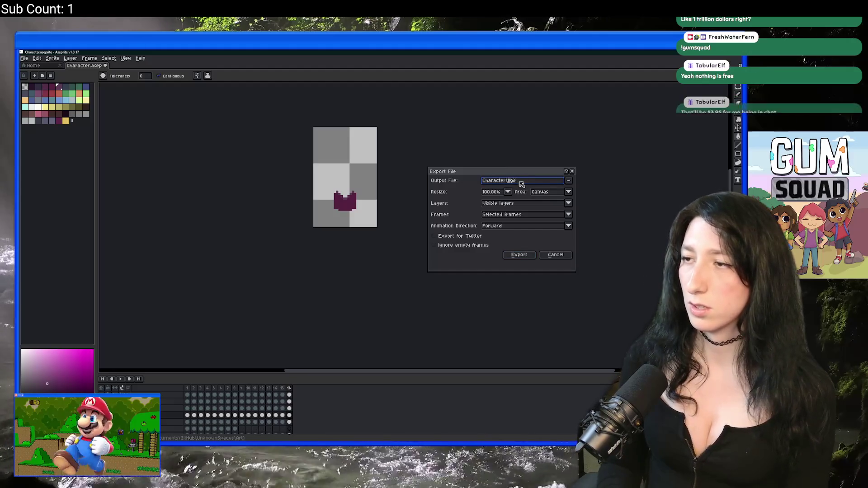
pyautogui.write('S')
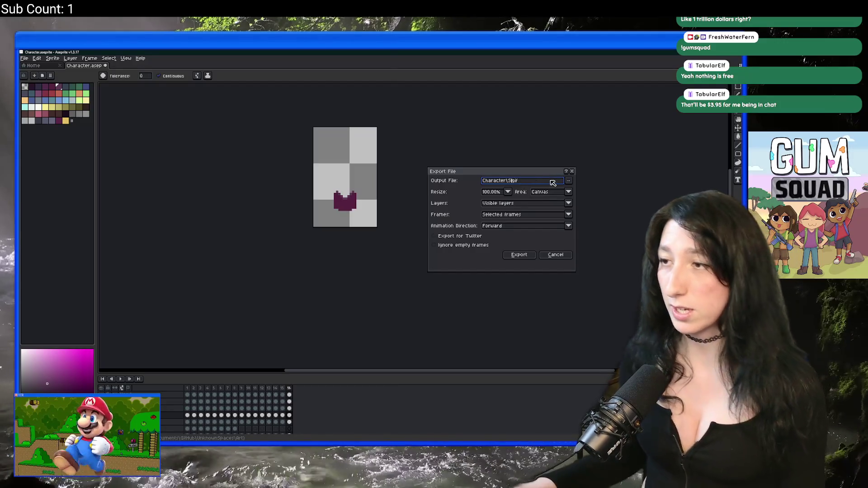
pyautogui.click(568, 181)
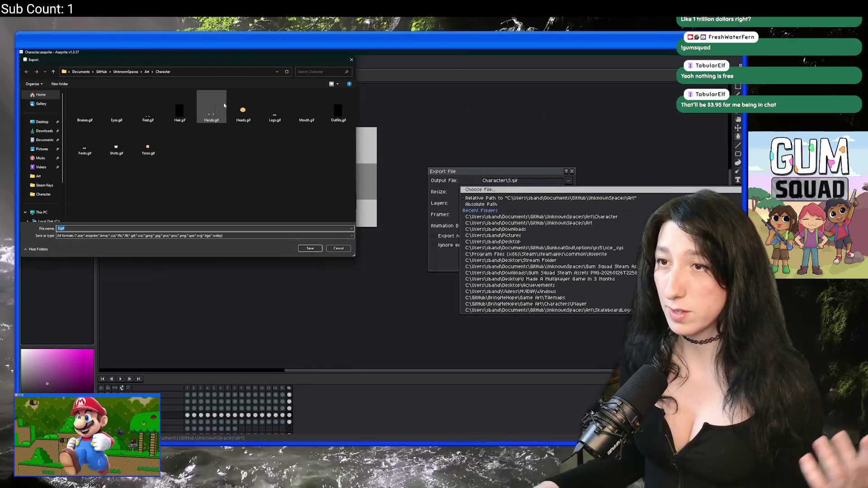
pyautogui.click(121, 153)
pyautogui.doubleClick(121, 152)
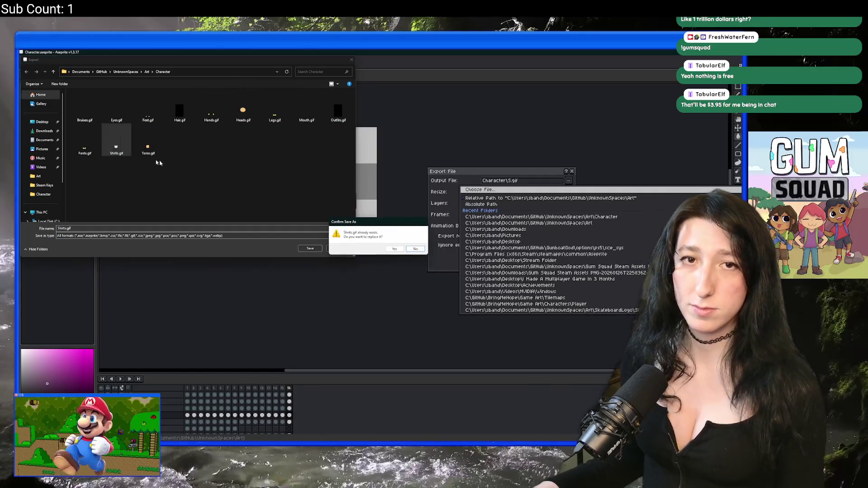
pyautogui.click(393, 249)
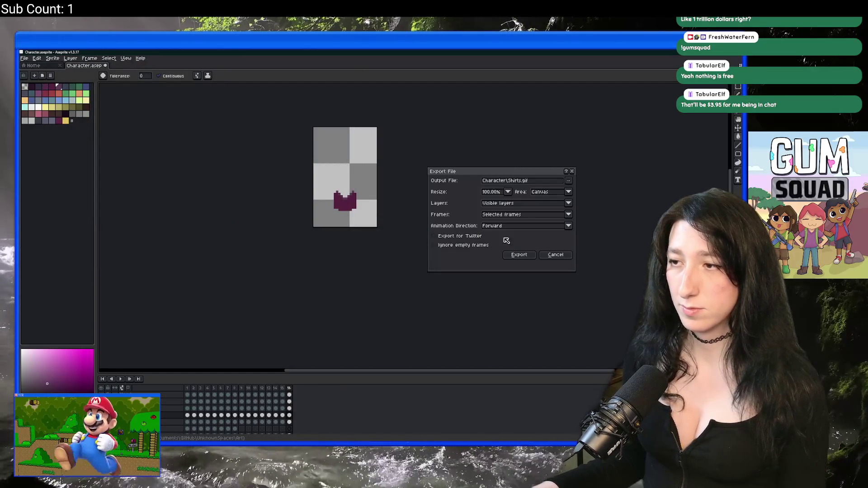
# Step: Export the selected shirt frames to Shirts.gif
pyautogui.click(522, 214)
pyautogui.click(520, 229)
pyautogui.click(518, 254)
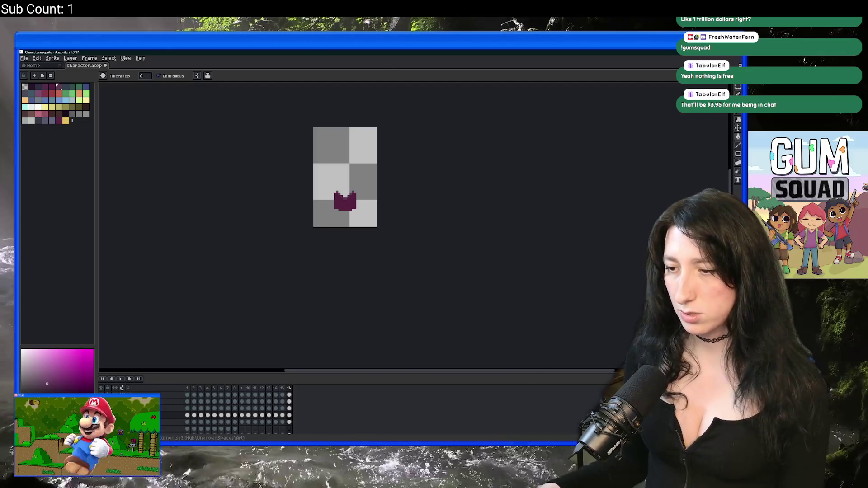
pyautogui.hotkey('alt', 'Tab')
pyautogui.hotkey('alt', 'Tab')
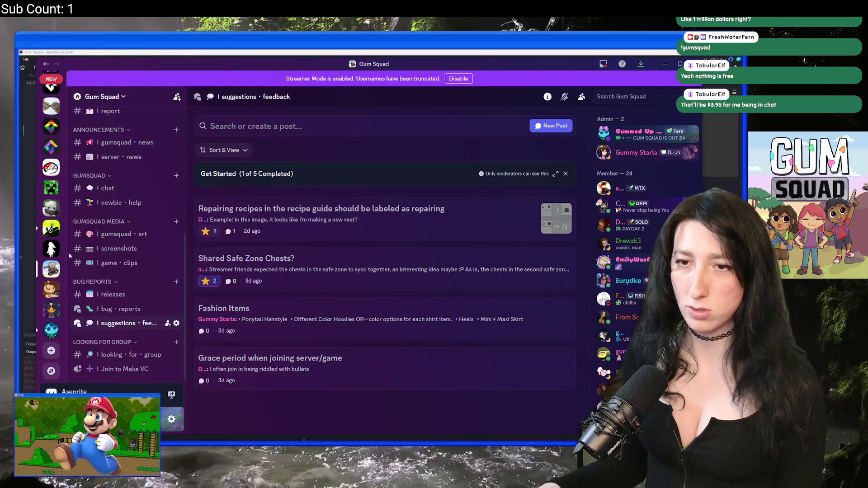
# Step: Scroll the Gum Squad channel list, then bring the GameMaker code editor forward
pyautogui.scroll(3, 127, 226)
pyautogui.scroll(5, 52, 227)
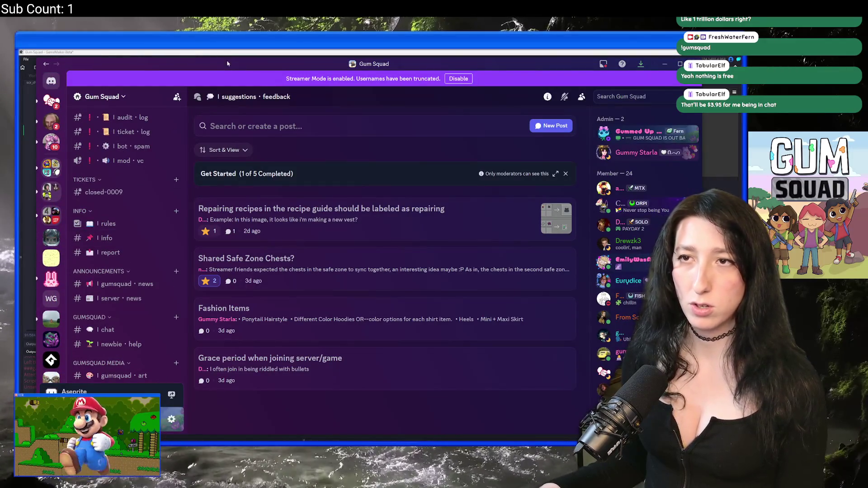
pyautogui.click(228, 57)
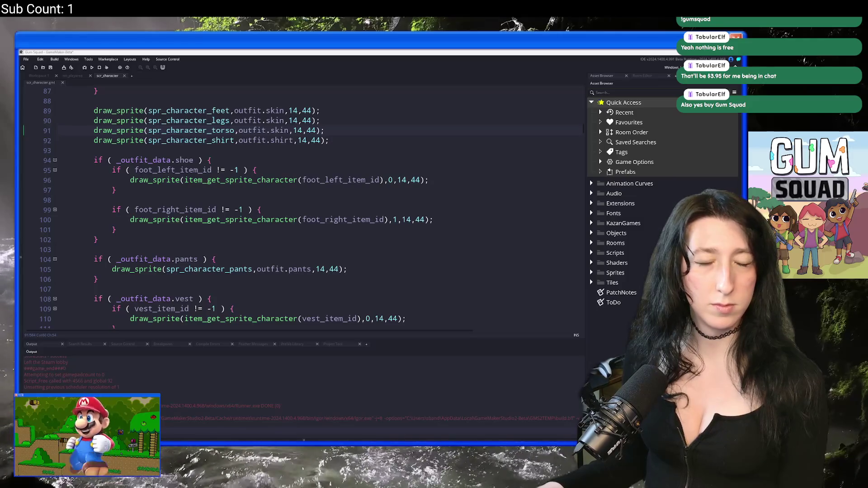
# Step: Search the assets for 'shirt' and start importing an image into spr_character_shirt
pyautogui.click(321, 120)
pyautogui.scroll(2, 320, 166)
pyautogui.scroll(-2, 387, 168)
pyautogui.scroll(-2, 386, 168)
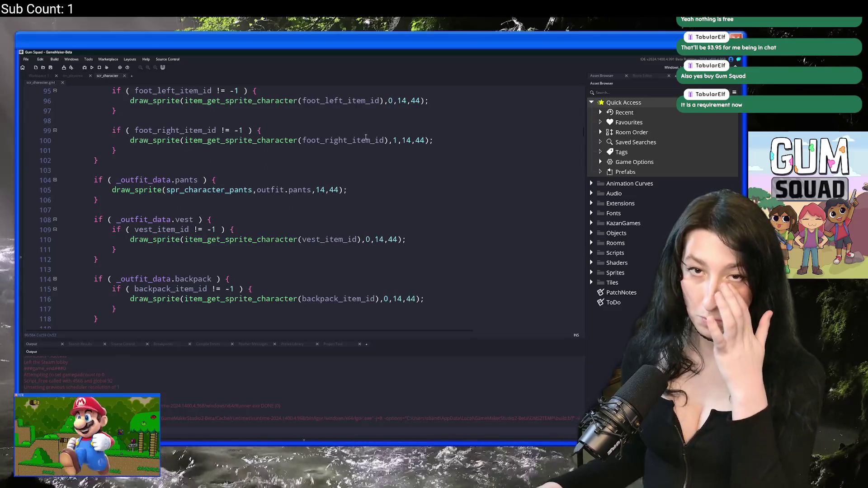
pyautogui.scroll(3, 131, 101)
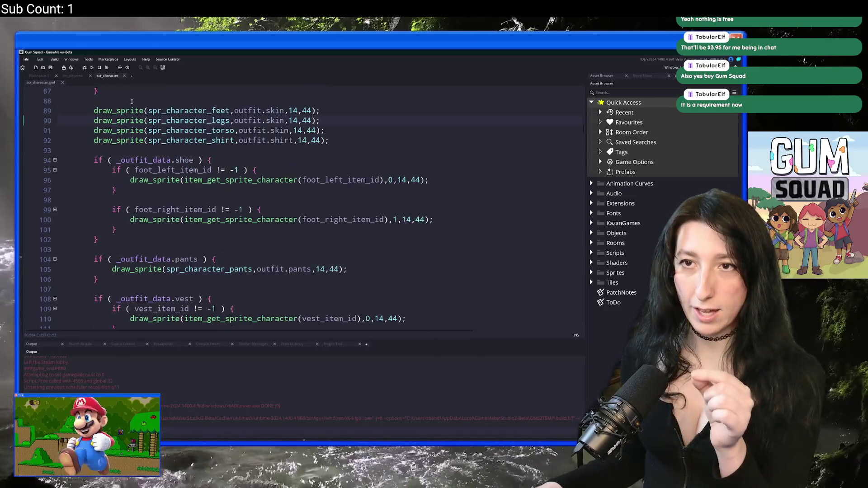
pyautogui.click(645, 92)
pyautogui.write('shirt')
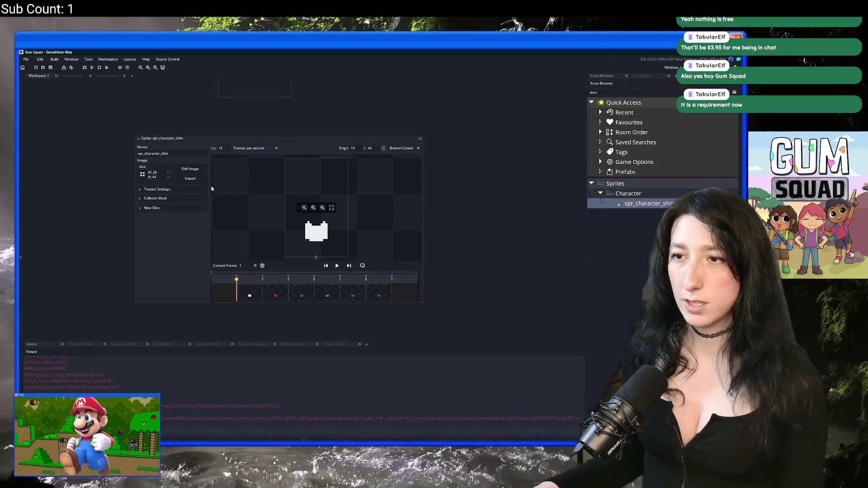
pyautogui.click(198, 179)
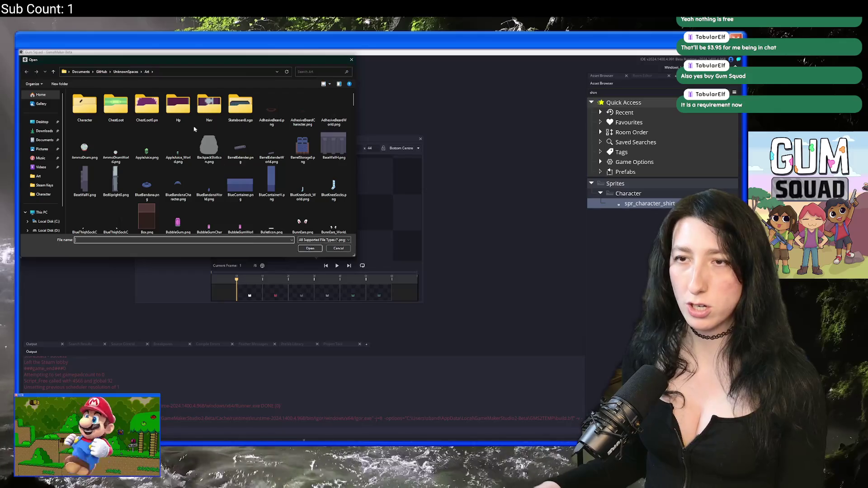
# Step: Check the shirt frames in Aseprite, then load Shirts.gif from the Character folder
pyautogui.hotkey('alt', 'Tab')
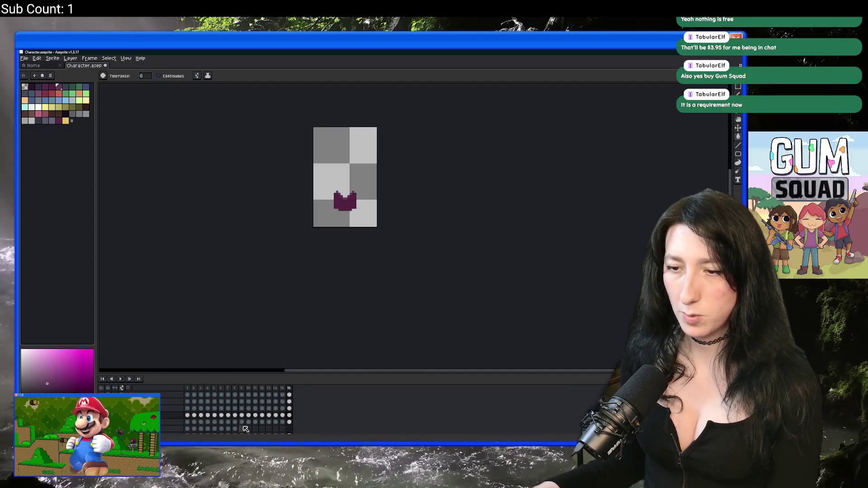
pyautogui.click(255, 408)
pyautogui.press('Left')
pyautogui.press('Left')
pyautogui.hotkey('alt', 'Tab')
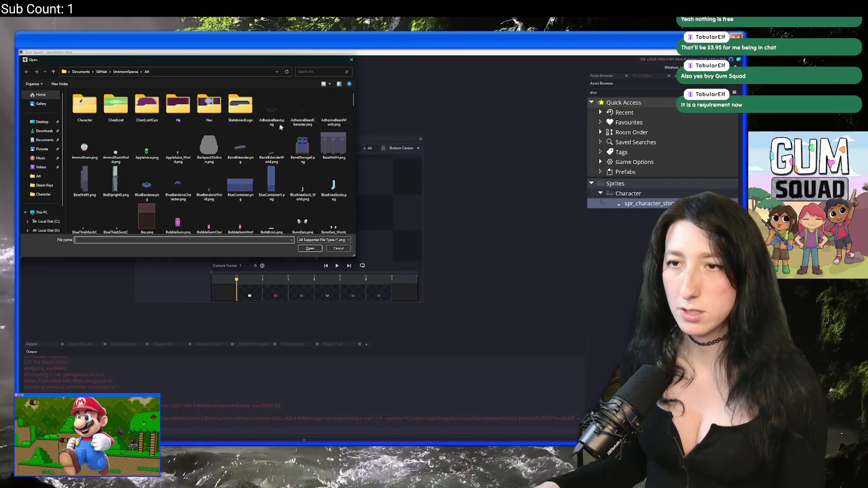
pyautogui.scroll(5, 289, 154)
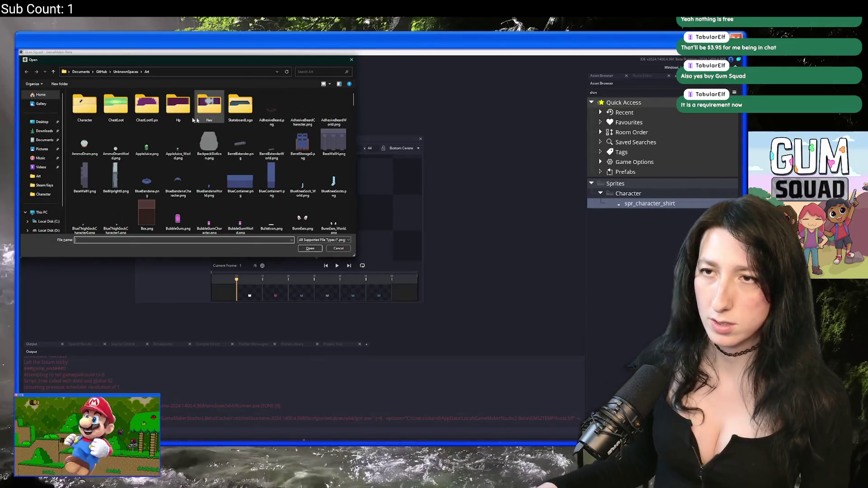
pyautogui.doubleClick(93, 114)
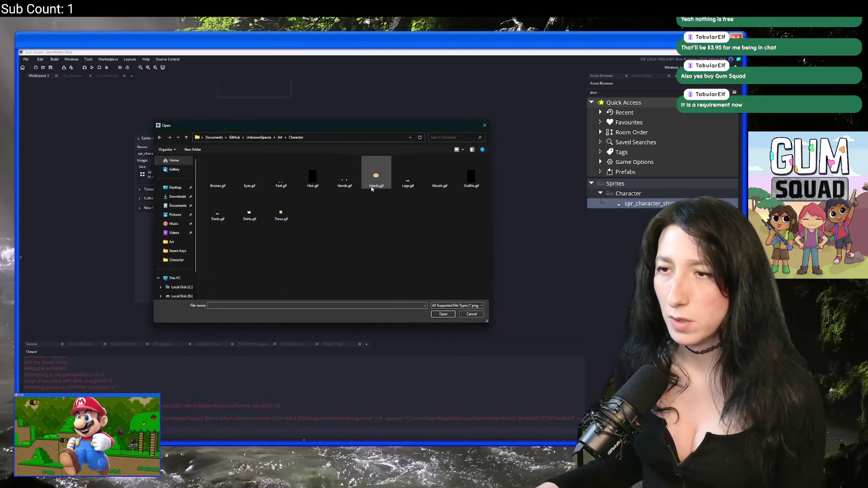
pyautogui.doubleClick(249, 212)
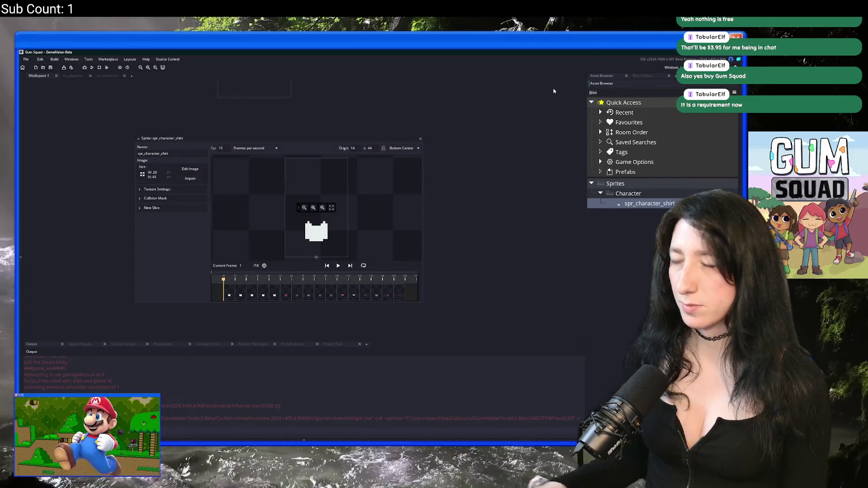
pyautogui.click(630, 91)
pyautogui.write('pan')
# Step: Import Pants.gif into spr_character_pants, confirming replacement of its frames
pyautogui.doubleClick(647, 204)
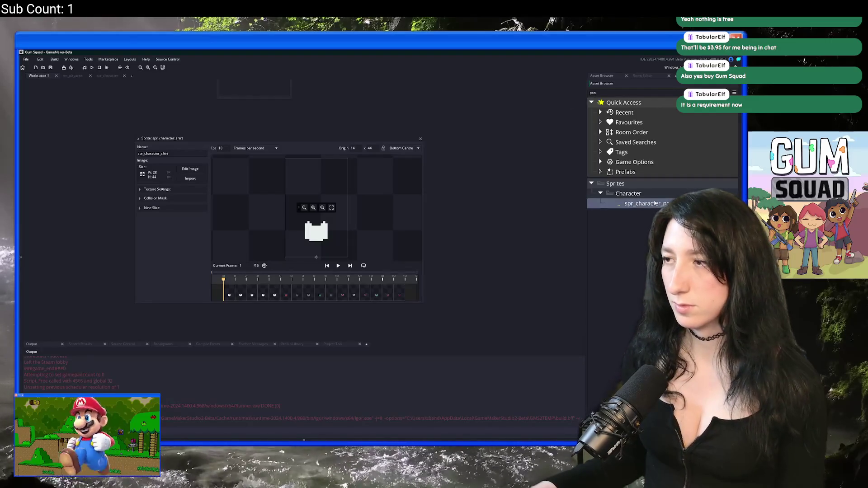
pyautogui.click(99, 164)
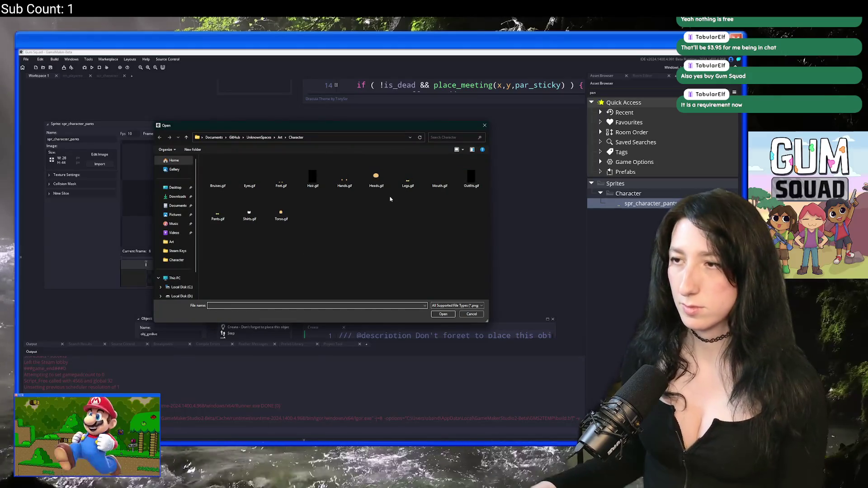
pyautogui.doubleClick(218, 213)
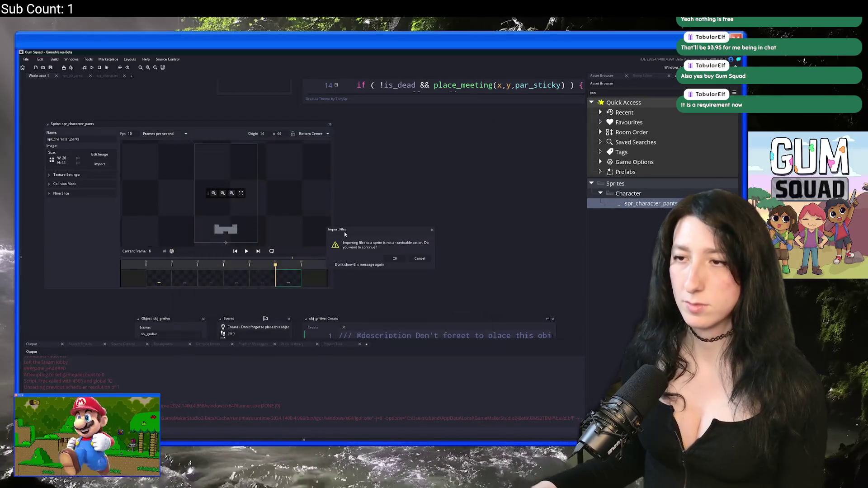
pyautogui.click(396, 259)
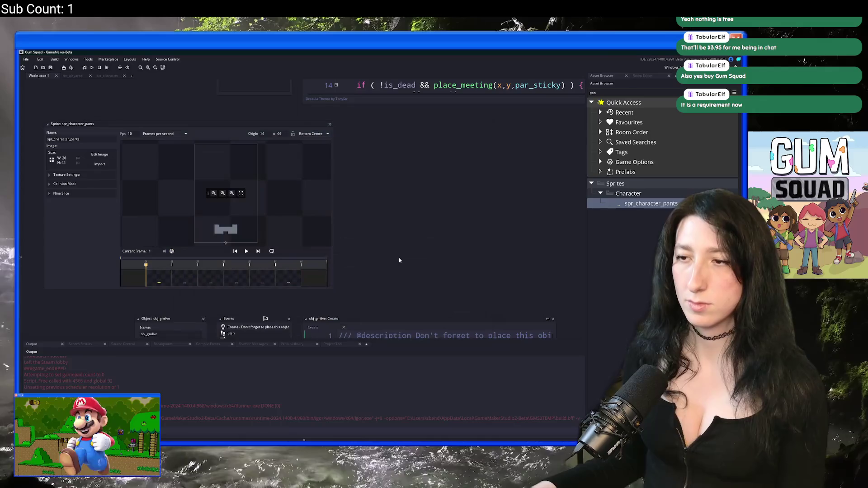
pyautogui.click(101, 166)
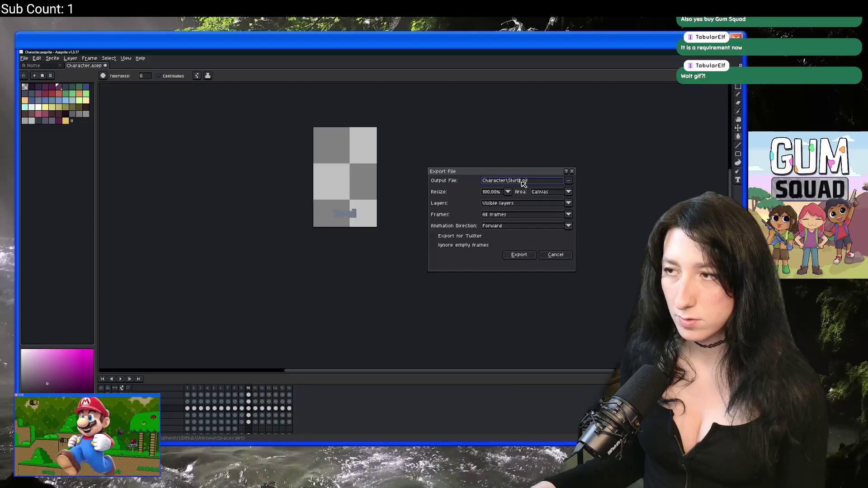
# Step: Export the animation as Character\Pants.gif and load it into spr_character_pants in GameMaker
pyautogui.write('s')
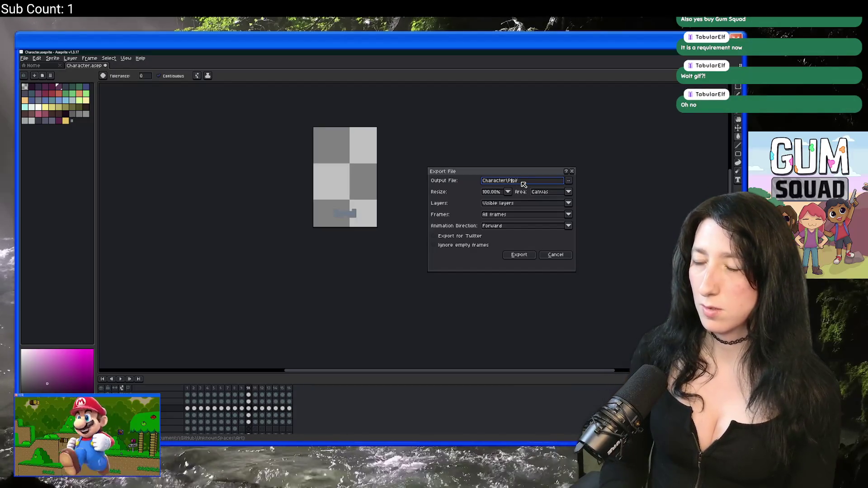
pyautogui.press('Return')
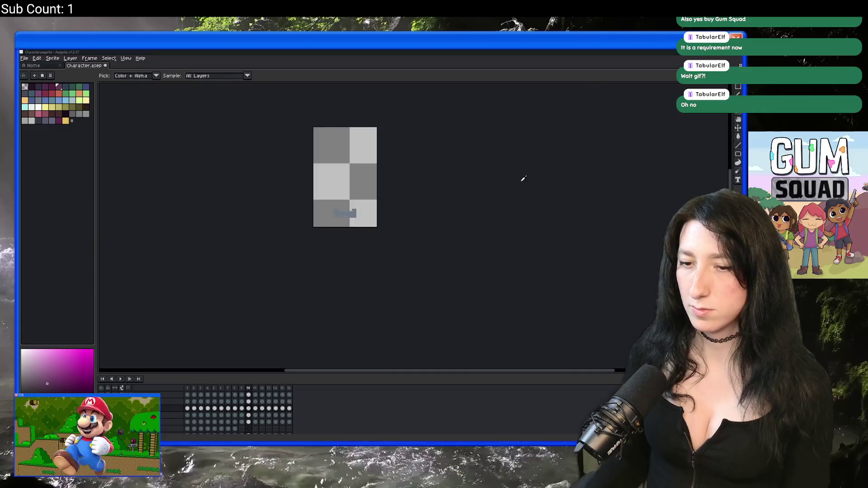
pyautogui.hotkey('alt', 'Tab')
pyautogui.doubleClick(223, 204)
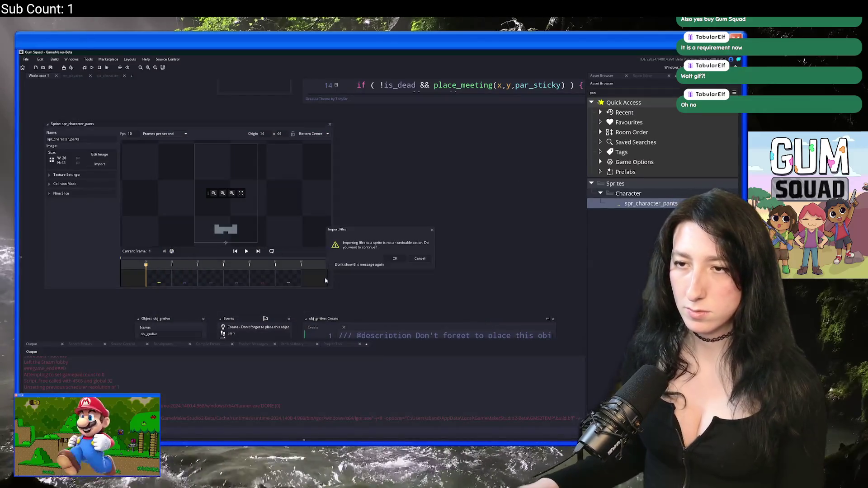
pyautogui.click(393, 260)
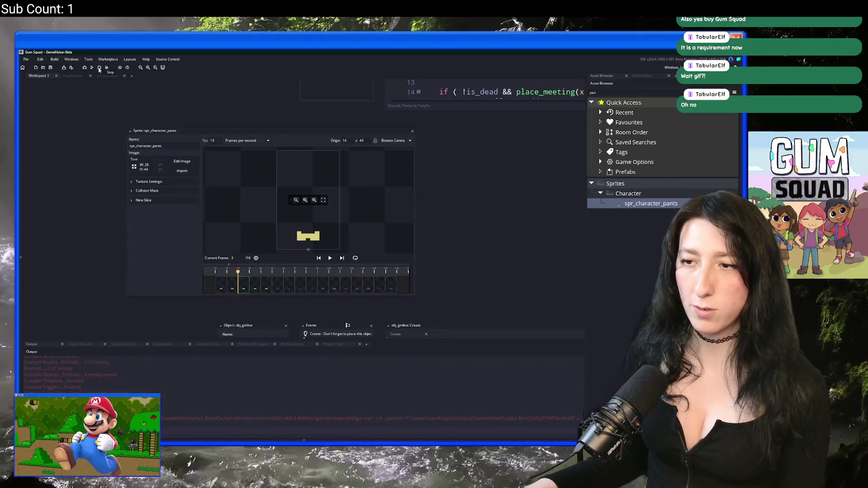
pyautogui.hotkey('alt', 'Tab')
pyautogui.press('Down')
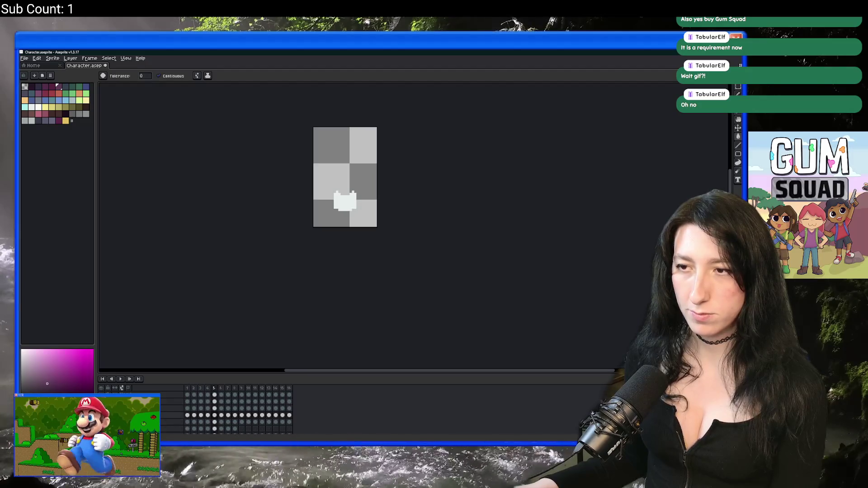
# Step: Export frames 5–16 of the pants layer to Pants.gif
pyautogui.press('Right')
pyautogui.press('Left')
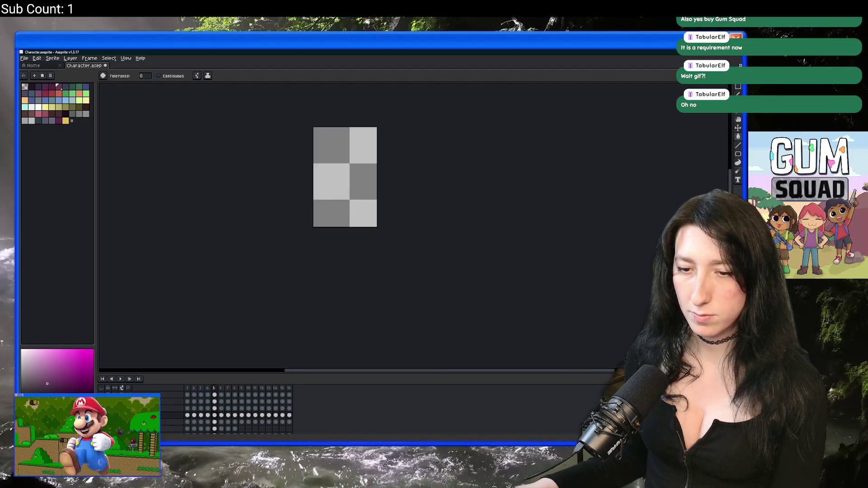
pyautogui.press('Right')
pyautogui.press('Left')
pyautogui.press('Right')
pyautogui.moveTo(216, 409); pyautogui.dragTo(290, 409)
pyautogui.hotkey('ctrl', 'alt', 'shift', 's')
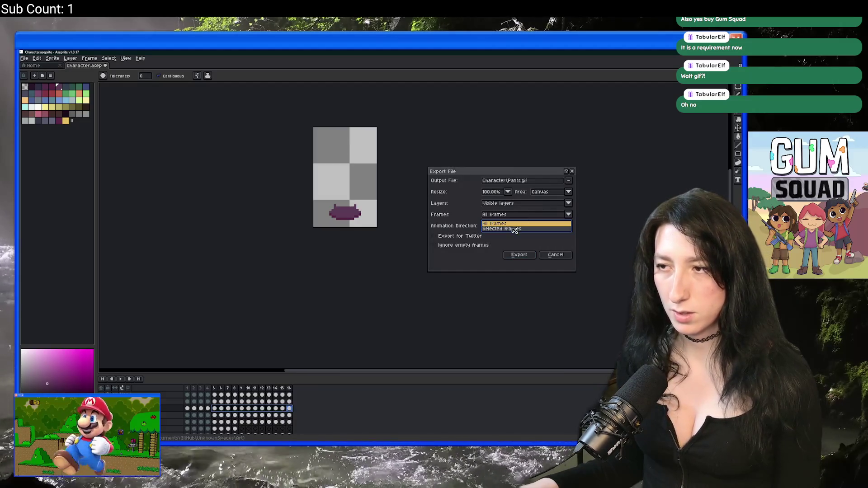
pyautogui.click(517, 255)
# Step: Hide the pants layer and export shirt layer frames 5–16 over the existing Shirts.gif
pyautogui.click(102, 409)
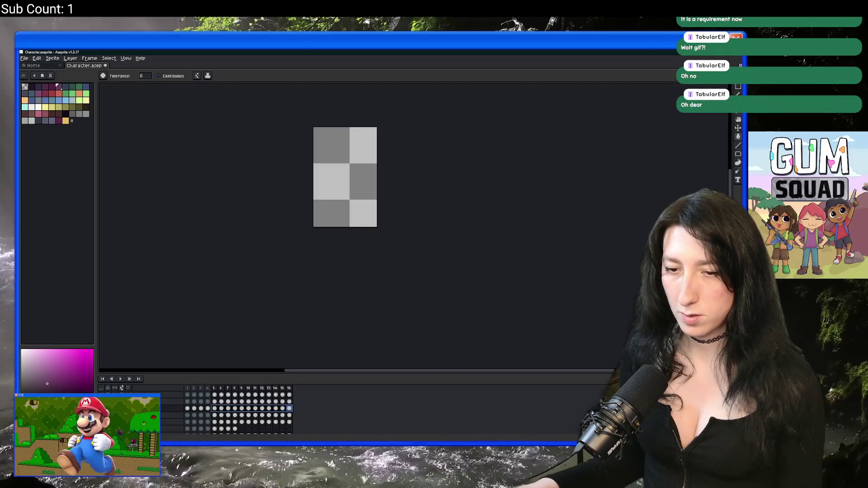
pyautogui.moveTo(220, 416); pyautogui.dragTo(289, 415)
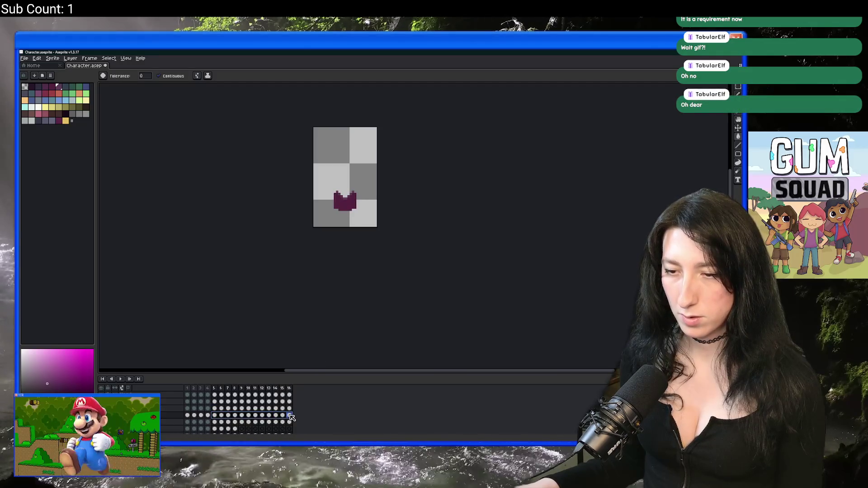
pyautogui.hotkey('ctrl', 'alt', 'shift', 's')
pyautogui.click(569, 181)
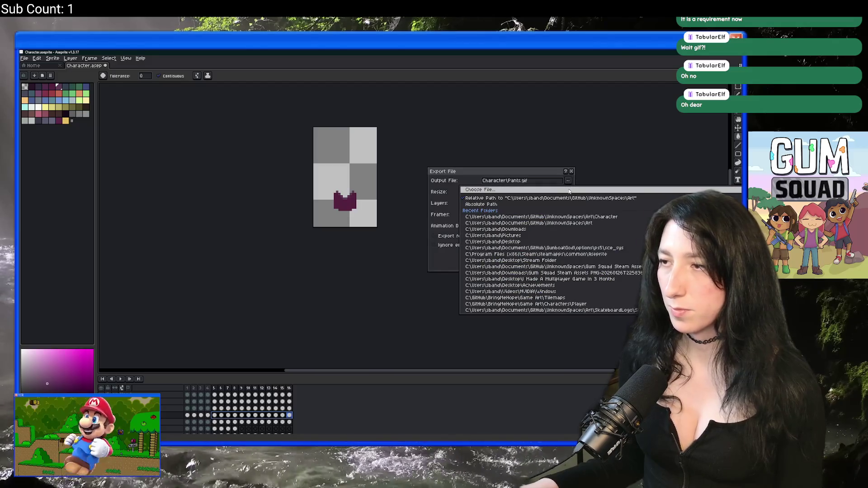
pyautogui.press('Return')
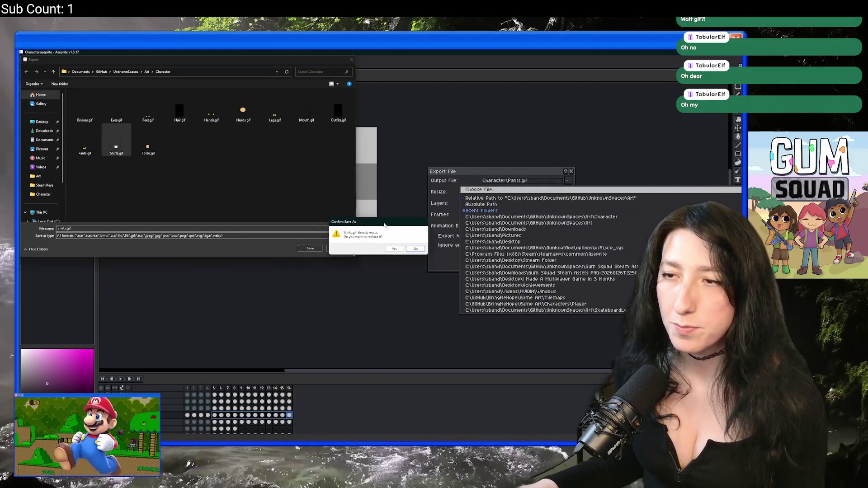
pyautogui.doubleClick(117, 147)
pyautogui.click(394, 250)
pyautogui.click(510, 257)
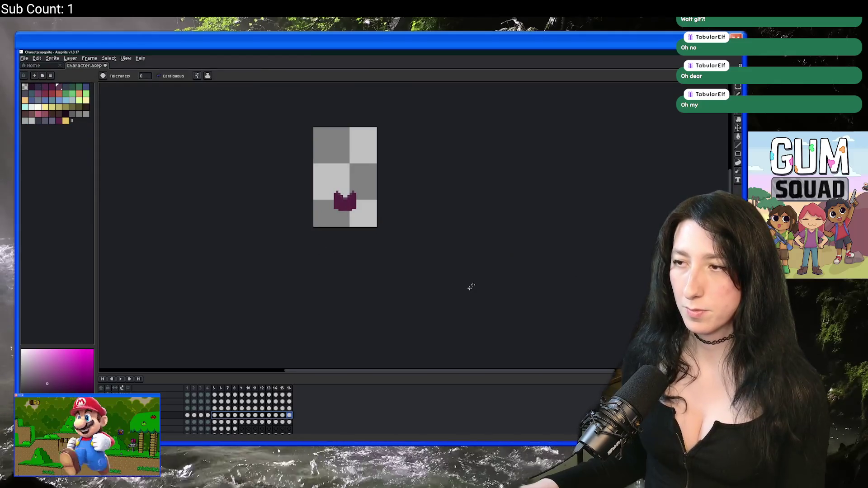
pyautogui.hotkey('alt', 'Tab')
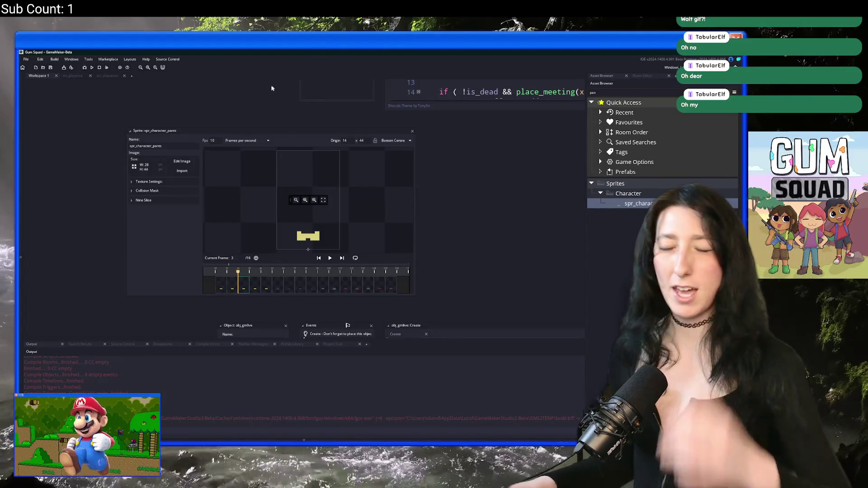
# Step: Re-import the freshly exported GIF into spr_character_pants, replacing its frames
pyautogui.click(181, 171)
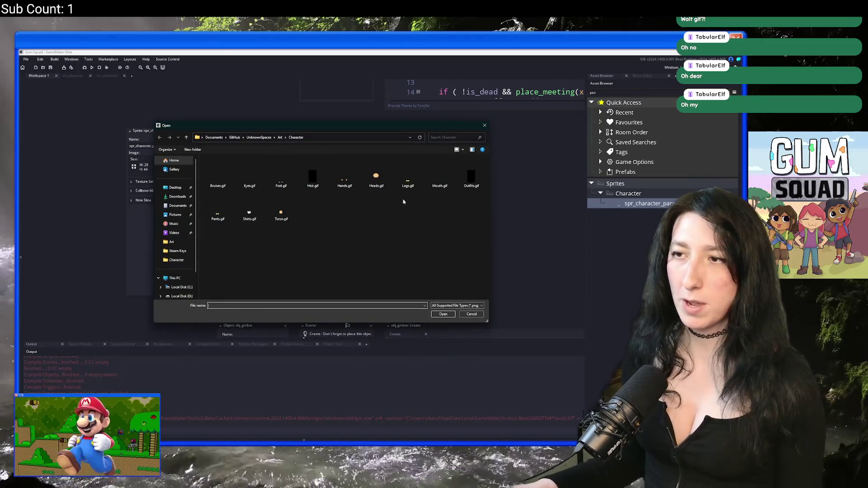
pyautogui.click(407, 179)
pyautogui.moveTo(305, 125)
pyautogui.mouseDown()
pyautogui.moveTo(340, 231)
pyautogui.moveTo(338, 139)
pyautogui.moveTo(326, 116)
pyautogui.mouseUp()
pyautogui.click(464, 304)
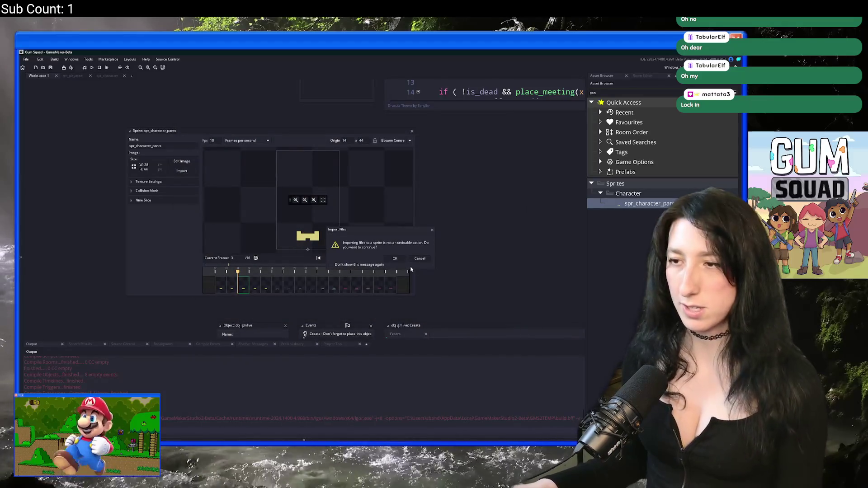
pyautogui.click(395, 259)
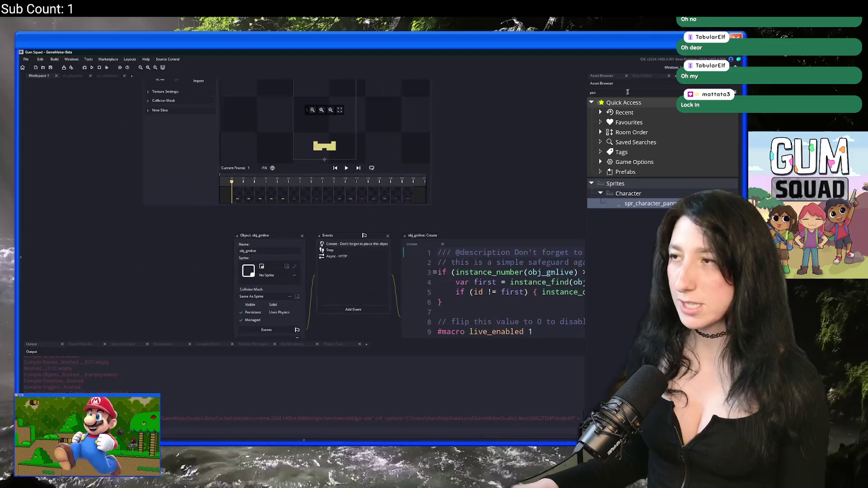
# Step: Find spr_character_shirt and replace its frames with Shirts.gif
pyautogui.write('shirt')
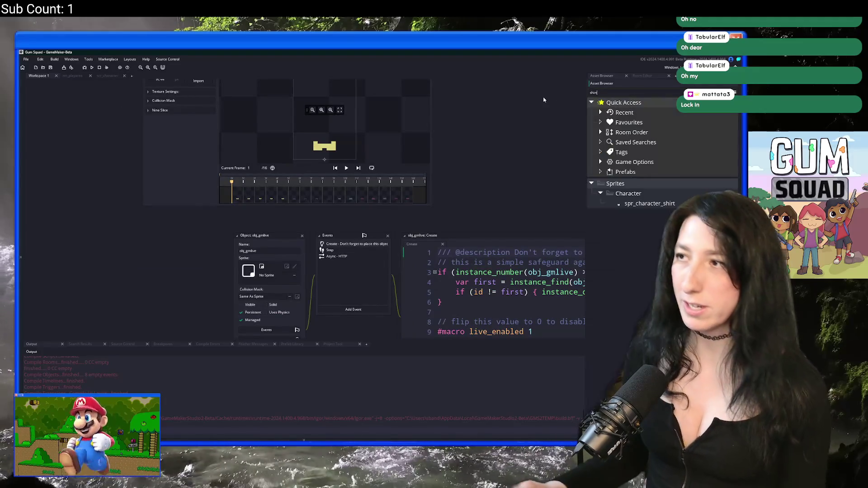
pyautogui.doubleClick(659, 204)
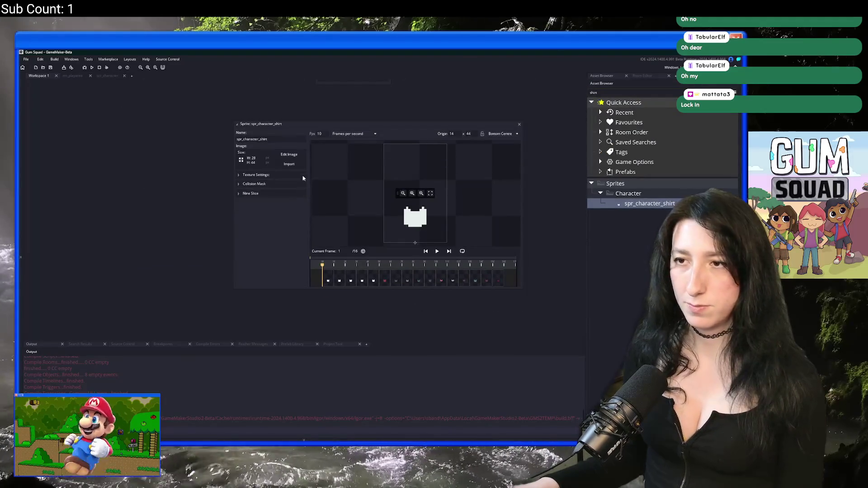
pyautogui.click(295, 167)
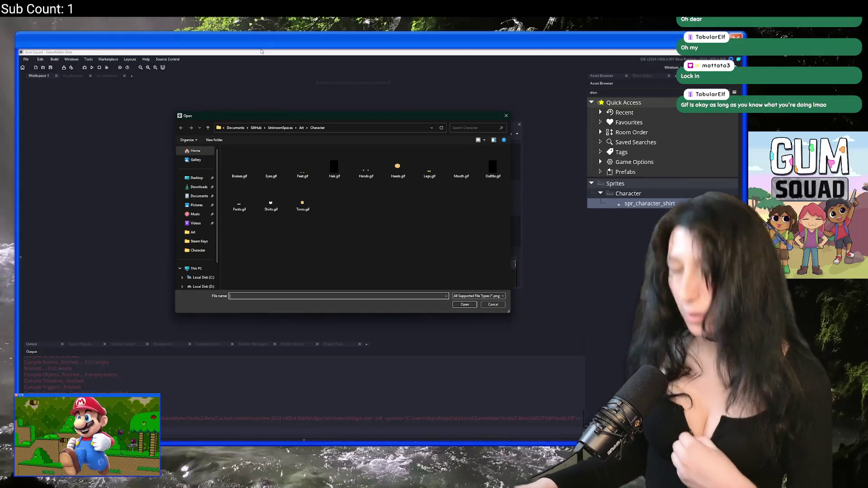
pyautogui.doubleClick(271, 204)
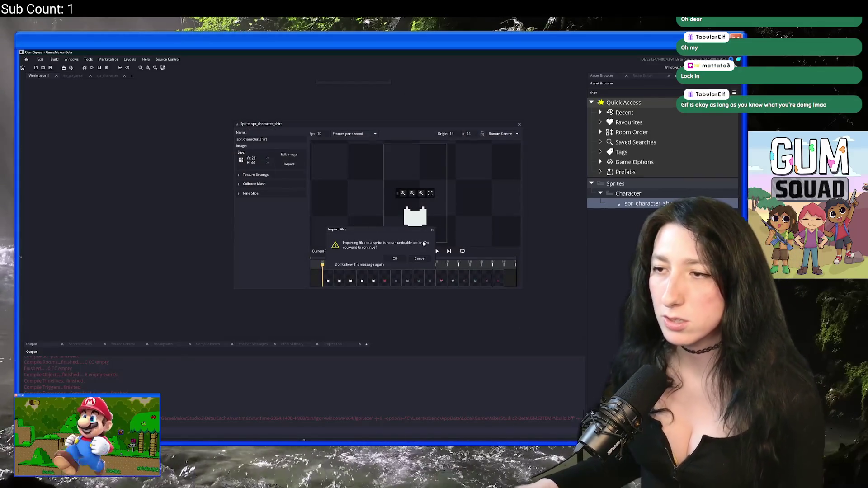
pyautogui.click(398, 259)
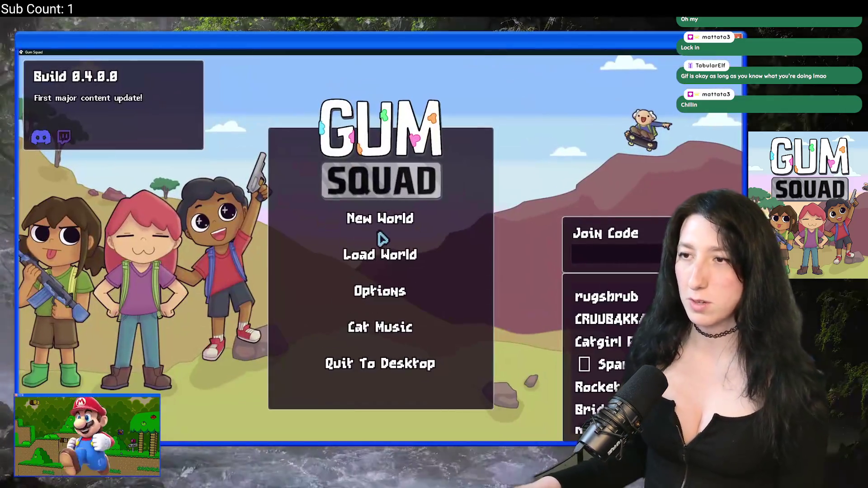
# Step: Create an offline New World lobby and open the character customizer from the inventory
pyautogui.click(381, 236)
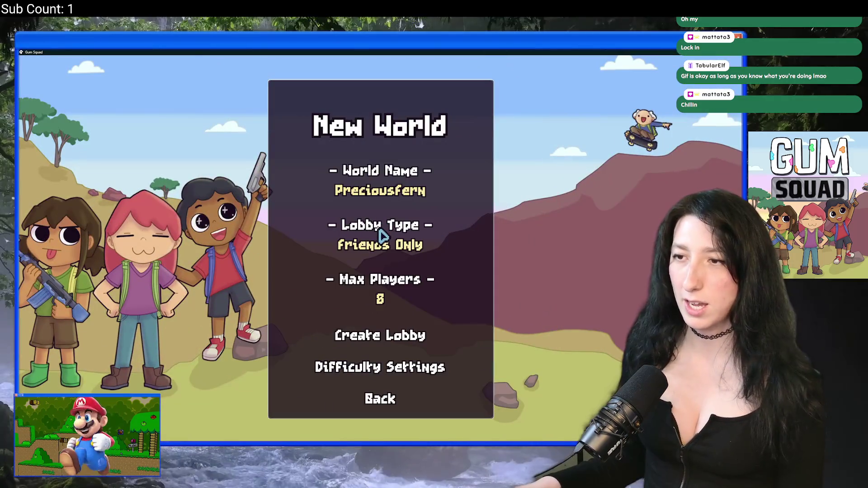
pyautogui.click(385, 244)
pyautogui.click(380, 334)
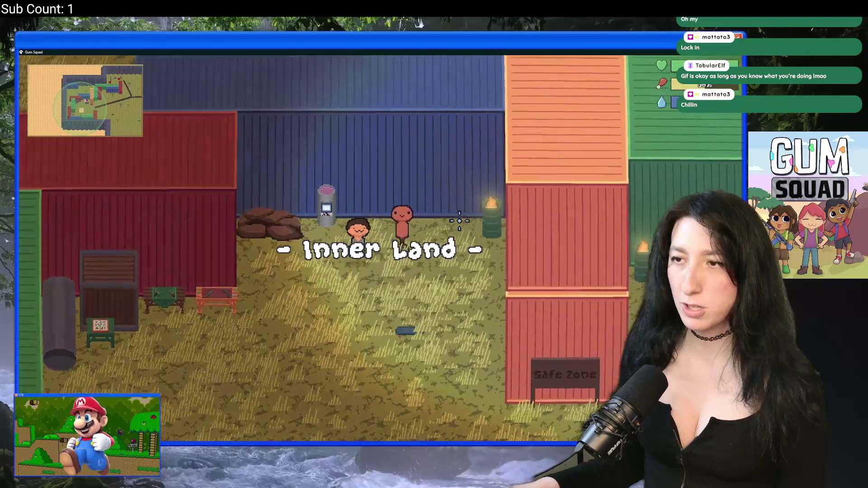
pyautogui.press('Tab')
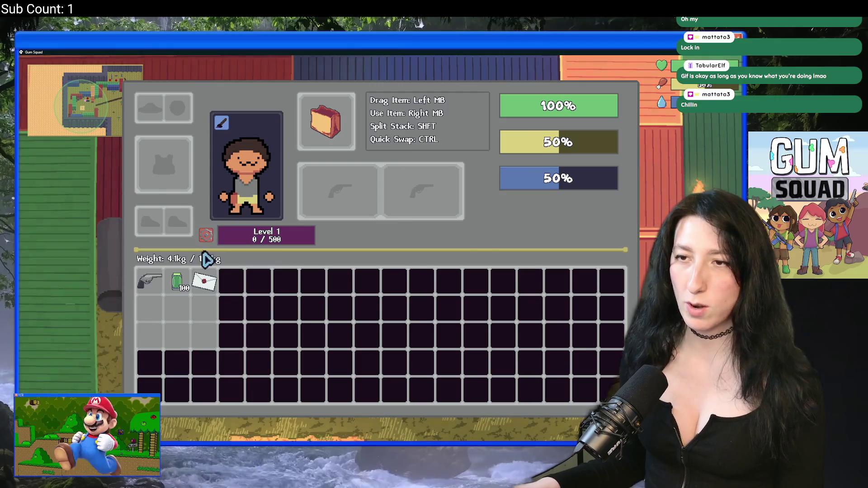
pyautogui.press('Tab')
pyautogui.press('Tab')
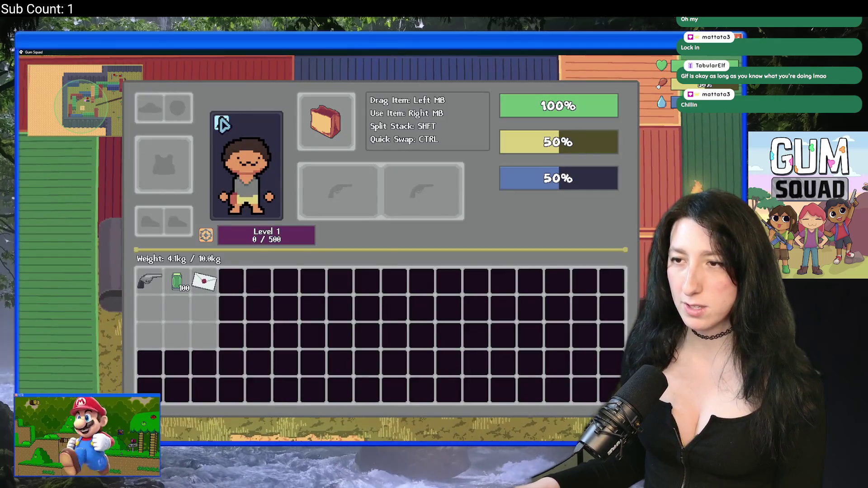
pyautogui.click(222, 123)
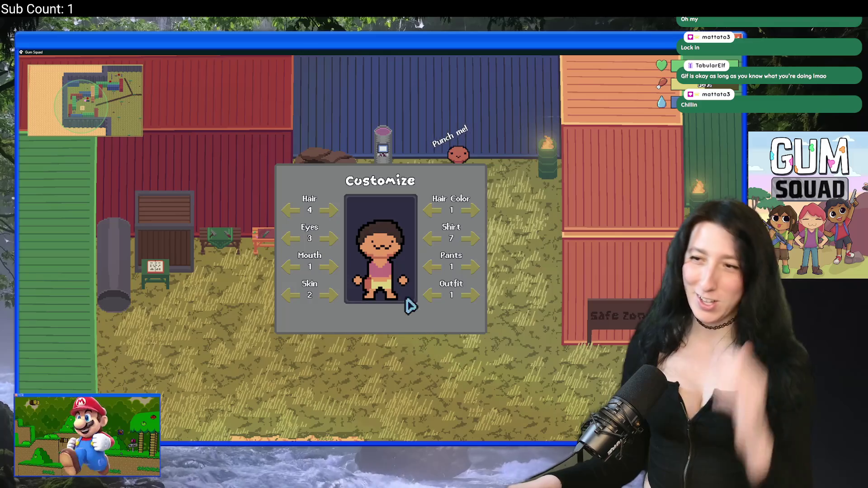
pyautogui.press('Escape')
# Step: Walk around, reopen the customizer, and cycle through three pants options before returning to GameMaker
pyautogui.press('w')
pyautogui.press('d')
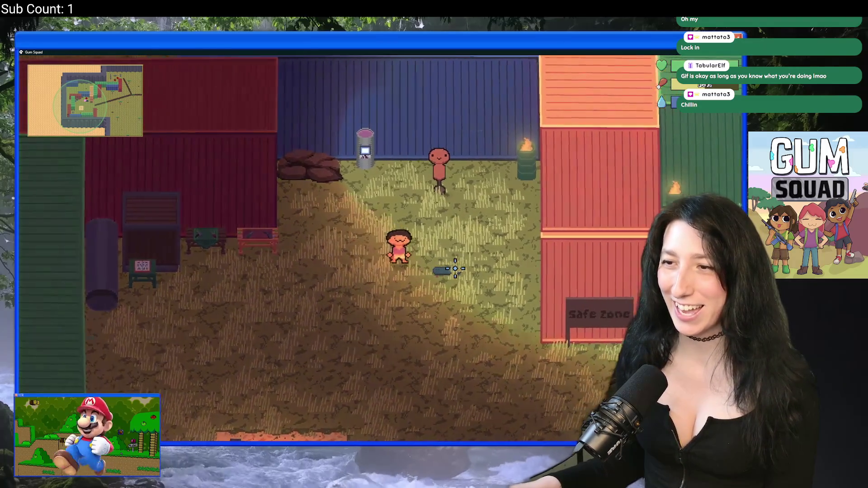
pyautogui.press('Tab')
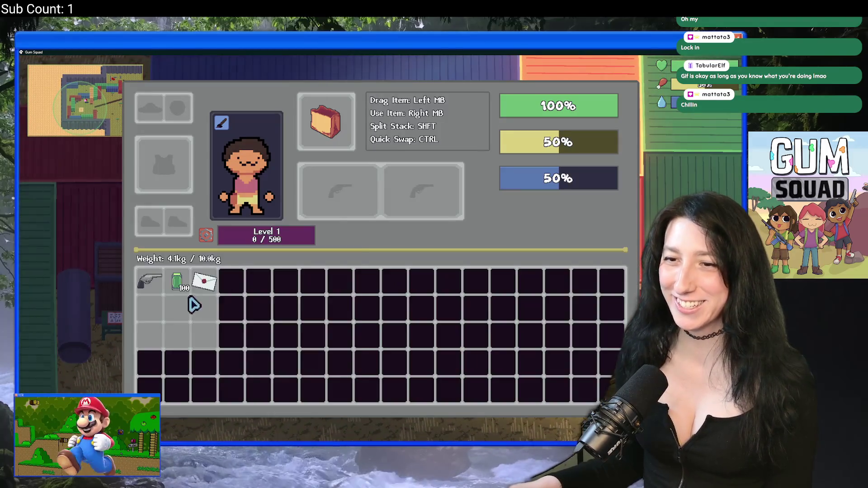
pyautogui.press('Tab')
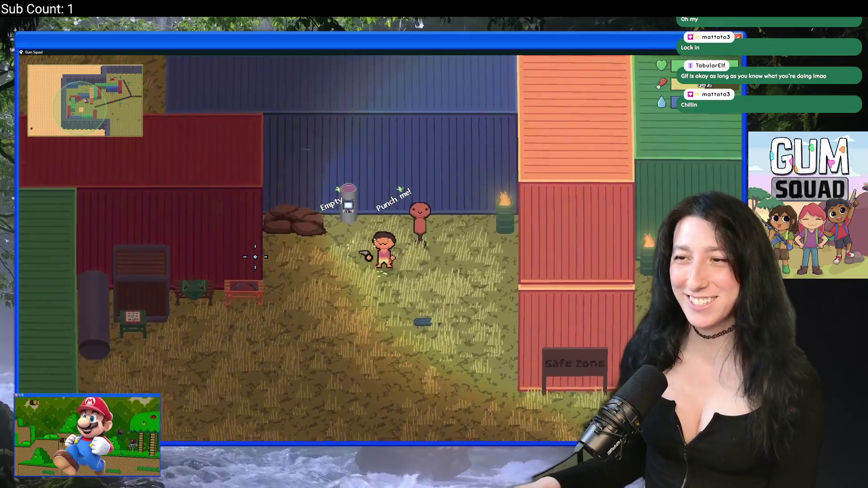
pyautogui.press('Tab')
pyautogui.click(267, 150)
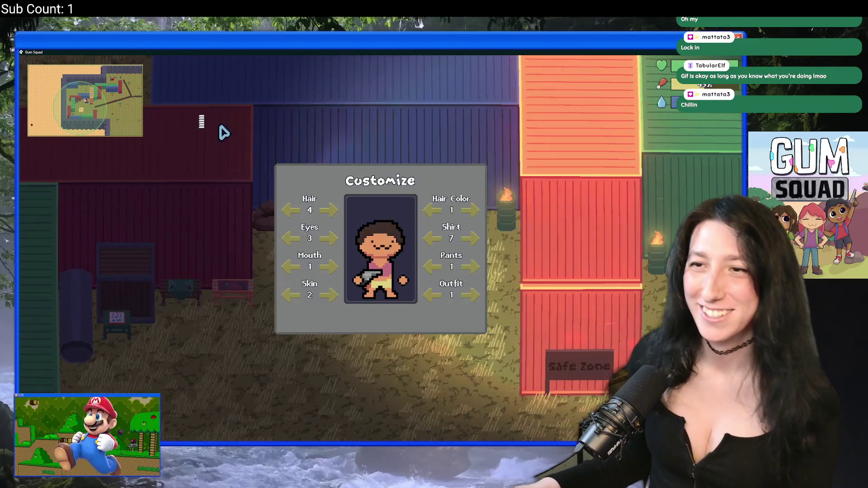
pyautogui.click(472, 269)
pyautogui.click(471, 269)
pyautogui.click(472, 269)
pyautogui.hotkey('alt', 'Tab')
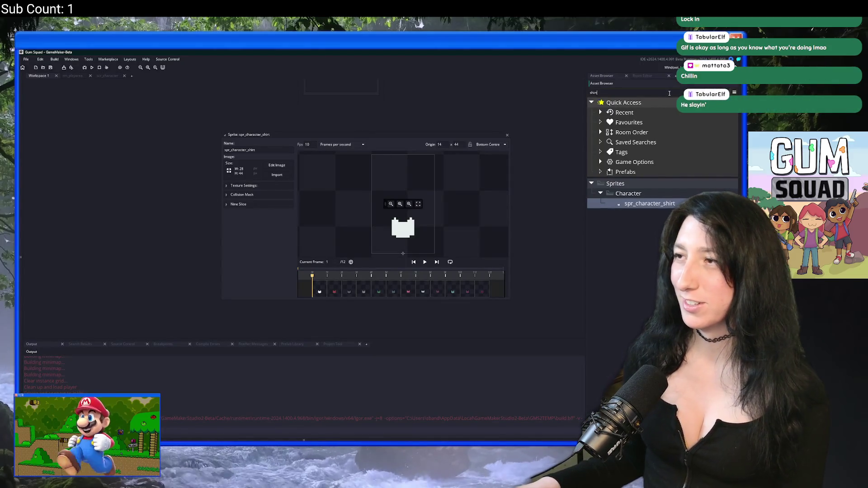
# Step: Open spr_character_pants, cancel the mistaken Legs.gif import, and import Pants.gif instead
pyautogui.write('pant')
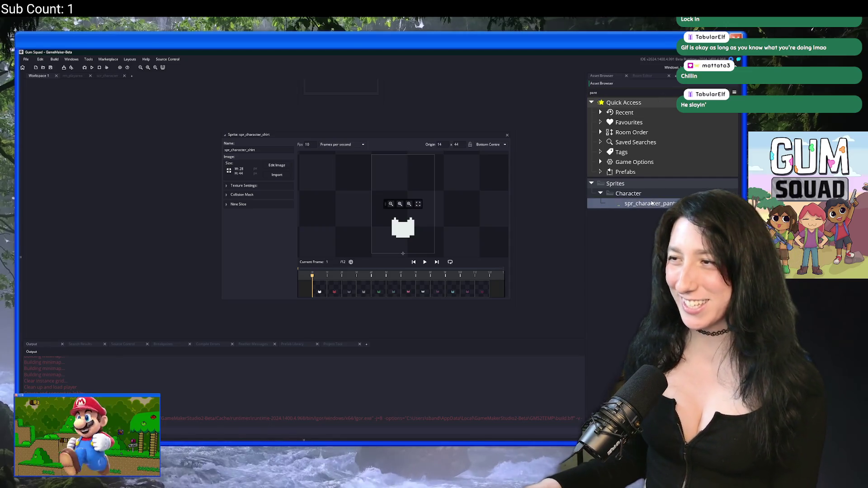
pyautogui.doubleClick(652, 204)
pyautogui.click(186, 164)
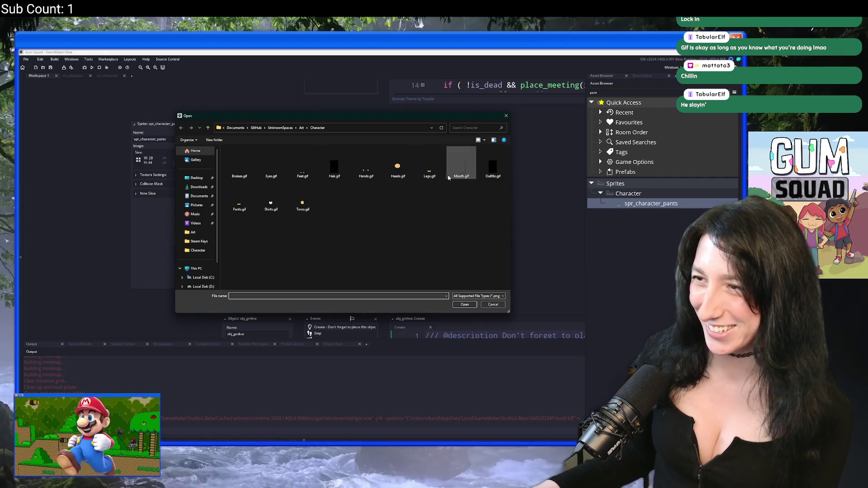
pyautogui.doubleClick(441, 174)
pyautogui.click(421, 259)
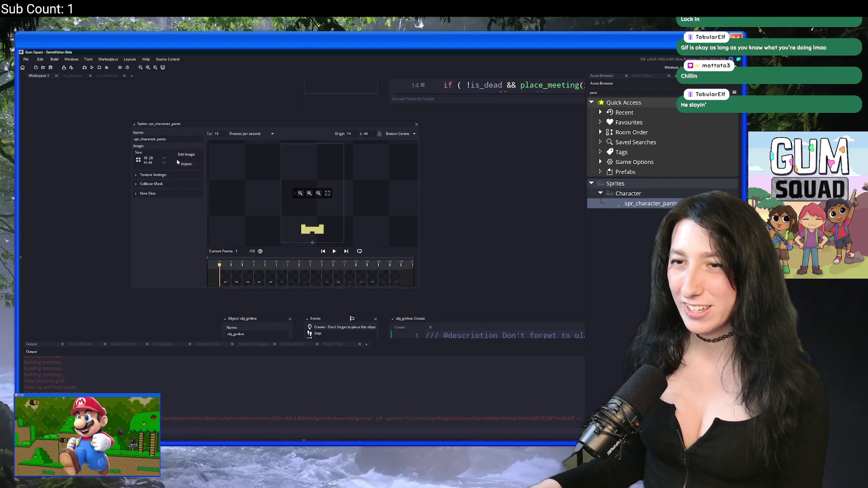
pyautogui.click(186, 164)
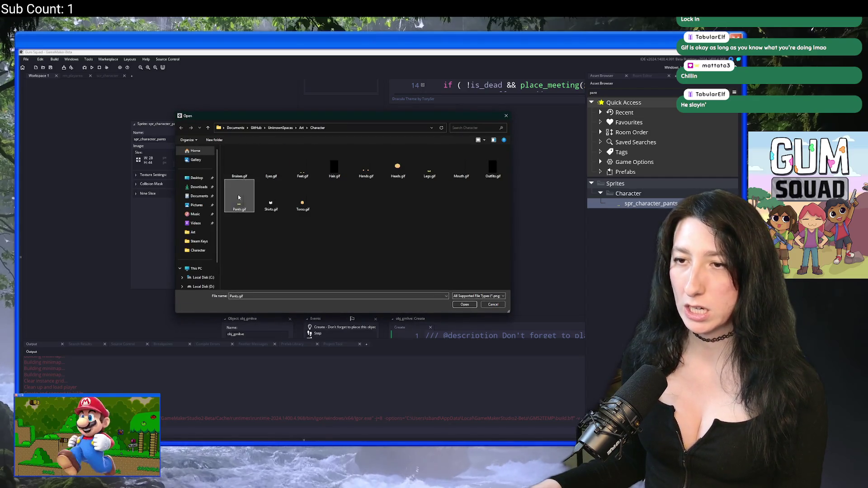
pyautogui.doubleClick(239, 168)
pyautogui.click(395, 259)
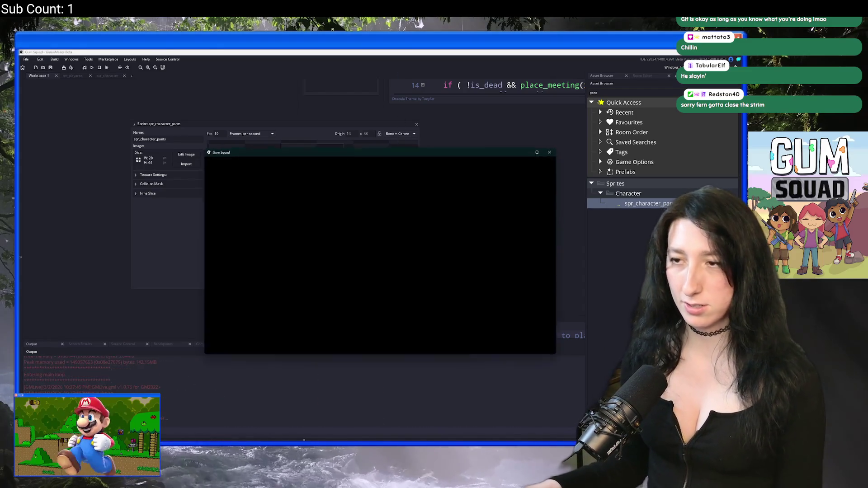
# Step: Start a New World with Lobby Type set to Offline and create the lobby
pyautogui.doubleClick(380, 153)
pyautogui.click(380, 215)
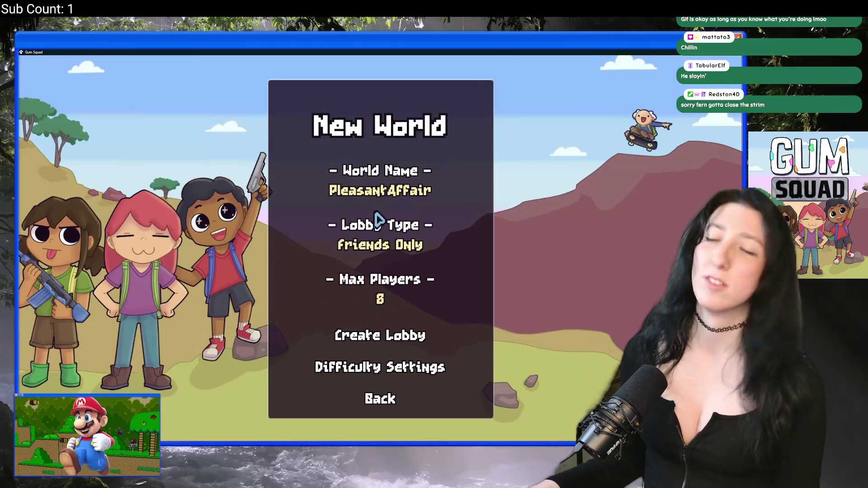
pyautogui.click(382, 248)
pyautogui.click(380, 246)
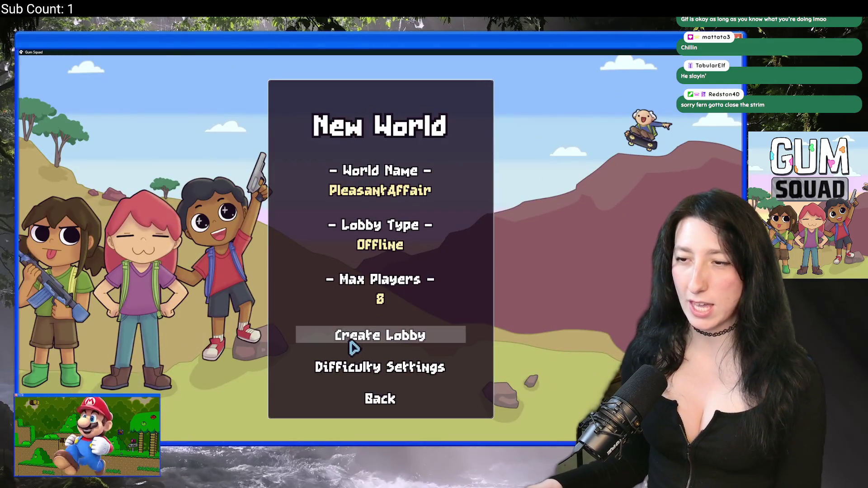
pyautogui.click(378, 343)
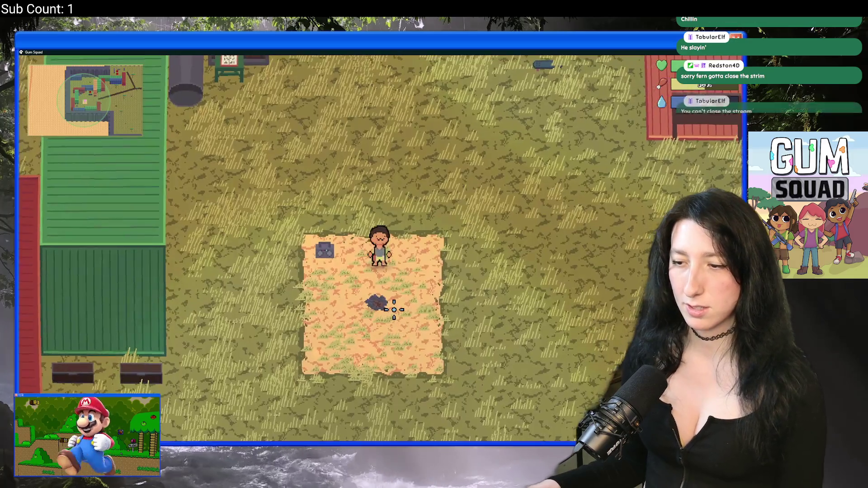
# Step: In the customizer, advance the pants one option and cycle the shirt toward option 9
pyautogui.press('Tab')
pyautogui.click(222, 122)
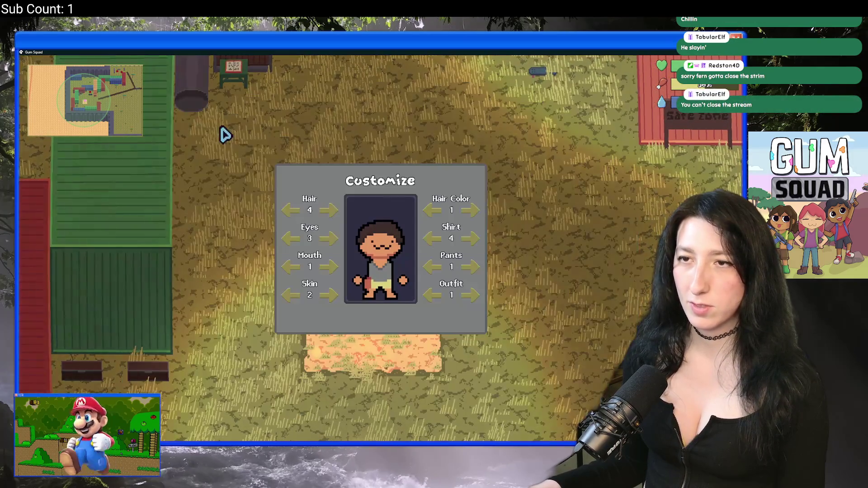
pyautogui.click(472, 267)
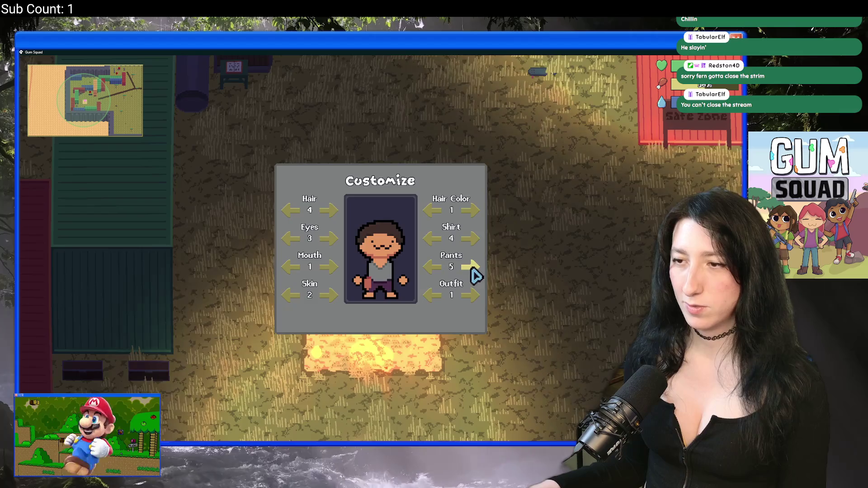
pyautogui.click(470, 242)
pyautogui.click(470, 242)
pyautogui.click(470, 242)
pyautogui.click(471, 241)
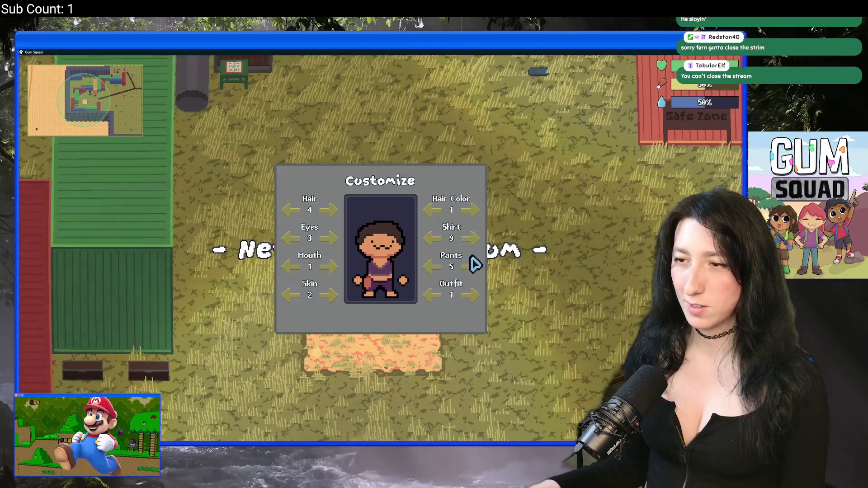
pyautogui.press('Tab')
pyautogui.press('Tab')
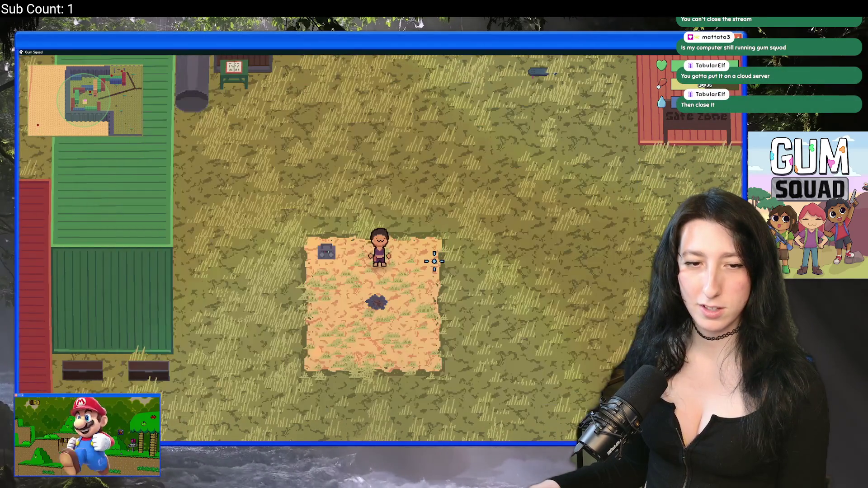
# Step: Walk the character around the world and fire the equipped weapon
pyautogui.press('d')
pyautogui.press('w')
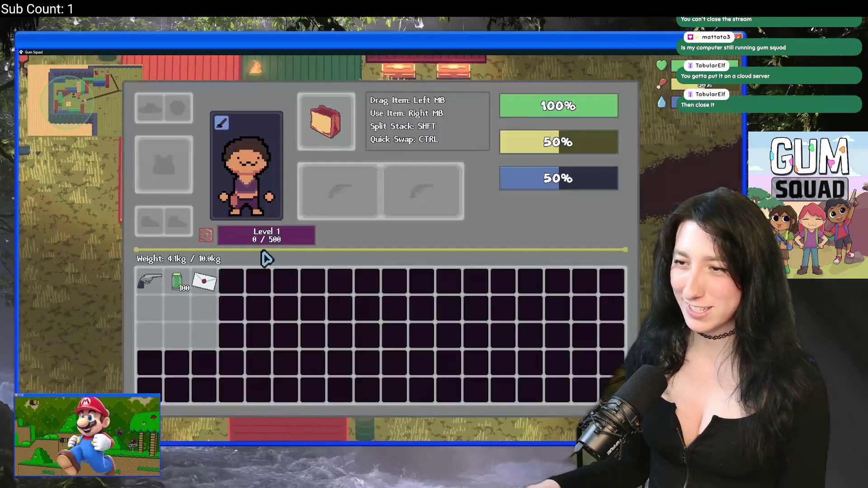
pyautogui.press('c')
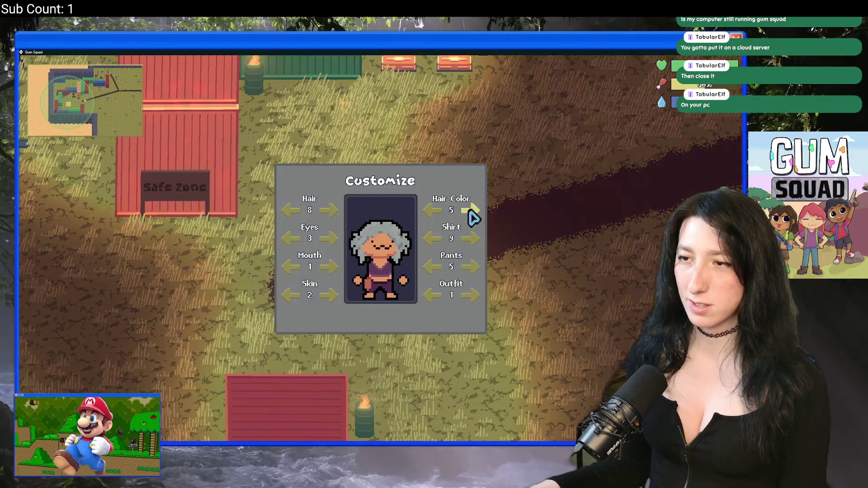
pyautogui.press('Escape')
pyautogui.press('Tab')
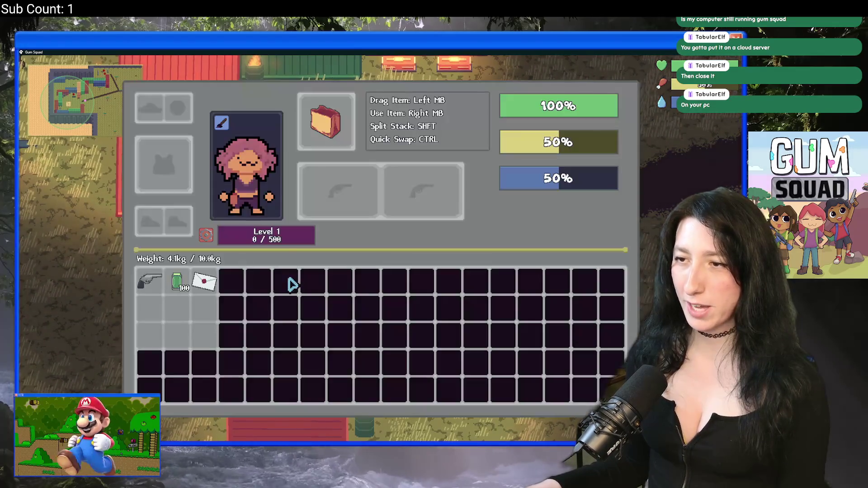
pyautogui.press('Tab')
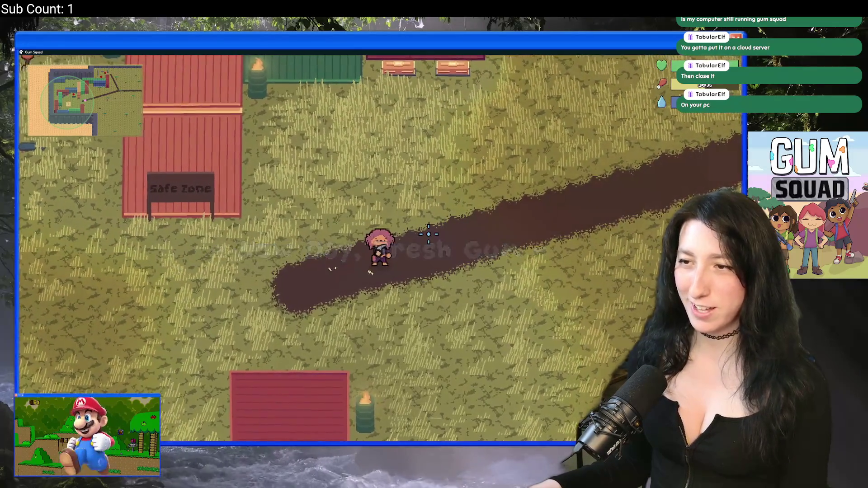
pyautogui.click(448, 235)
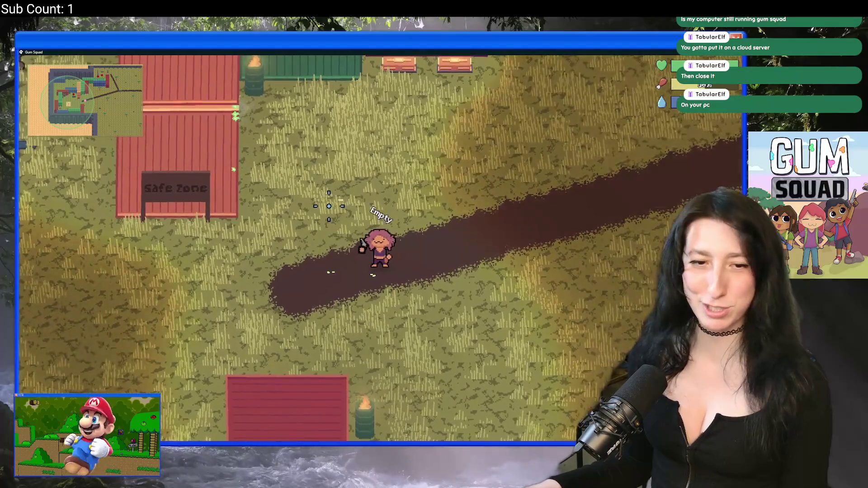
# Step: Reopen the customizer, keep the pink hair colour, and set the eyes to option 4
pyautogui.press('Tab')
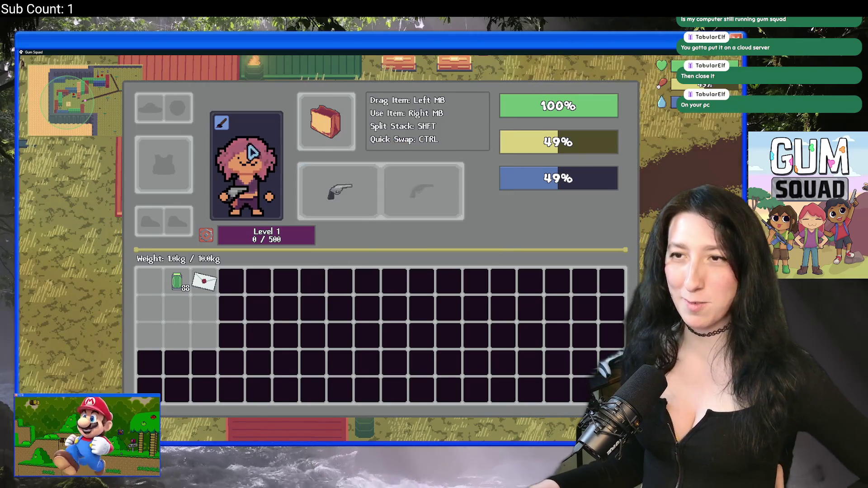
pyautogui.click(206, 235)
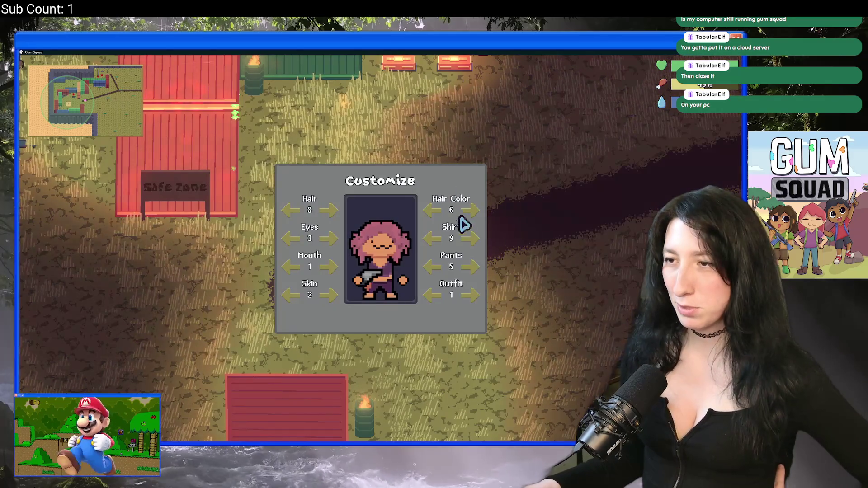
pyautogui.click(470, 211)
pyautogui.click(437, 211)
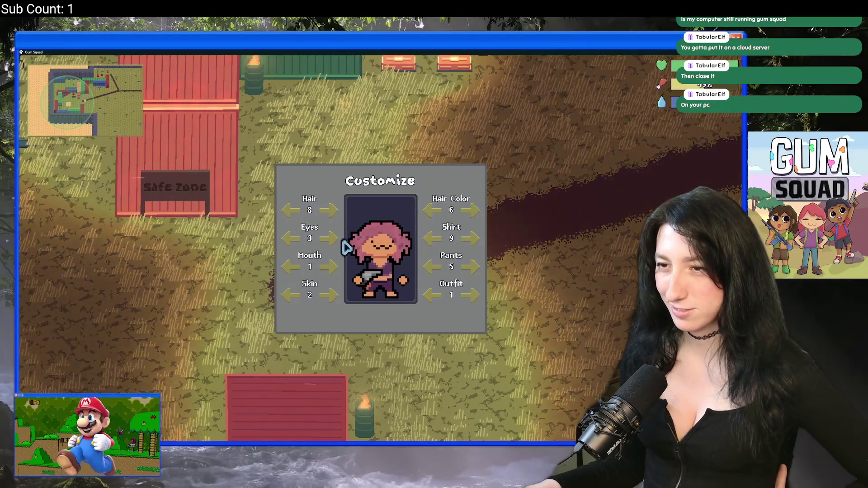
pyautogui.click(328, 239)
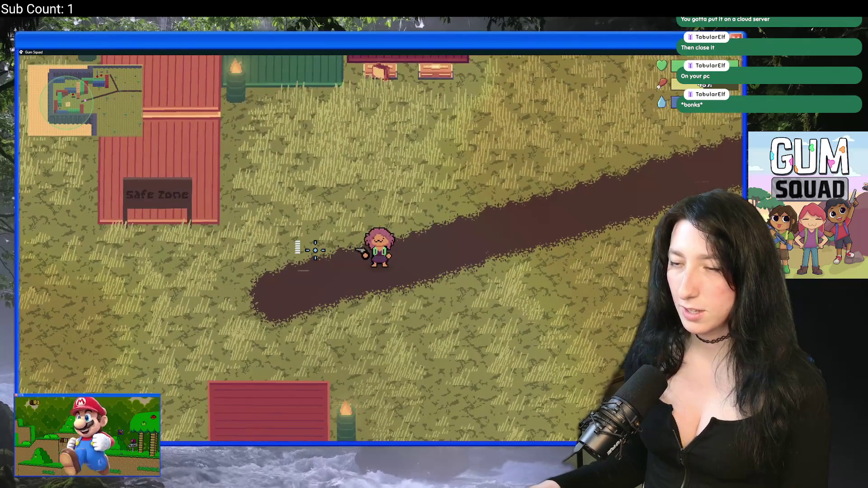
# Step: In the customizer, cycle the pants and shirt back to earlier styles
pyautogui.press('Tab')
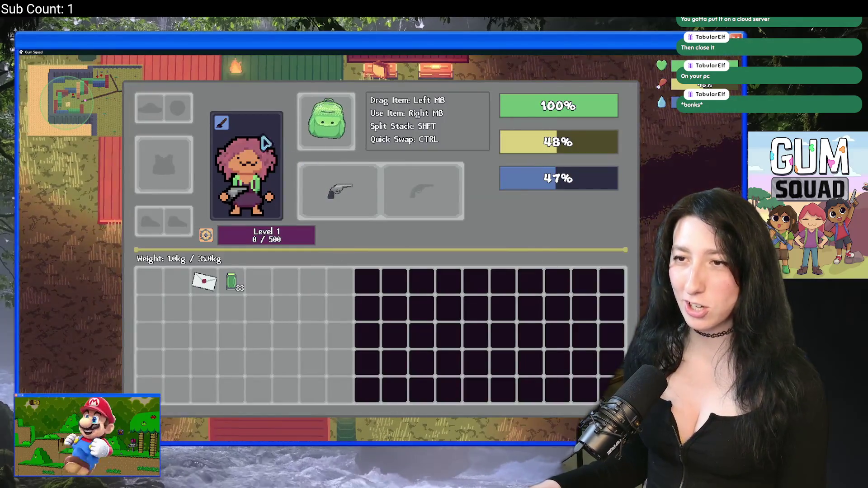
pyautogui.click(222, 123)
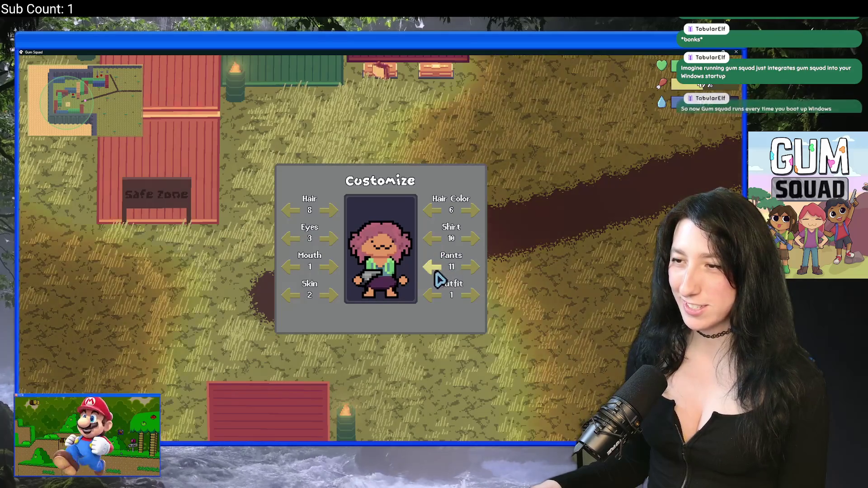
pyautogui.press('Escape')
pyautogui.press('Tab')
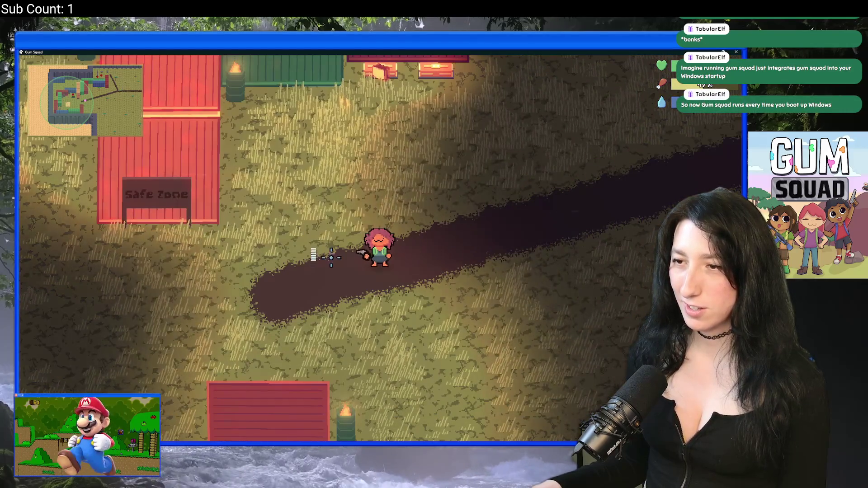
pyautogui.press('Tab')
pyautogui.click(261, 135)
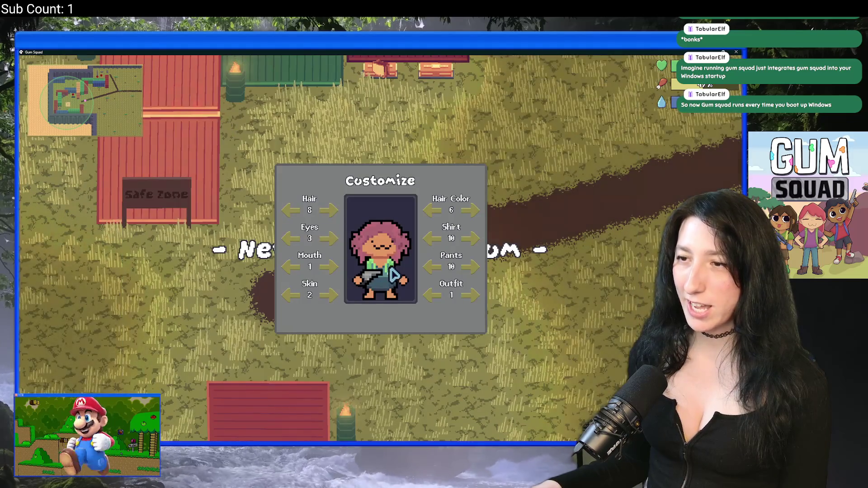
pyautogui.click(432, 267)
pyautogui.click(432, 266)
pyautogui.click(432, 238)
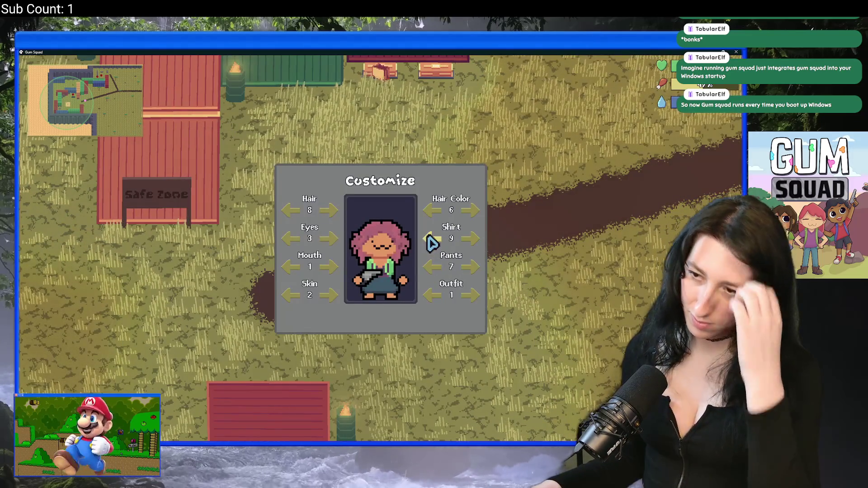
pyautogui.click(432, 239)
pyautogui.click(432, 239)
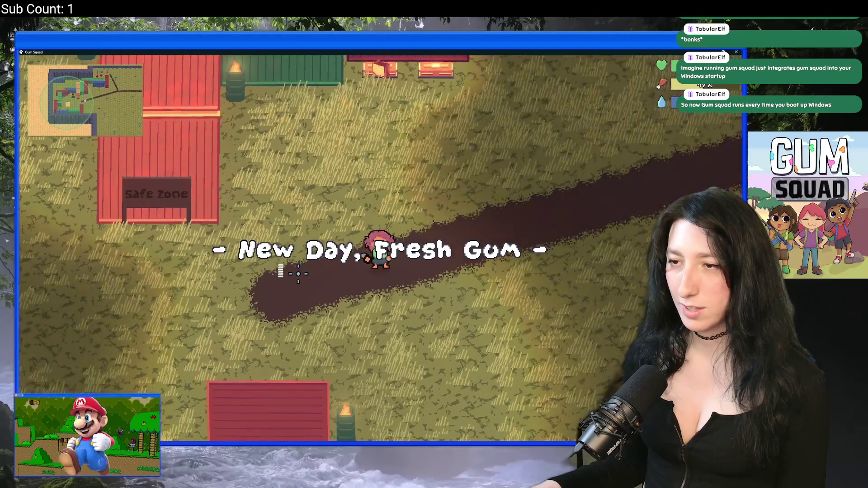
# Step: Walk toward the Safe Zone, firing at its sign, to preview the outfit
pyautogui.press('s')
pyautogui.press('w')
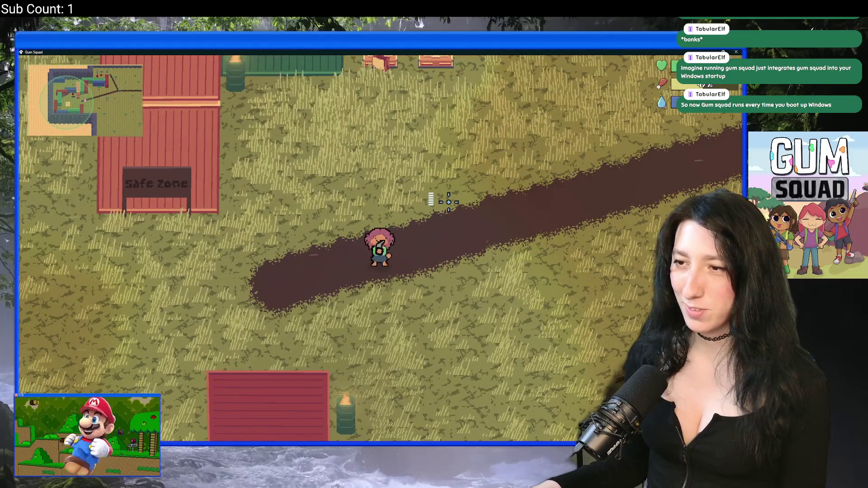
pyautogui.click(292, 221)
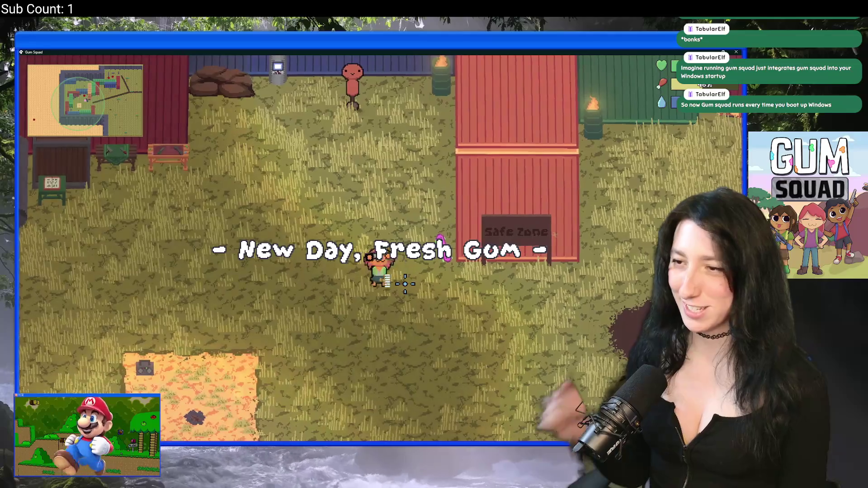
pyautogui.press('d')
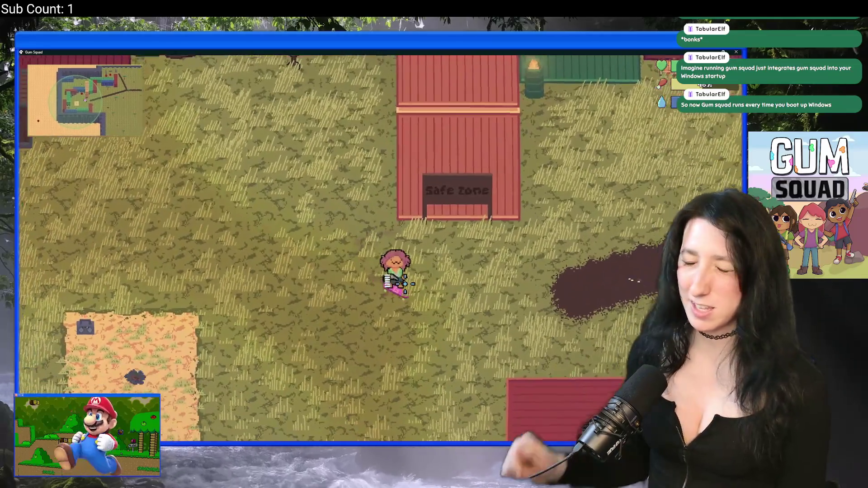
pyautogui.hotkey('s', 'd')
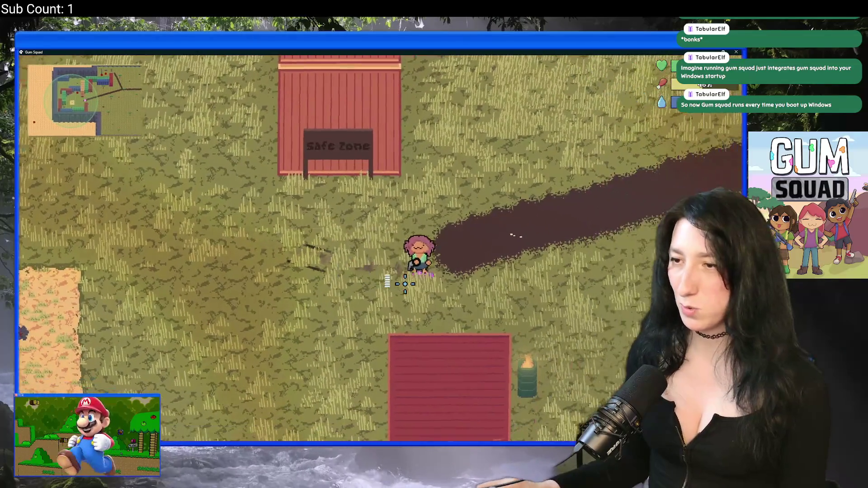
pyautogui.hotkey('w', 'd')
pyautogui.hotkey('a', 's')
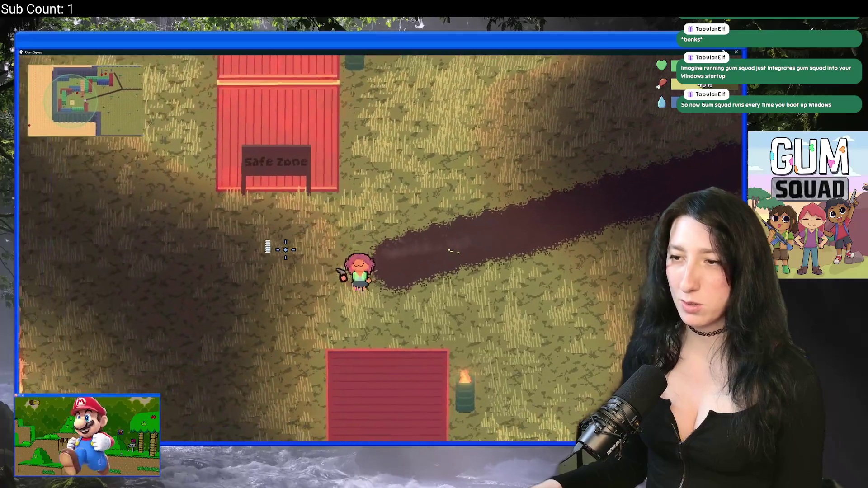
pyautogui.hotkey('w', 'd')
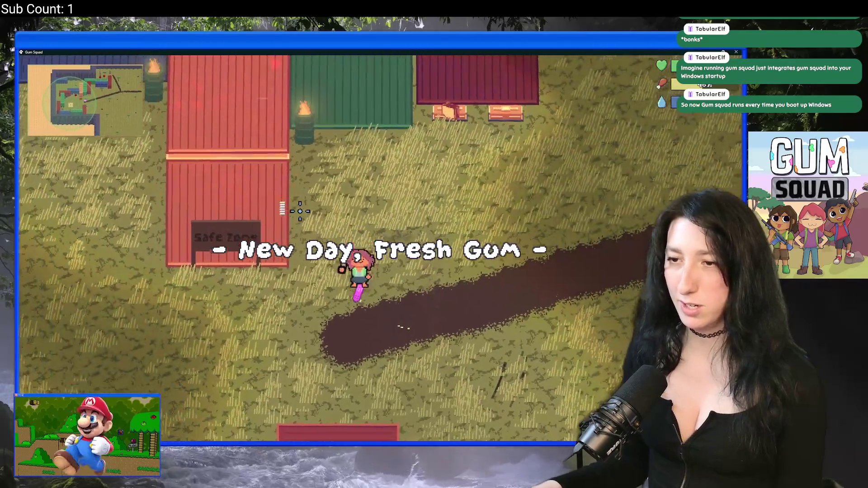
# Step: Skate around the path, then pause and Save and quit to the main menu
pyautogui.press('s')
pyautogui.hotkey('w', 'd')
pyautogui.hotkey('a', 's')
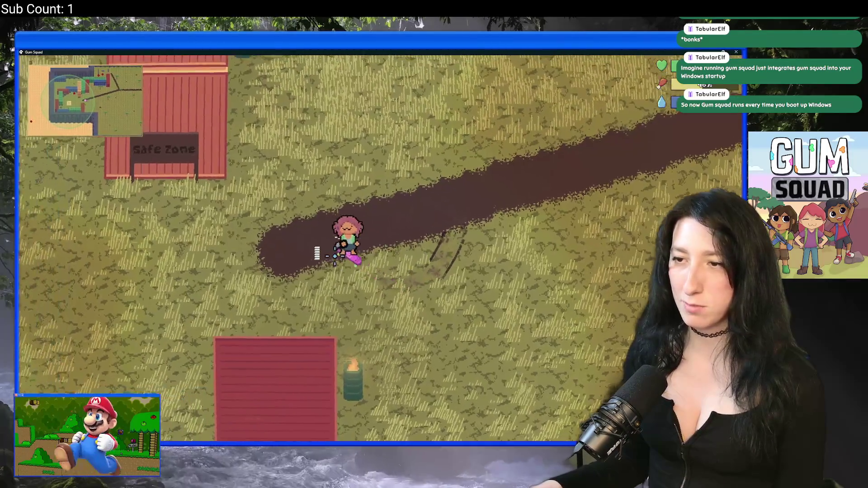
pyautogui.hotkey('w', 'a')
pyautogui.press('Escape')
pyautogui.click(361, 368)
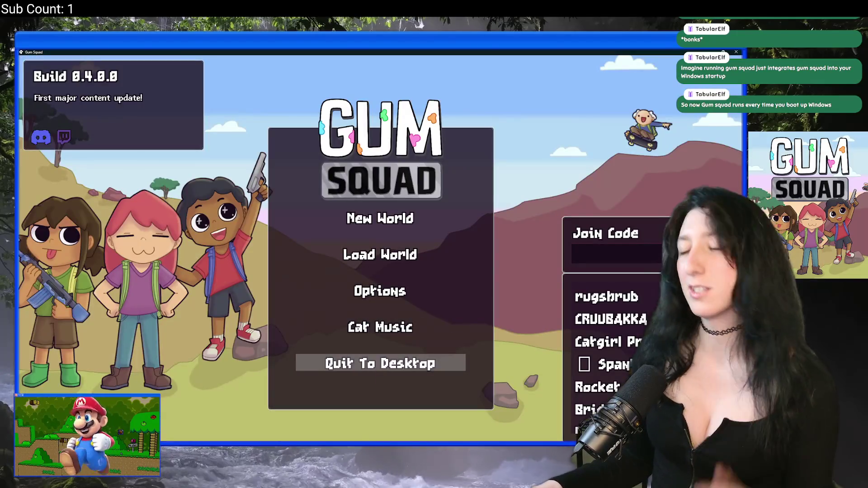
# Step: Quit the game, then comment out line 6 of scr_dayandnight with // and save
pyautogui.click(360, 363)
pyautogui.hotkey('ctrl', 't')
pyautogui.write('scr_day')
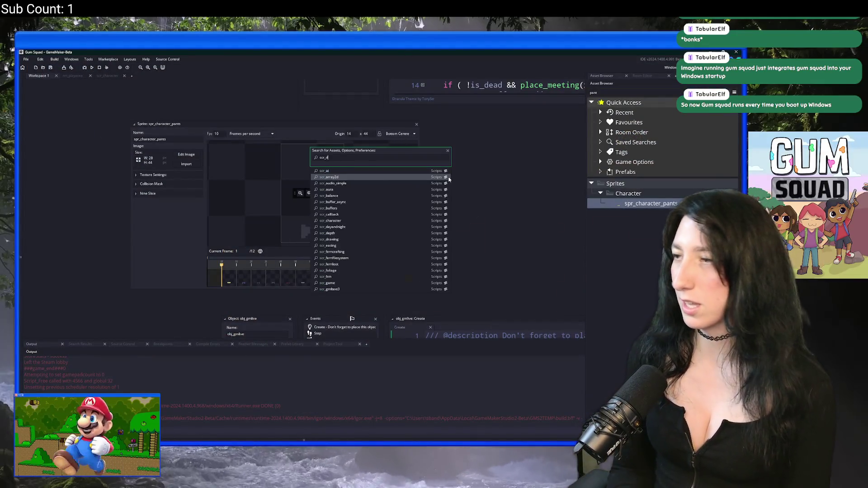
pyautogui.press('Return')
pyautogui.scroll(-2, 449, 179)
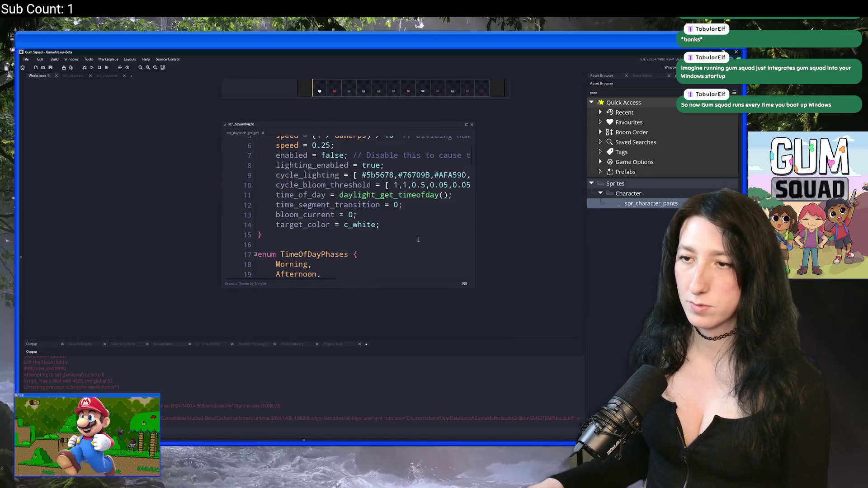
pyautogui.scroll(1, 267, 168)
pyautogui.click(267, 168)
pyautogui.write('/')
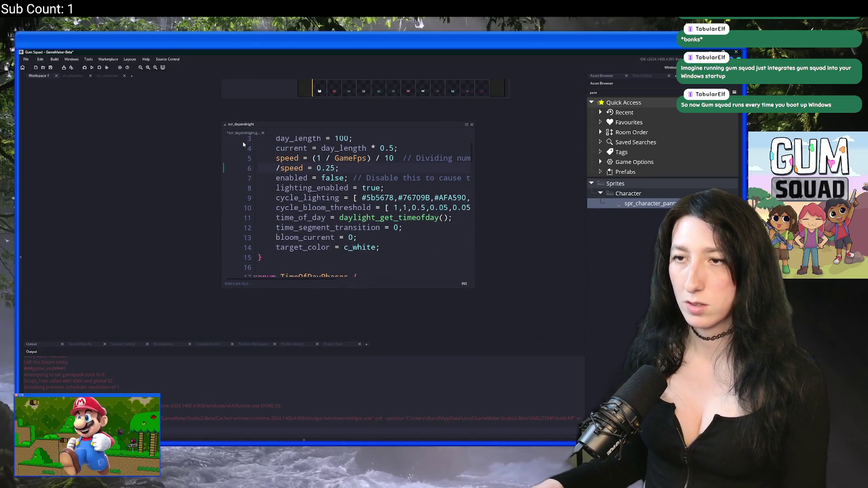
pyautogui.write('/')
pyautogui.hotkey('ctrl', 's')
# Step: Collapse the script window and open the PatchNotes note via asset search
pyautogui.click(245, 134)
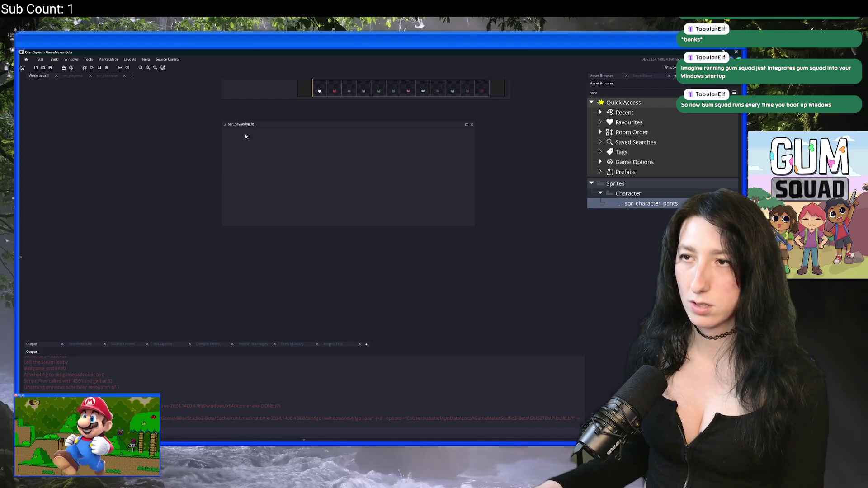
pyautogui.hotkey('ctrl', 't')
pyautogui.write('patch')
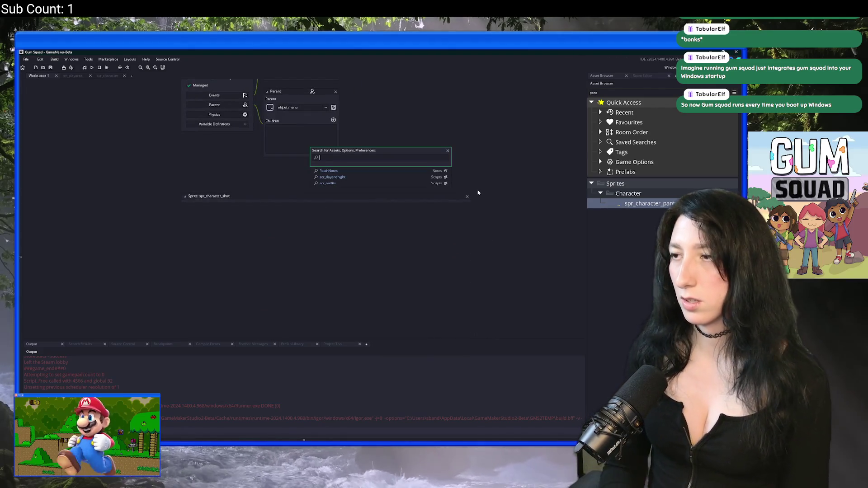
pyautogui.press('Return')
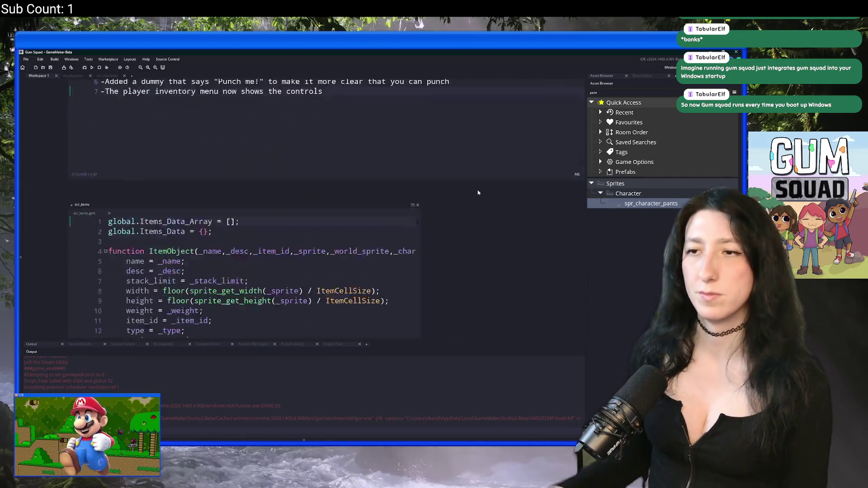
# Step: Add the line '-Added lots of cute shirt/pants/skirt options' to PatchNotes and save
pyautogui.press('Return')
pyautogui.write('- ')
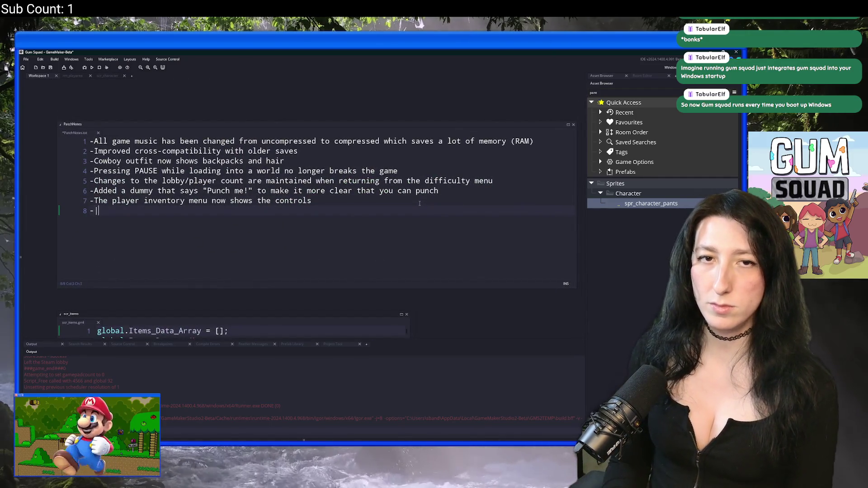
pyautogui.write('ded lots of k')
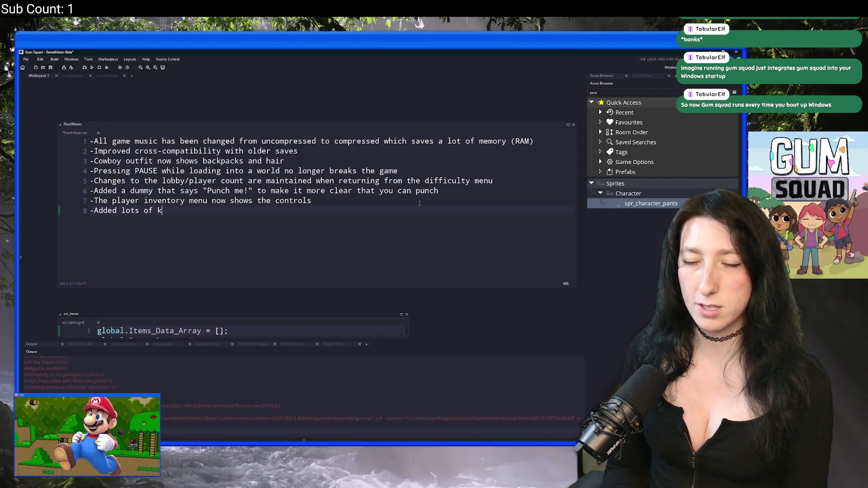
pyautogui.write('new')
pyautogui.press('BackSpace')
pyautogui.press('BackSpace')
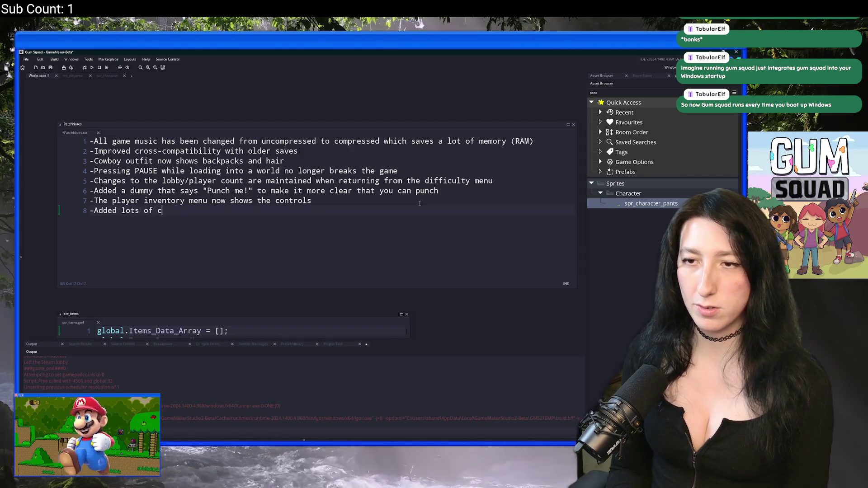
pyautogui.write('ute shirt/pantsk')
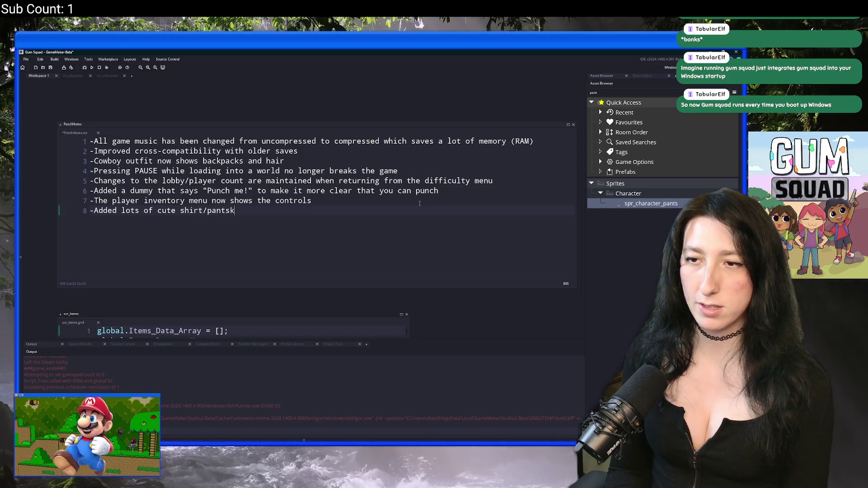
pyautogui.press('BackSpace')
pyautogui.press('BackSpace')
pyautogui.write('k')
pyautogui.write('/skirt po')
pyautogui.write('ptions')
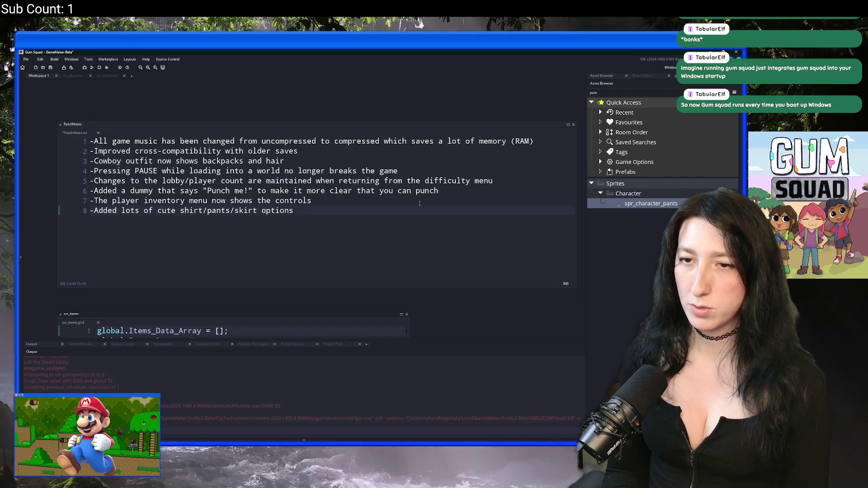
pyautogui.hotkey('ctrl', 's')
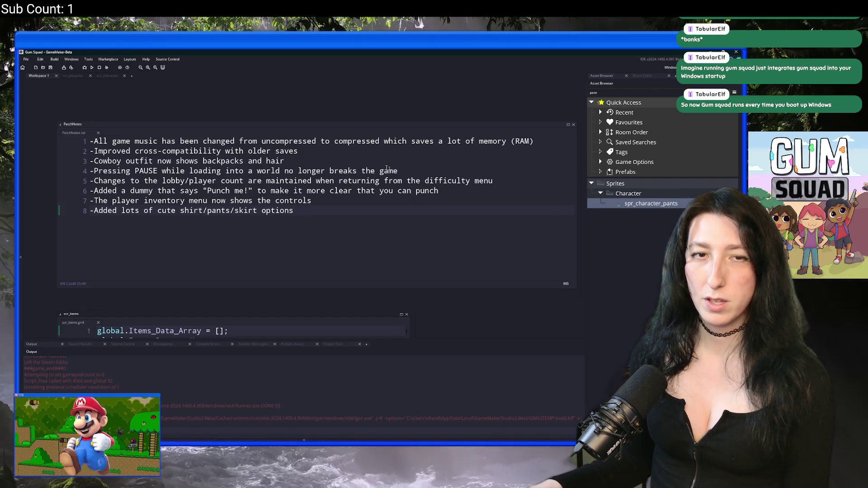
# Step: Add the line '-Fixed the cowboy outfit' below it and save the notes
pyautogui.press('Return')
pyautogui.write('-Fixed a few outfits')
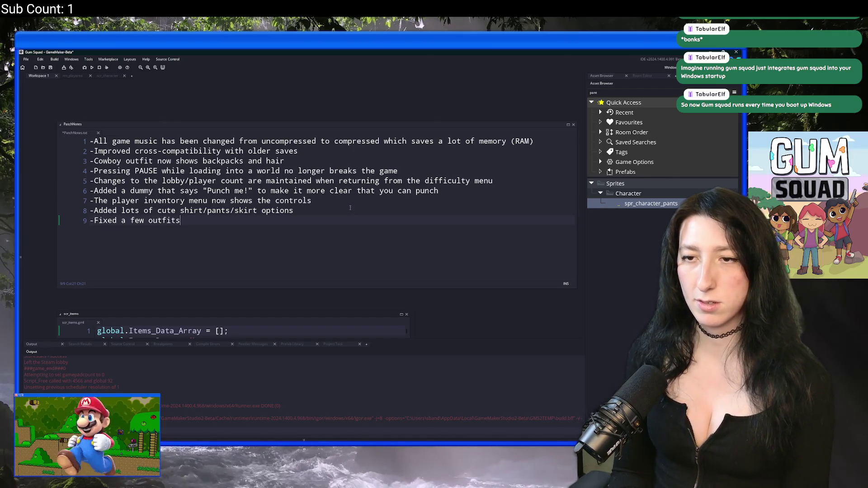
pyautogui.press('BackSpace')
pyautogui.press('BackSpace')
pyautogui.press('BackSpace')
pyautogui.write('th')
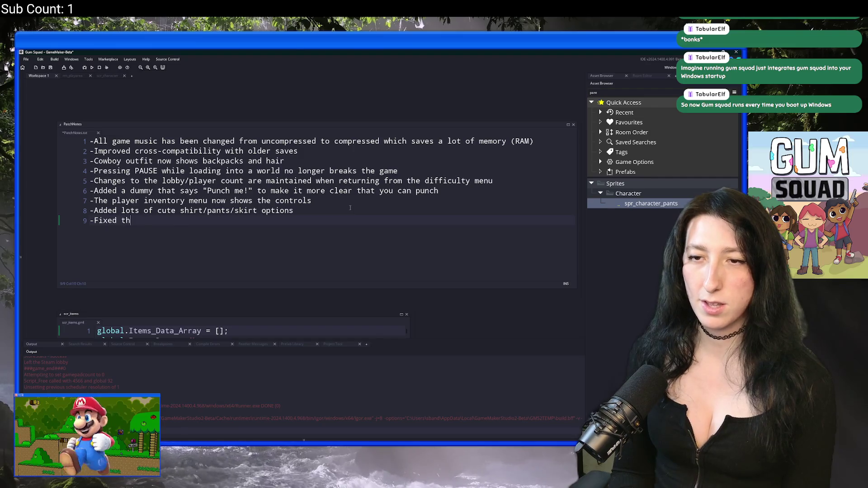
pyautogui.write('e cowboy w')
pyautogui.press('BackSpace')
pyautogui.write('outfit')
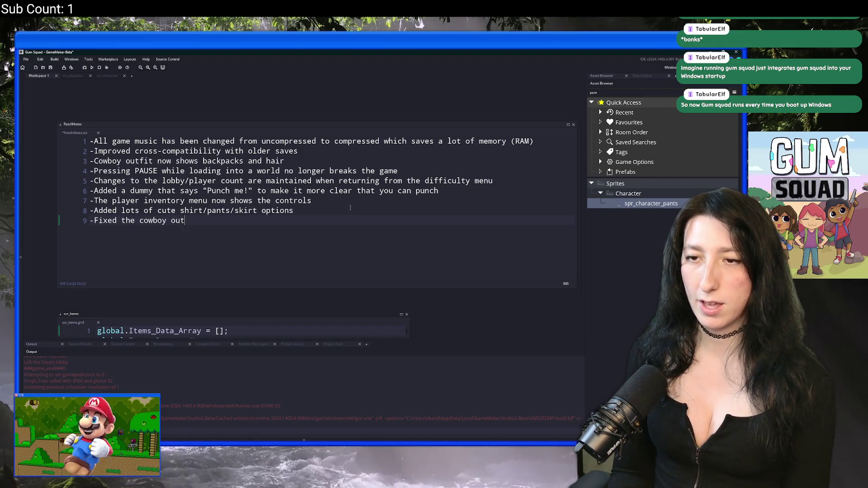
pyautogui.hotkey('ctrl', 's')
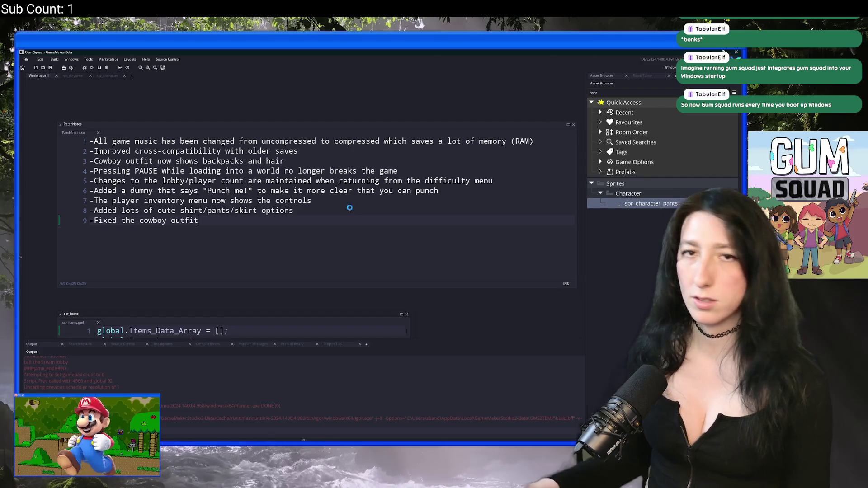
pyautogui.click(348, 211)
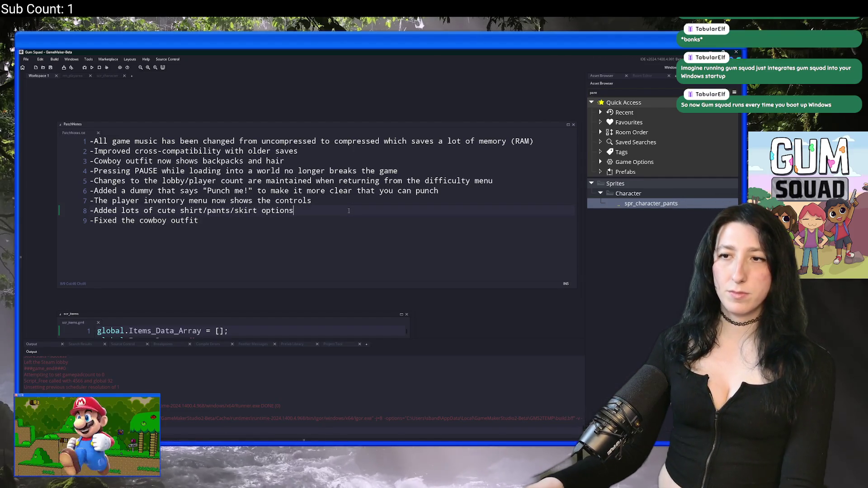
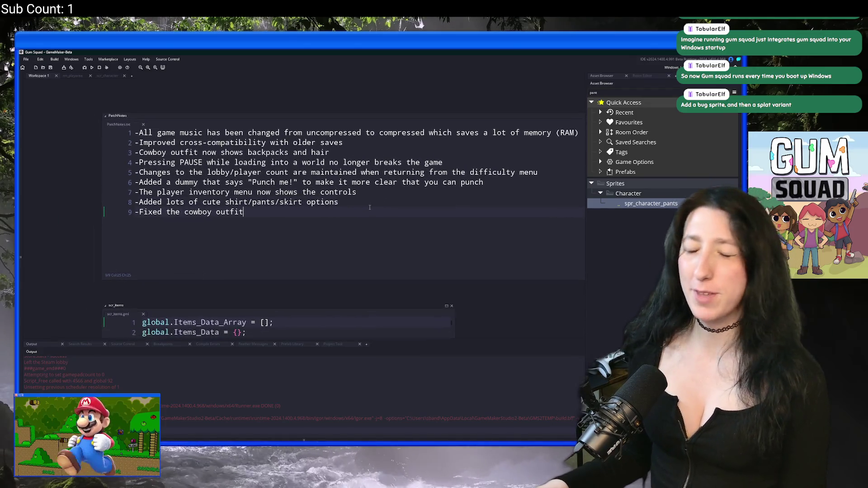
# Step: Clear the 'pant' asset search and collapse the Character folder under Sprites
pyautogui.click(367, 195)
pyautogui.click(367, 199)
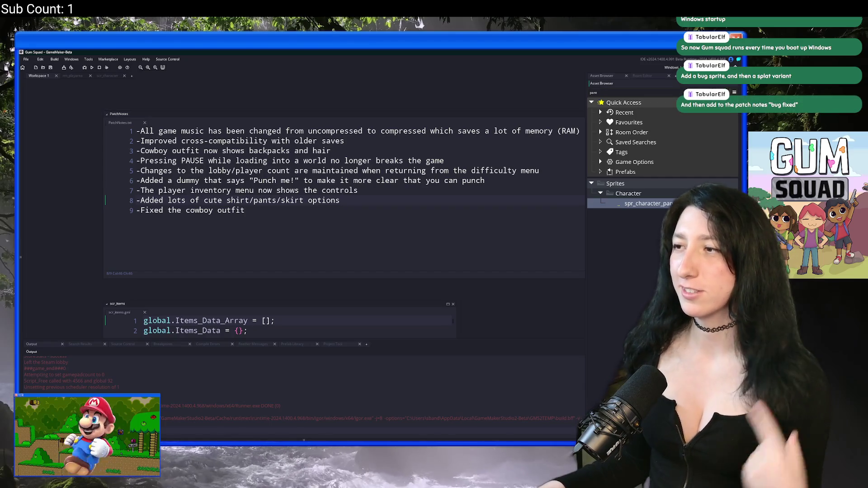
pyautogui.click(703, 93)
pyautogui.scroll(-2, 647, 185)
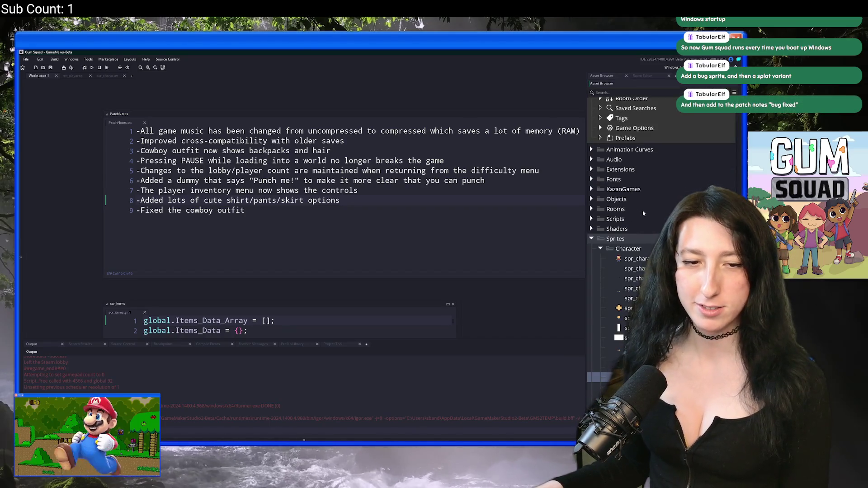
pyautogui.click(495, 227)
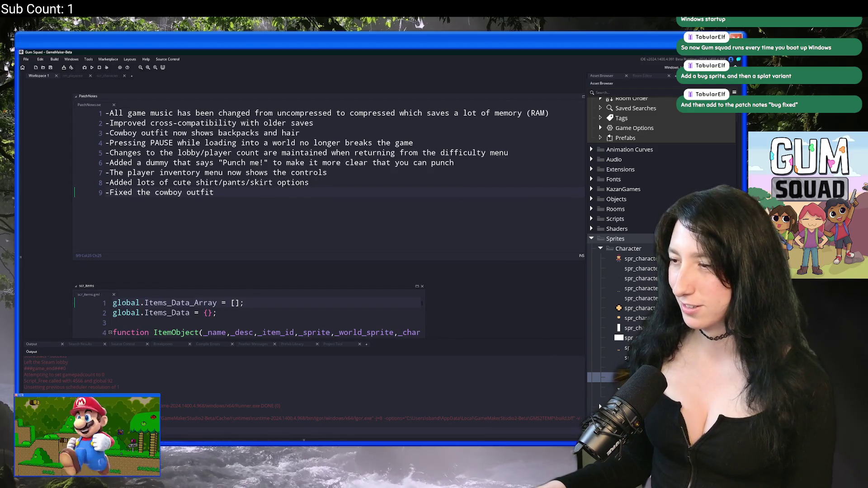
pyautogui.scroll(-3, 633, 203)
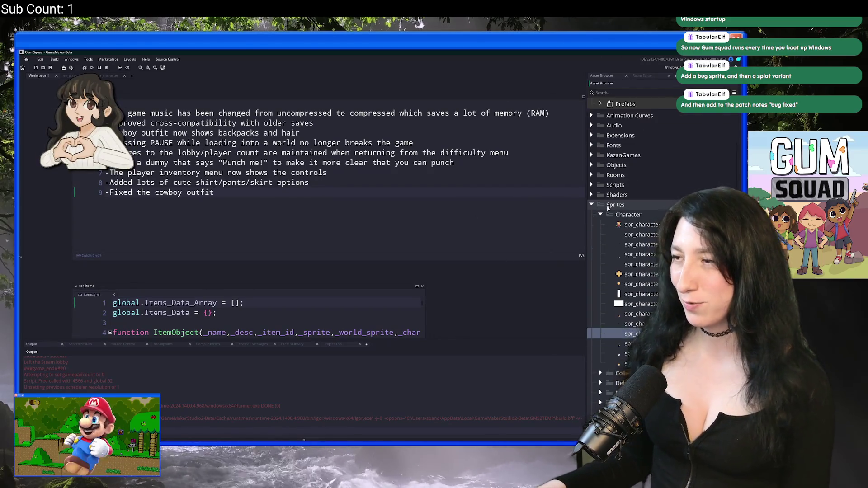
pyautogui.doubleClick(629, 214)
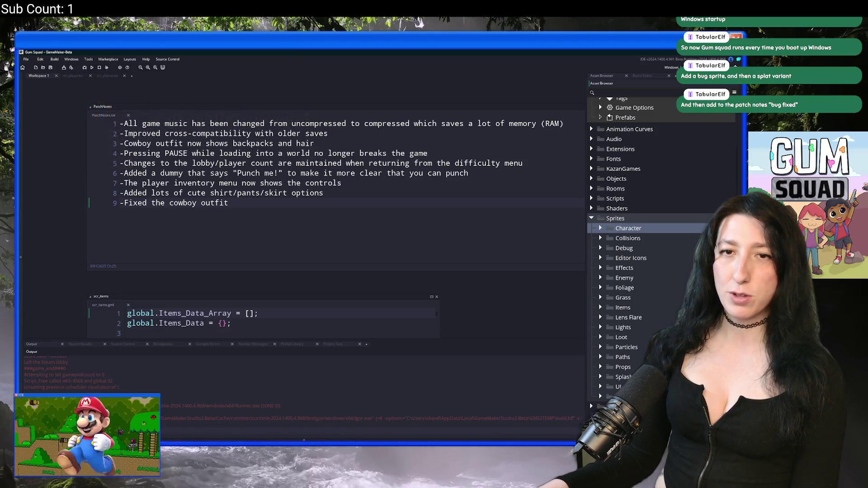
pyautogui.hotkey('alt', 'Tab')
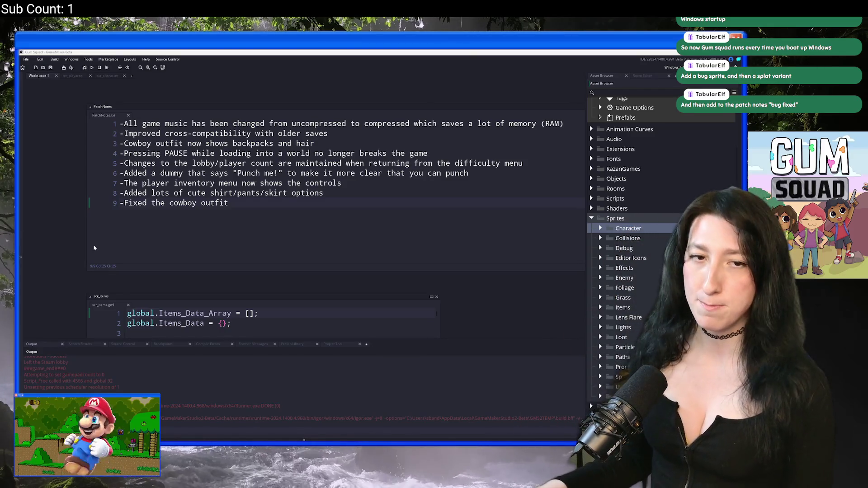
pyautogui.click(166, 218)
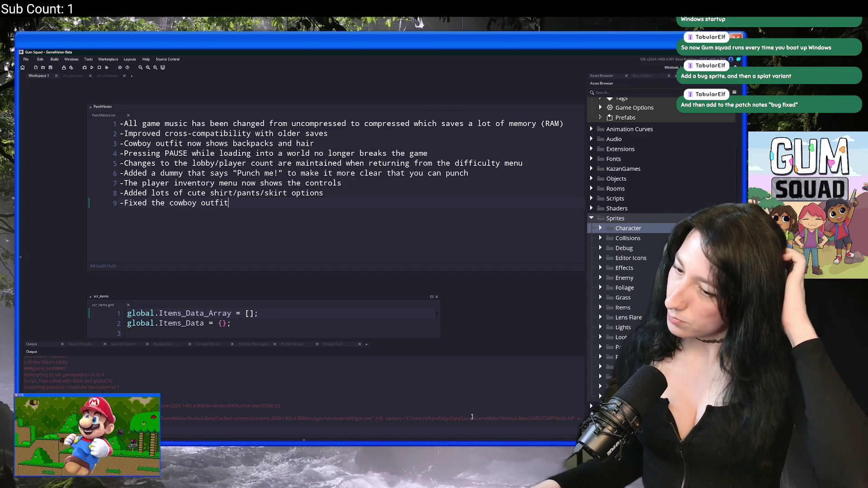
# Step: Make all of the character sprite's layers visible in the timeline
pyautogui.moveTo(450, 445)
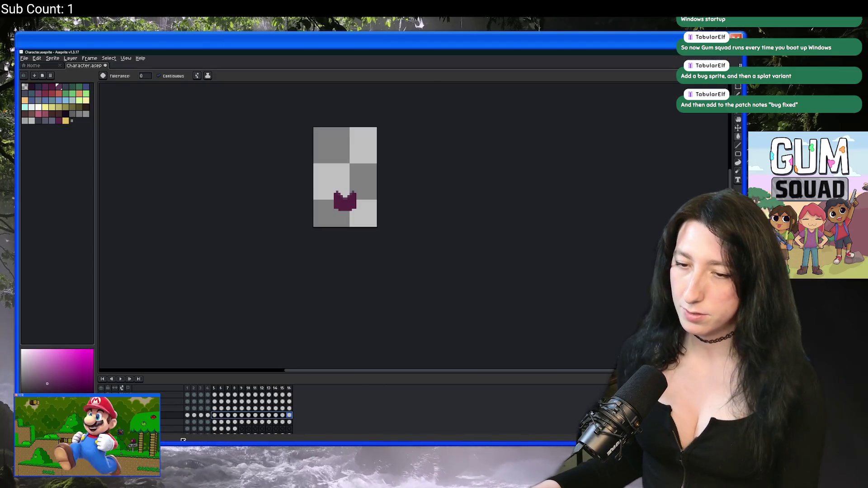
pyautogui.scroll(2, 163, 421)
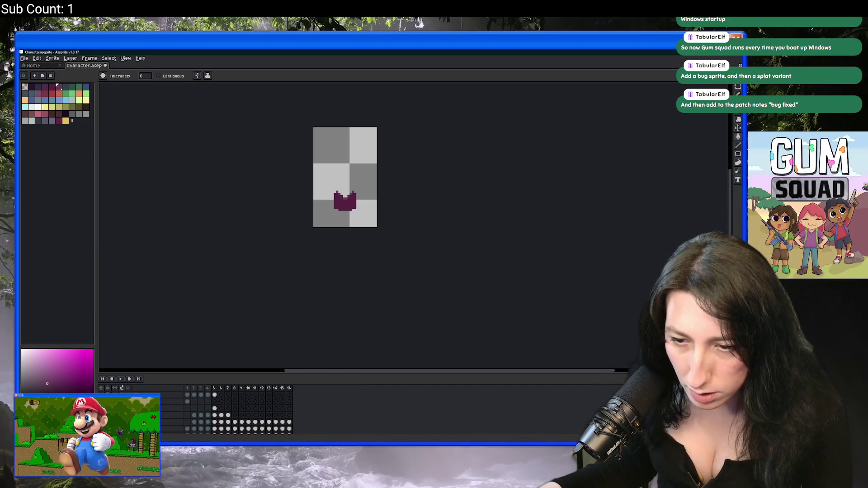
pyautogui.scroll(-2, 194, 409)
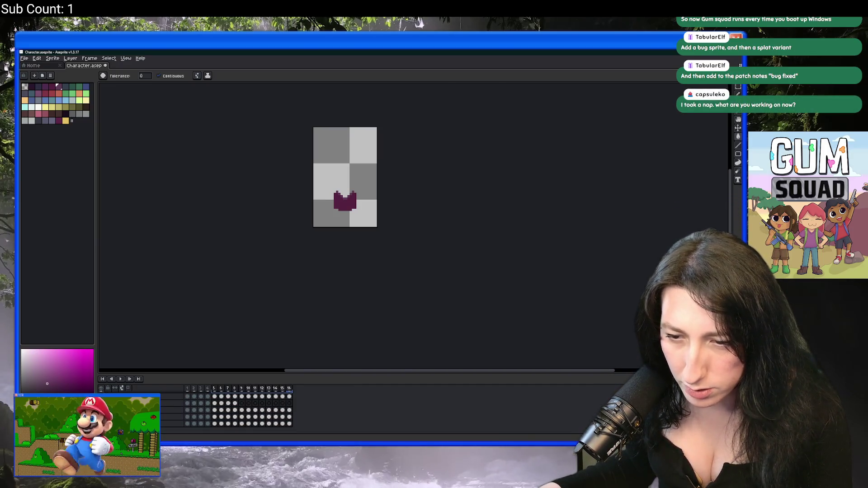
pyautogui.scroll(2, 195, 409)
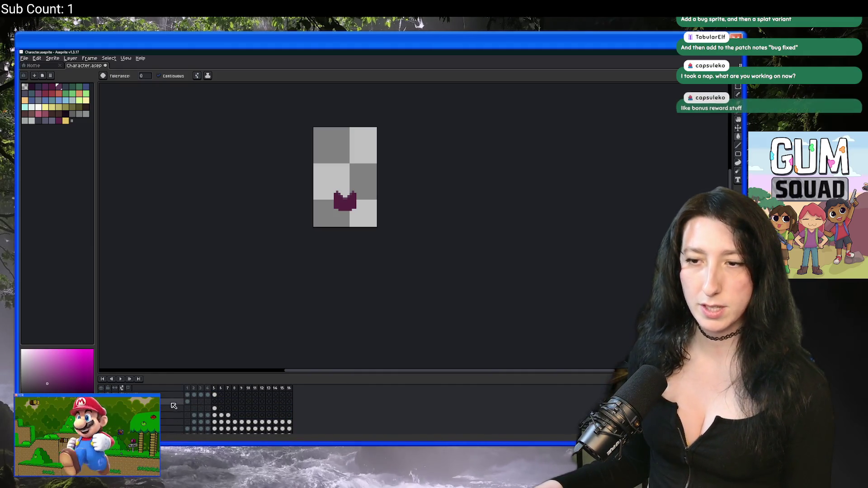
pyautogui.scroll(-2, 169, 407)
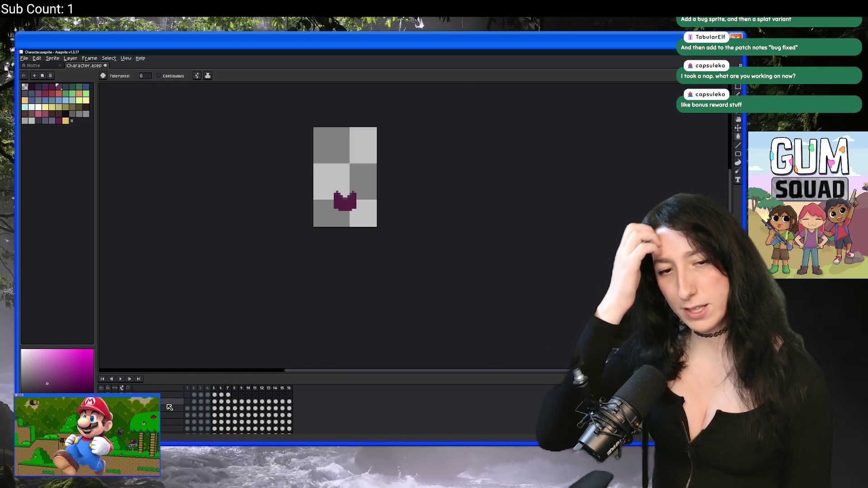
pyautogui.hotkey('alt', 'Tab')
pyautogui.hotkey('alt', 'Tab')
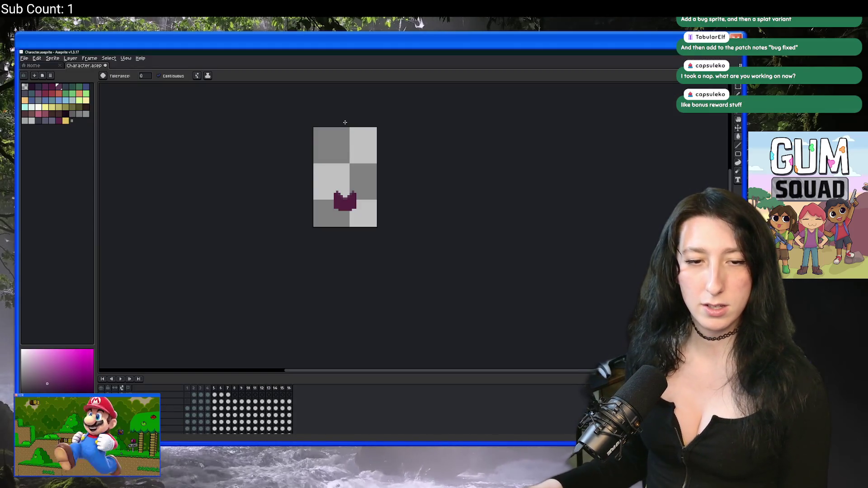
pyautogui.scroll(-1, 172, 403)
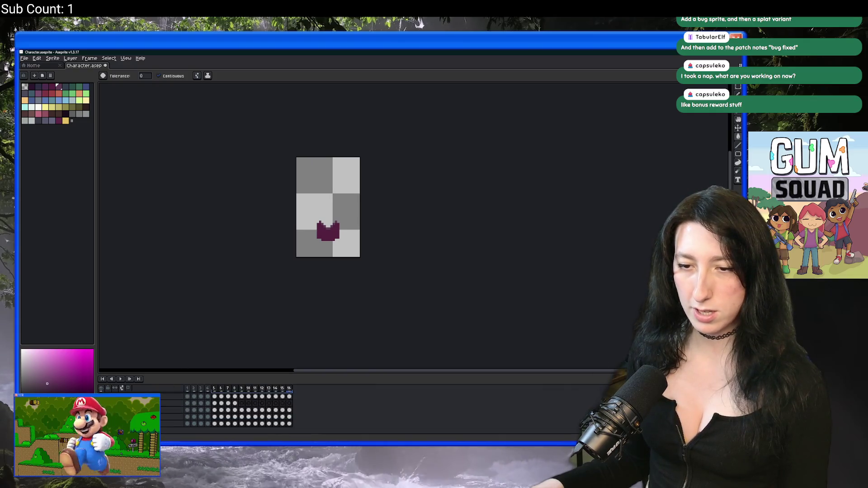
pyautogui.click(102, 389)
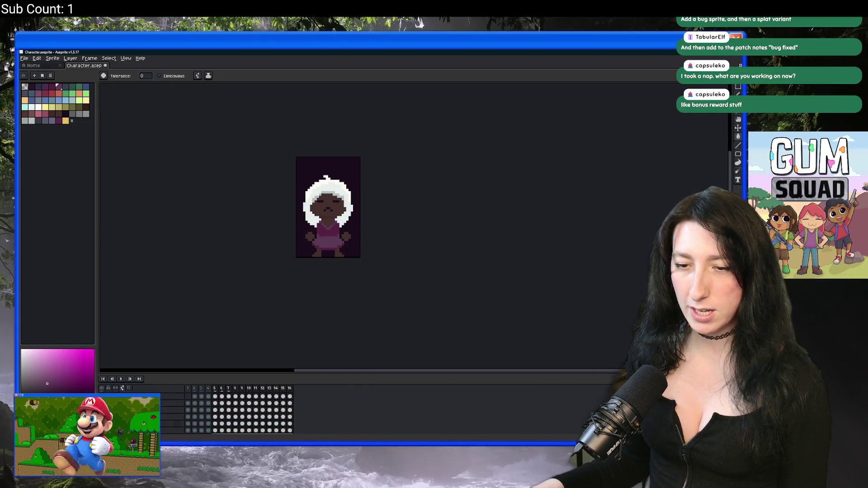
# Step: Select the frame 12 cel on the target layer for drawing
pyautogui.scroll(2, 240, 409)
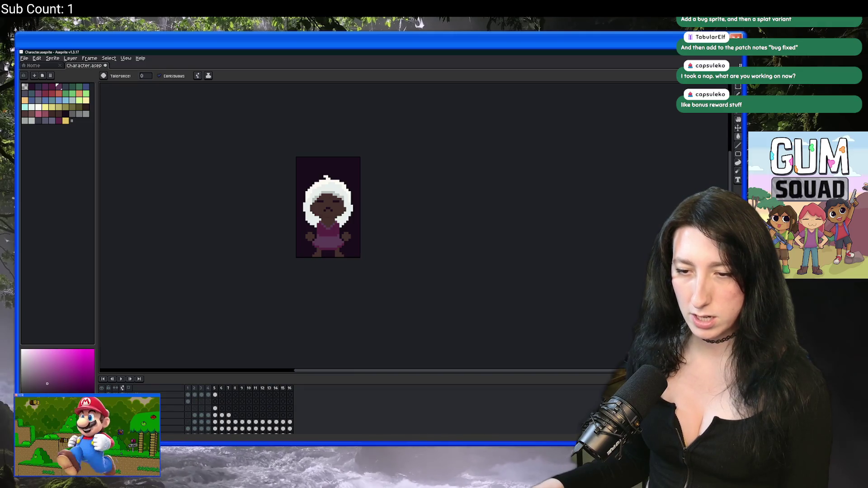
pyautogui.scroll(-2, 191, 419)
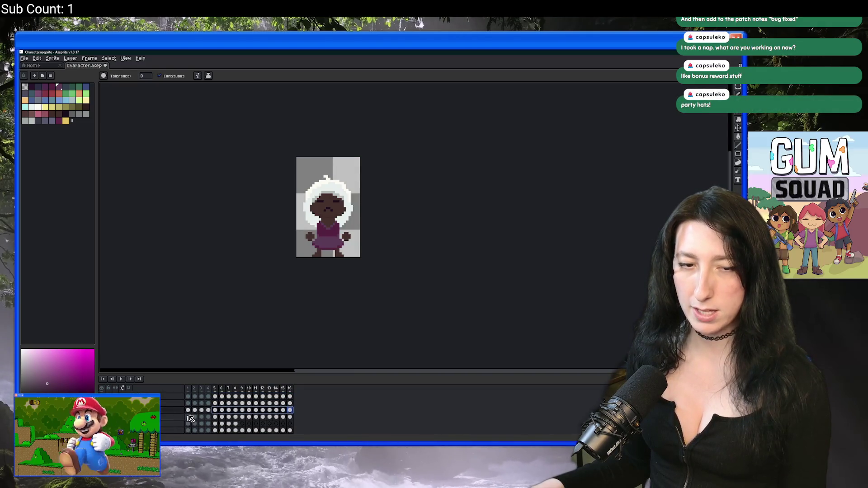
pyautogui.scroll(2, 261, 406)
pyautogui.click(263, 409)
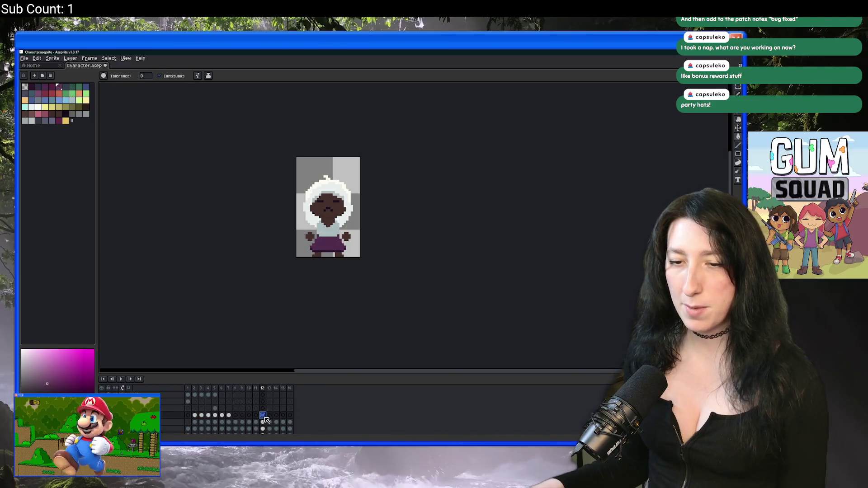
pyautogui.click(266, 415)
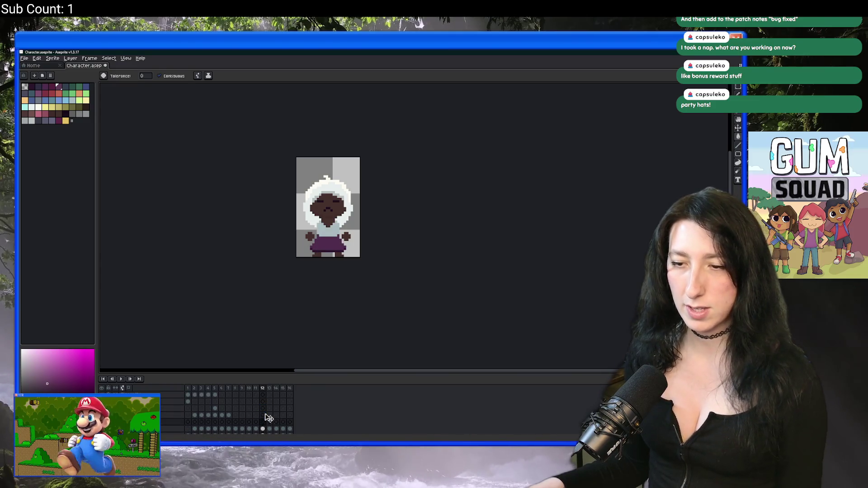
pyautogui.click(263, 422)
pyautogui.scroll(2, 290, 252)
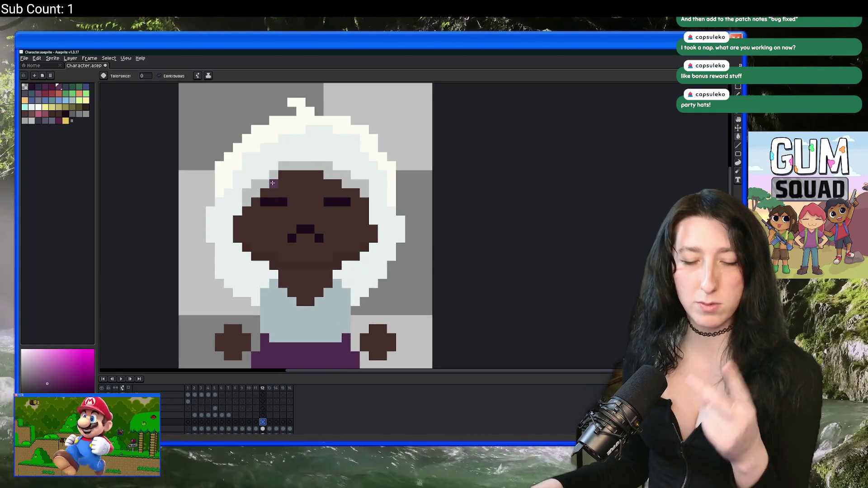
# Step: Draw the left bow loop above the hood with the 2px pencil and fill it purple
pyautogui.scroll(5, 265, 155)
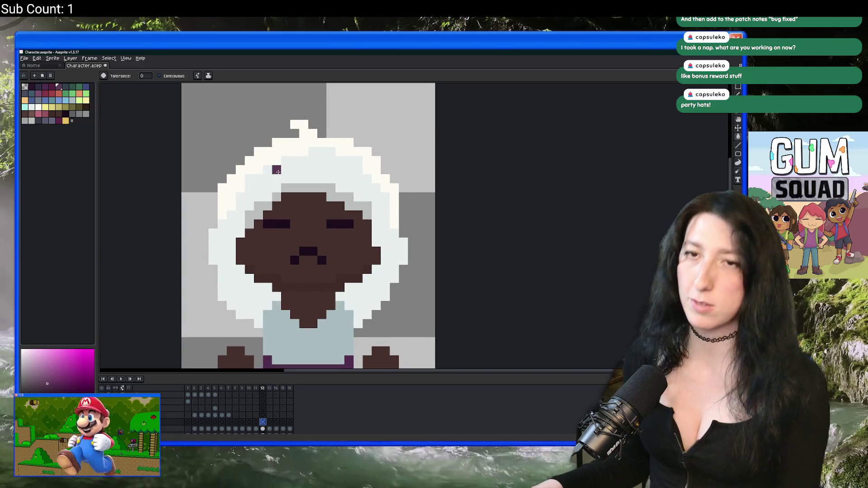
pyautogui.press('v')
pyautogui.press('b')
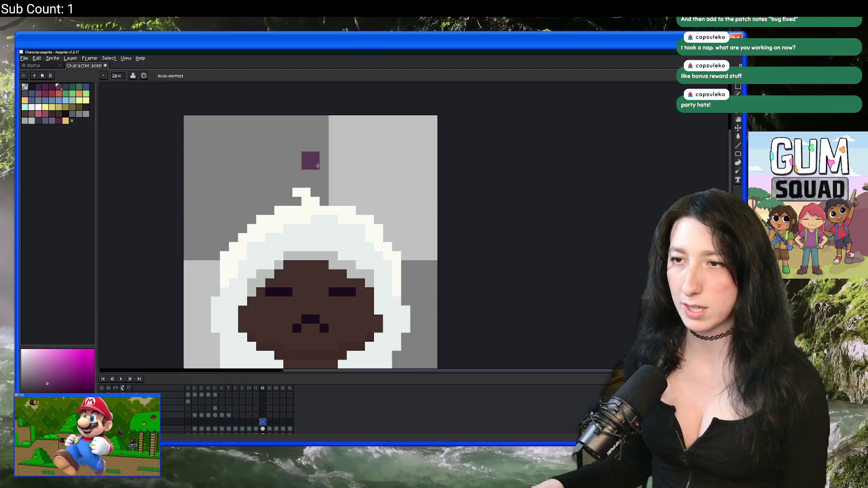
pyautogui.moveTo(297, 208)
pyautogui.mouseDown()
pyautogui.moveTo(224, 233)
pyautogui.moveTo(308, 238)
pyautogui.mouseUp()
pyautogui.press('g')
pyautogui.scroll(-1, 263, 215)
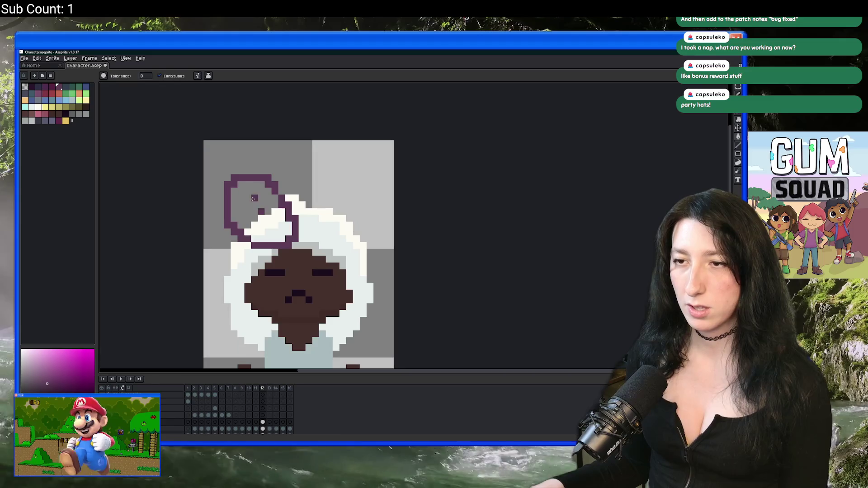
pyautogui.click(262, 225)
pyautogui.press('b')
pyautogui.scroll(1, 283, 244)
pyautogui.moveTo(298, 229); pyautogui.dragTo(307, 253)
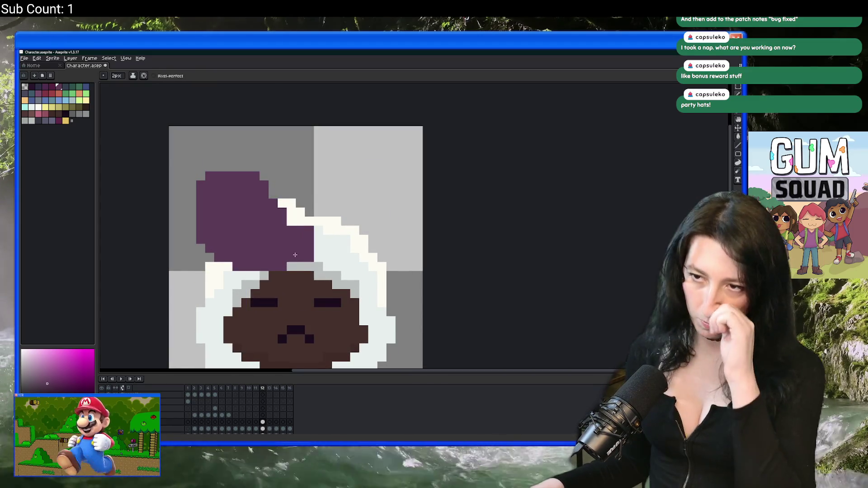
pyautogui.scroll(-2, 295, 255)
# Step: Mirror a copy of the loop to the right side and recolour the bow lighter pinkish purple
pyautogui.press('m')
pyautogui.scroll(1, 299, 254)
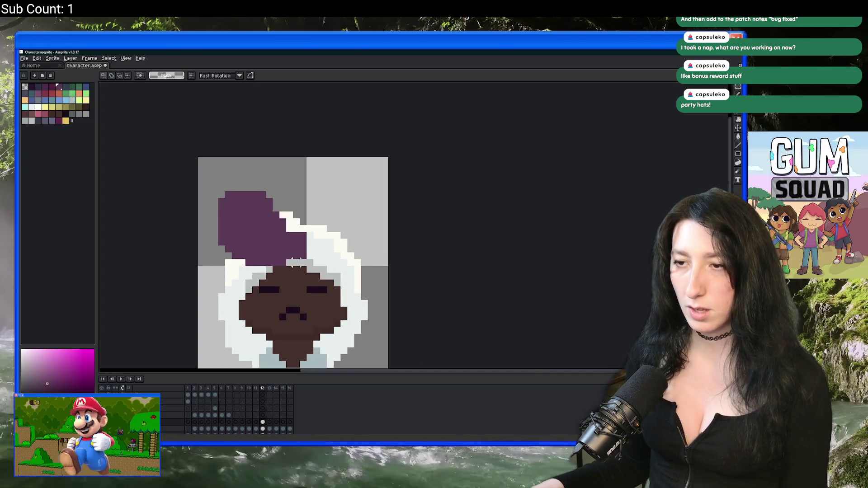
pyautogui.moveTo(297, 262); pyautogui.dragTo(219, 177)
pyautogui.hotkey('ctrl', 'c')
pyautogui.hotkey('ctrl', 'v')
pyautogui.hotkey('shift', 'h')
pyautogui.moveTo(259, 227)
pyautogui.mouseDown()
pyautogui.moveTo(340, 227)
pyautogui.moveTo(320, 225)
pyautogui.mouseUp()
pyautogui.press('Return')
pyautogui.scroll(-2, 337, 266)
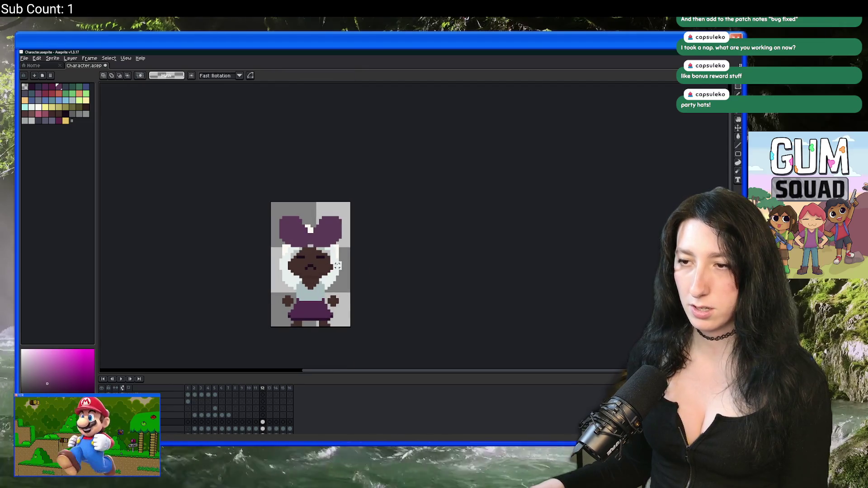
pyautogui.scroll(3, 202, 213)
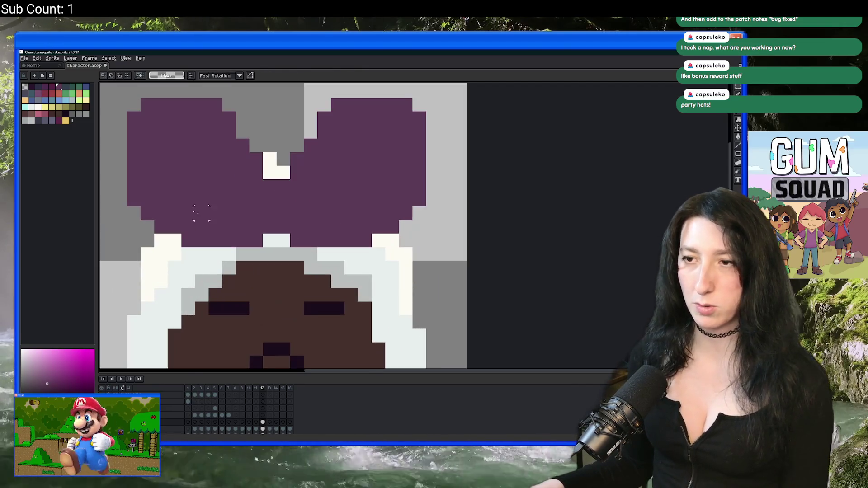
pyautogui.press('g')
pyautogui.click(201, 171)
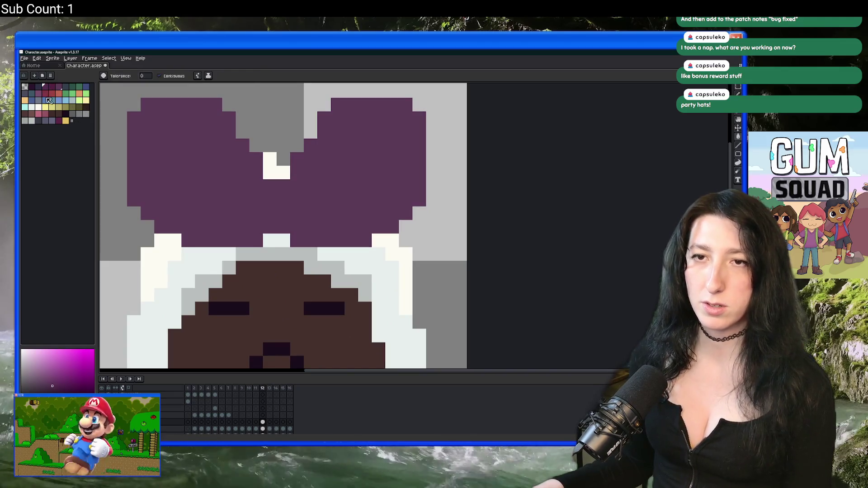
# Step: Recolour the bow red and pick a darker red for shading
pyautogui.scroll(-3, 202, 163)
pyautogui.scroll(3, 202, 163)
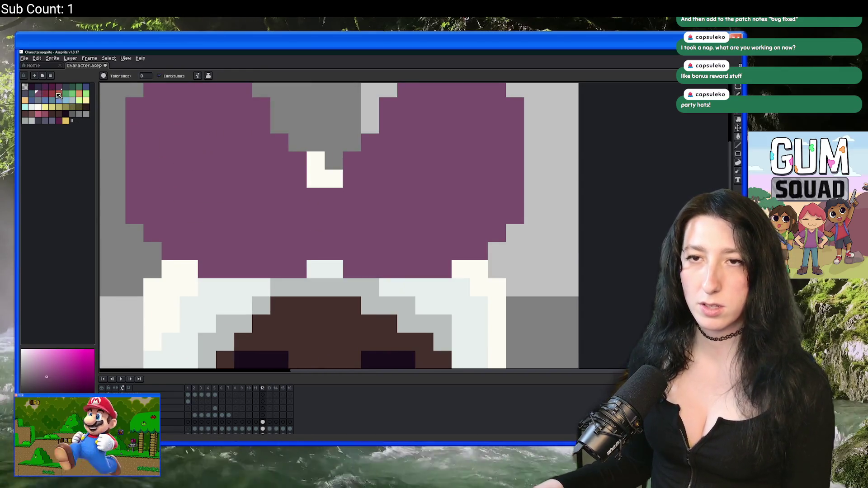
pyautogui.click(58, 93)
pyautogui.scroll(-3, 267, 235)
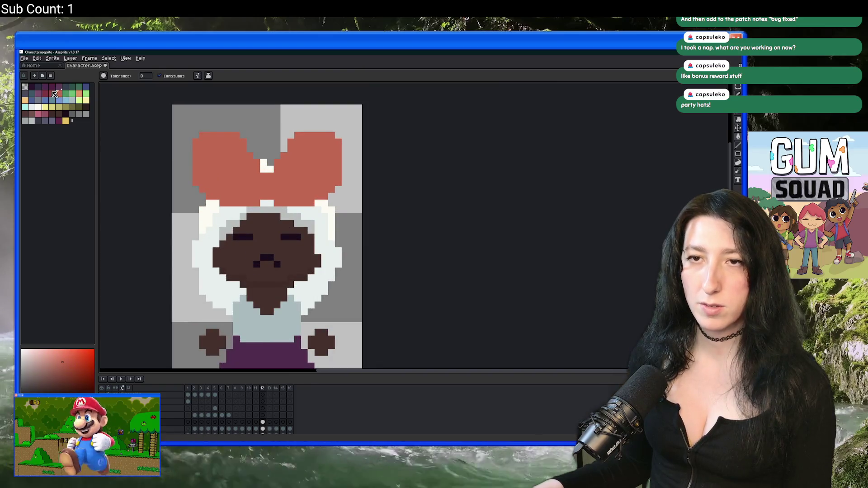
pyautogui.click(54, 94)
# Step: Outline the inner part of the left loop and fill it dark red
pyautogui.press('b')
pyautogui.scroll(3, 233, 165)
pyautogui.moveTo(240, 134); pyautogui.dragTo(284, 174)
pyautogui.moveTo(231, 136)
pyautogui.mouseDown()
pyautogui.moveTo(264, 219)
pyautogui.moveTo(274, 183)
pyautogui.moveTo(298, 191)
pyautogui.moveTo(270, 181)
pyautogui.mouseUp()
pyautogui.press('g')
pyautogui.click(248, 163)
pyautogui.scroll(-3, 247, 163)
pyautogui.scroll(3, 247, 163)
# Step: Fill the left bow's dark-red patch back to solid salmon
pyautogui.press('b')
pyautogui.scroll(-1, 248, 163)
pyautogui.scroll(1, 260, 165)
pyautogui.scroll(-2, 270, 181)
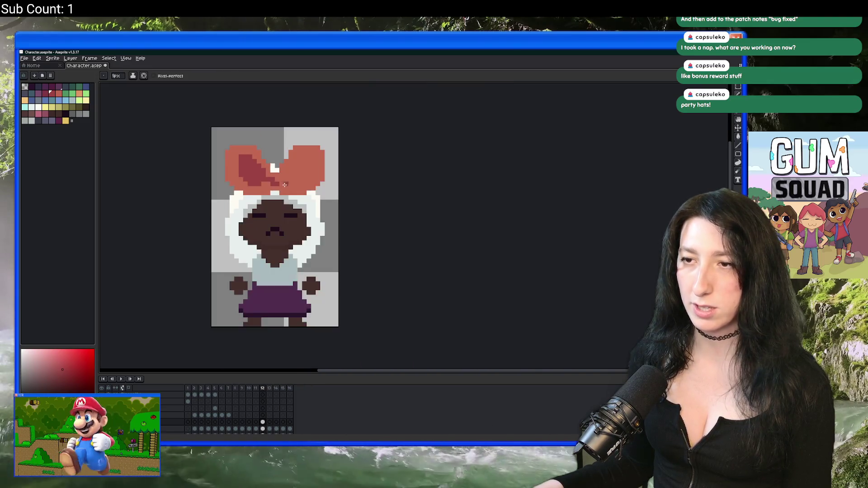
pyautogui.scroll(1, 247, 176)
pyautogui.scroll(-6, 247, 176)
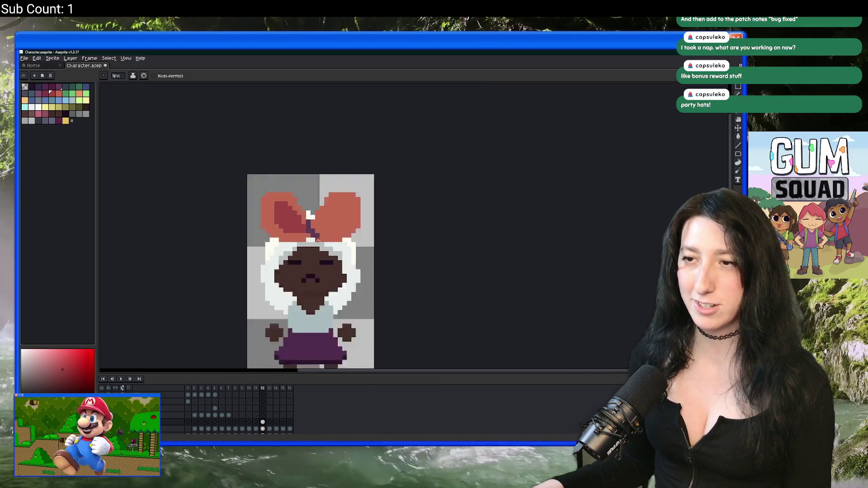
pyautogui.scroll(5, 303, 233)
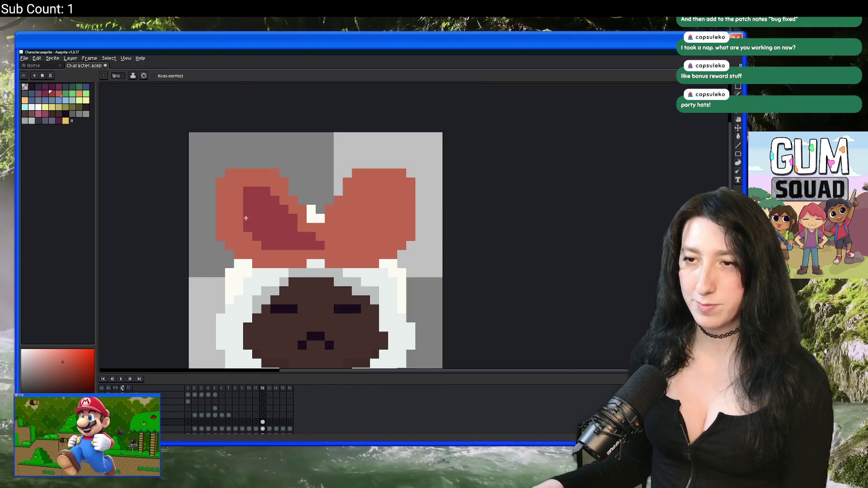
pyautogui.scroll(-9, 230, 207)
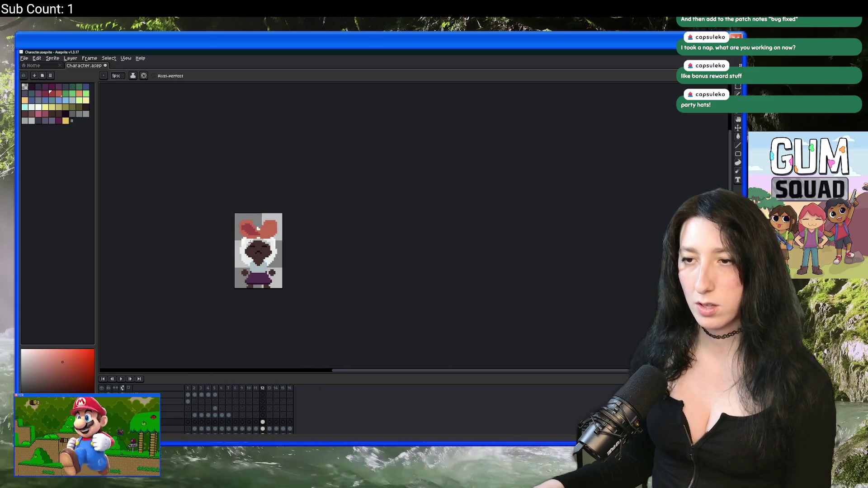
pyautogui.scroll(8, 234, 216)
pyautogui.press('g')
pyautogui.click(234, 216)
pyautogui.scroll(-4, 233, 217)
pyautogui.scroll(4, 244, 235)
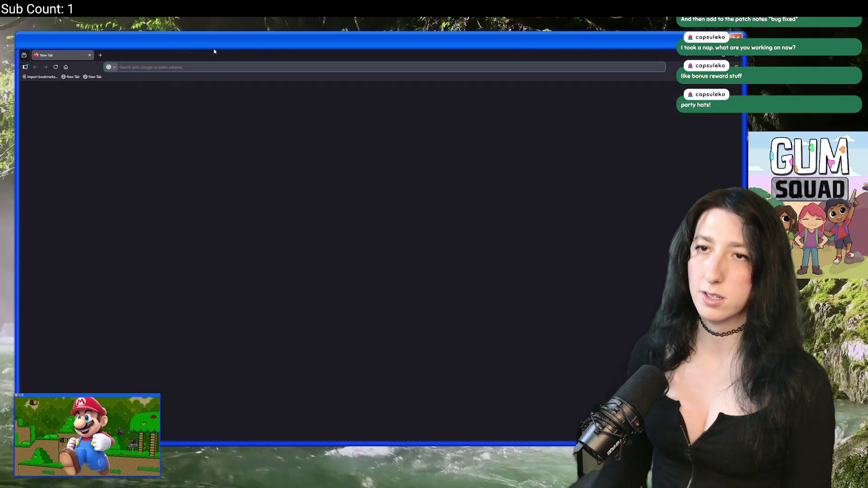
# Step: Search the web for 'pixel art bow' reference images, then return to Aseprite
pyautogui.write('pixel art bow')
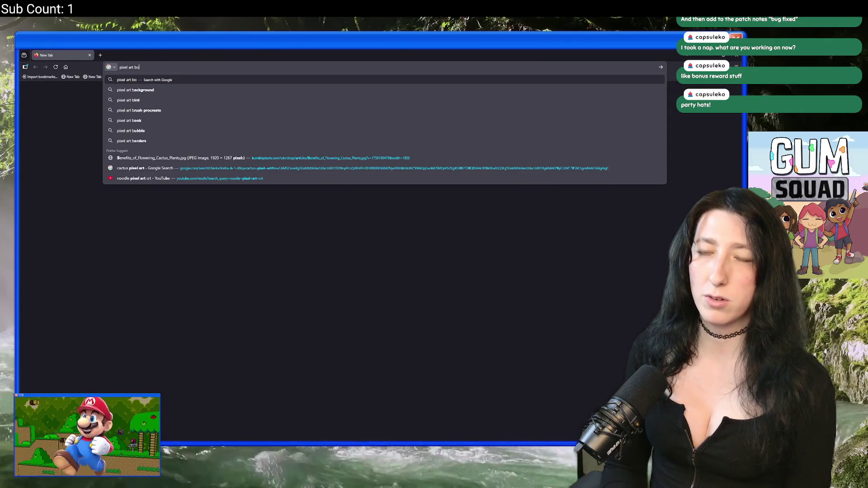
pyautogui.press('Return')
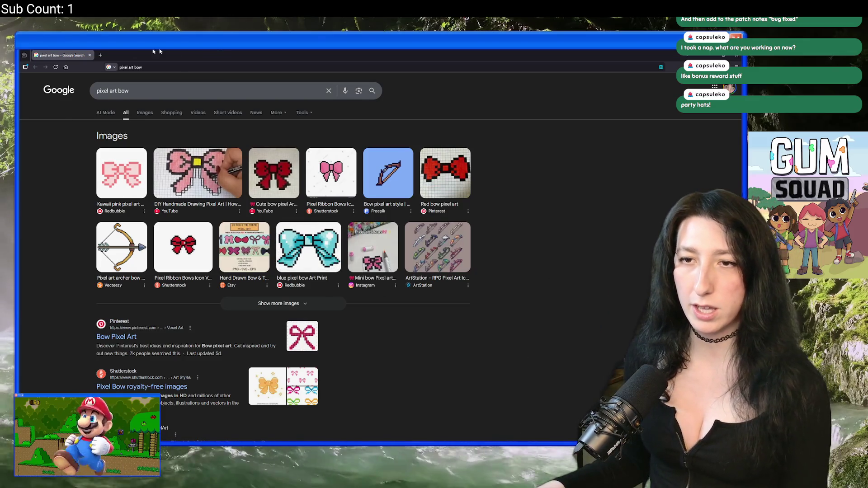
pyautogui.hotkey('alt', 'Tab')
pyautogui.scroll(4, 266, 240)
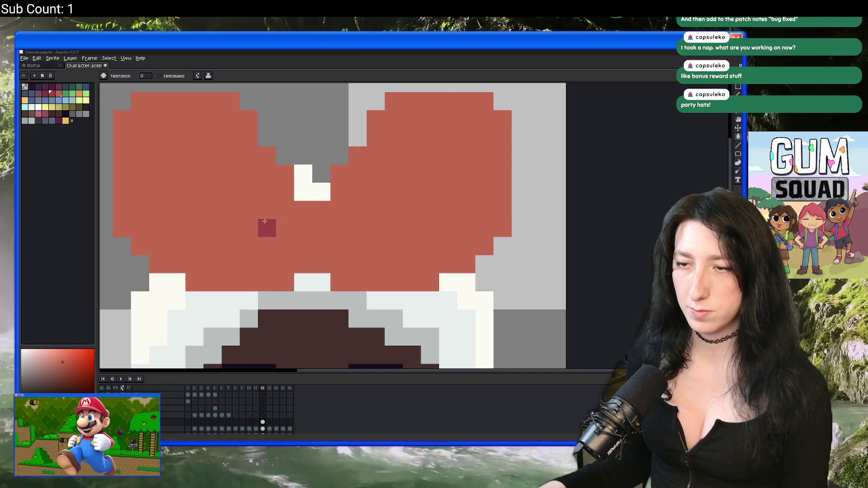
# Step: Undo the accidental dark fill and draw a dark-red outline around the bow's centre knot
pyautogui.click(282, 229)
pyautogui.hotkey('ctrl', 'z')
pyautogui.press('b')
pyautogui.moveTo(284, 244)
pyautogui.mouseDown()
pyautogui.moveTo(303, 265)
pyautogui.moveTo(348, 243)
pyautogui.mouseUp()
pyautogui.click(340, 210)
pyautogui.scroll(-4, 339, 212)
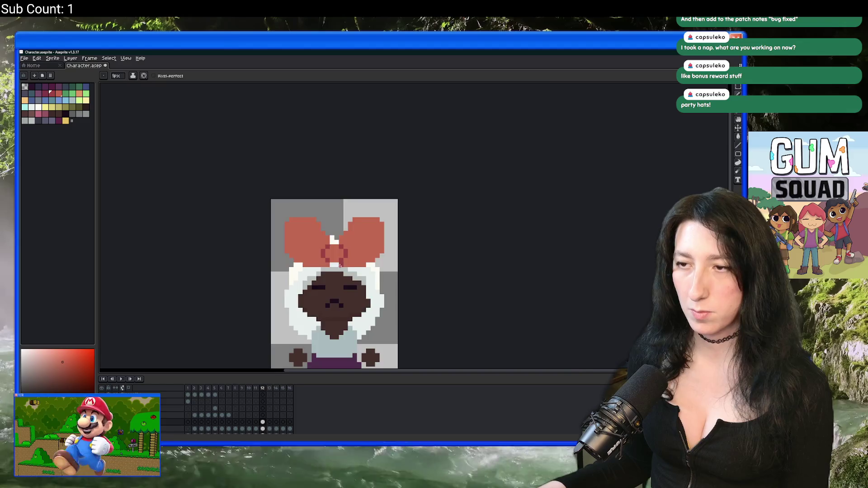
pyautogui.scroll(3, 335, 250)
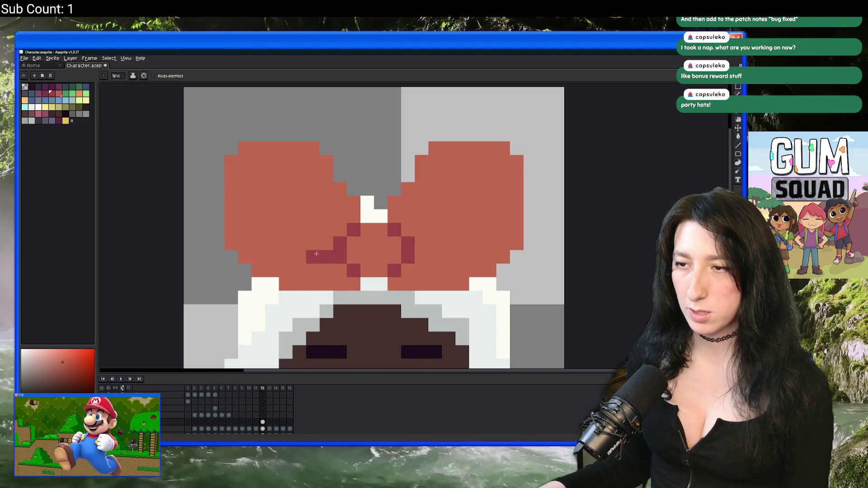
pyautogui.scroll(-4, 433, 258)
pyautogui.scroll(4, 341, 217)
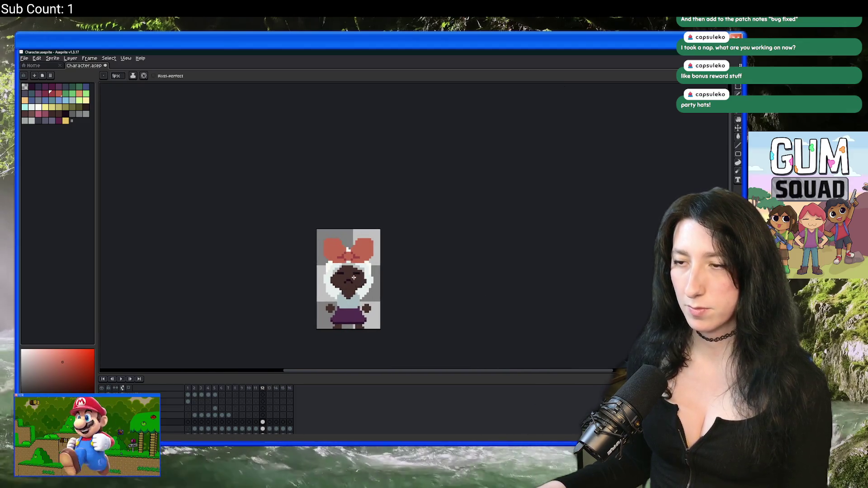
# Step: Add a dark-red diagonal stripe along the left loop's top edge, trimmed with the eraser
pyautogui.click(341, 212)
pyautogui.scroll(2, 344, 211)
pyautogui.moveTo(369, 220)
pyautogui.mouseDown()
pyautogui.moveTo(299, 185)
pyautogui.moveTo(370, 200)
pyautogui.mouseUp()
pyautogui.press('e')
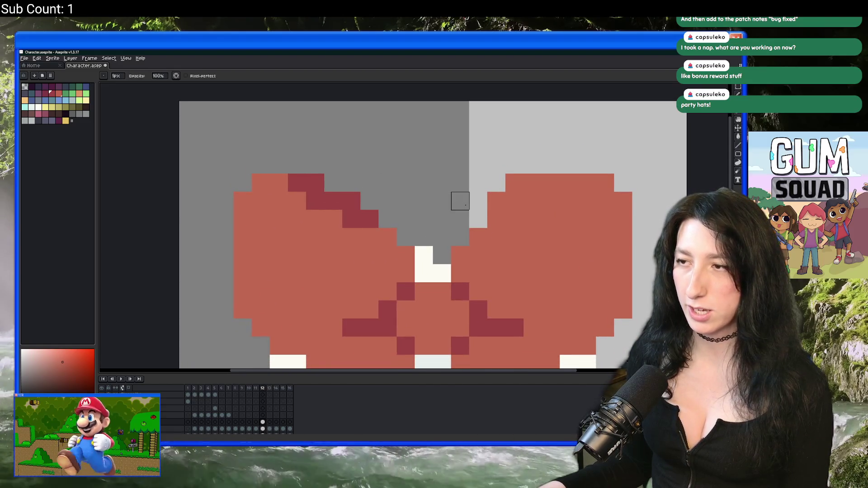
pyautogui.scroll(-1, 497, 201)
pyautogui.scroll(1, 490, 189)
pyautogui.press('b')
pyautogui.click(449, 215)
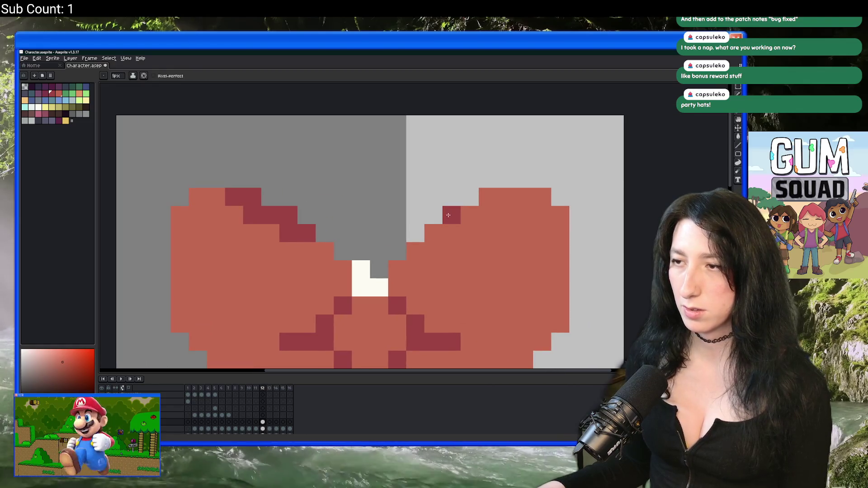
pyautogui.scroll(-2, 326, 237)
# Step: Try mirroring the stripe onto the right loop, then cancel it and drop the selection
pyautogui.press('v')
pyautogui.press('m')
pyautogui.scroll(1, 337, 229)
pyautogui.moveTo(245, 197)
pyautogui.mouseDown()
pyautogui.moveTo(301, 240)
pyautogui.moveTo(428, 218)
pyautogui.mouseUp()
pyautogui.hotkey('shift', 'h')
pyautogui.hotkey('shift', 'h')
pyautogui.hotkey('shift', 'h')
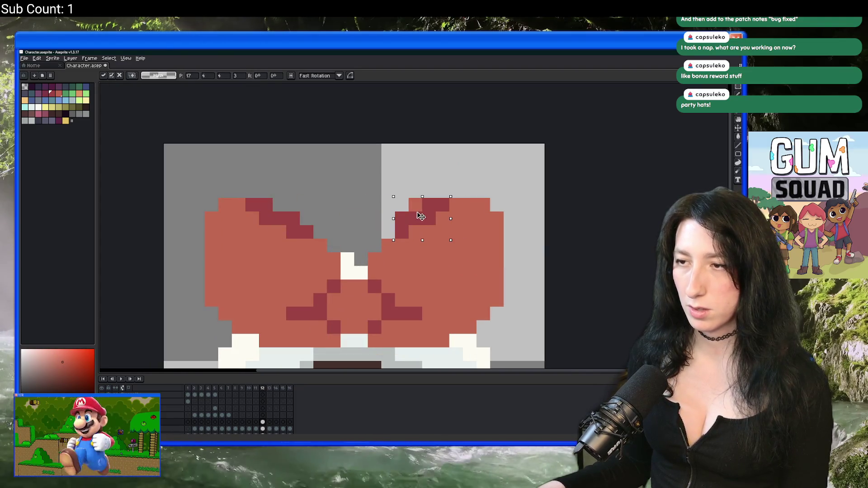
pyautogui.press('Left')
pyautogui.press('Left')
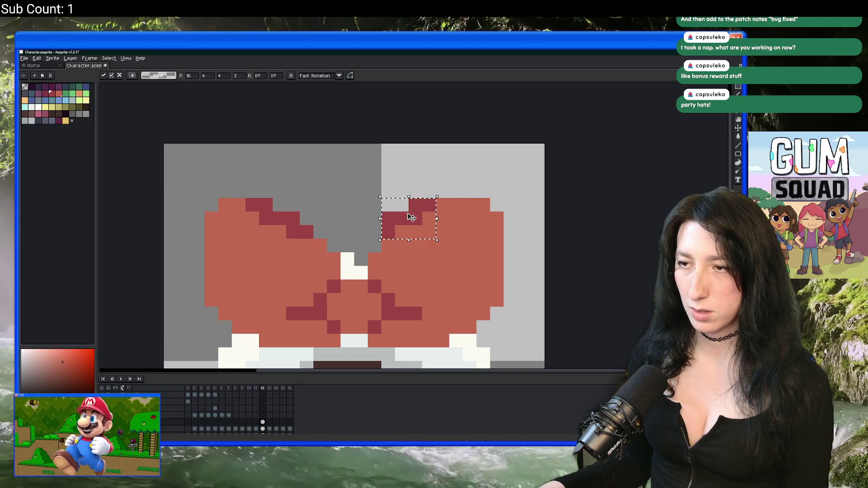
pyautogui.press('Escape')
pyautogui.moveTo(328, 254)
pyautogui.mouseDown()
pyautogui.moveTo(289, 223)
pyautogui.moveTo(223, 197)
pyautogui.moveTo(190, 197)
pyautogui.mouseUp()
pyautogui.moveTo(361, 191)
pyautogui.mouseDown()
pyautogui.moveTo(473, 249)
pyautogui.moveTo(519, 252)
pyautogui.mouseUp()
pyautogui.hotkey('ctrl', 'd')
# Step: Copy the shaded left loop, flip it horizontally, and commit it over the right loop
pyautogui.moveTo(340, 256); pyautogui.dragTo(191, 197)
pyautogui.hotkey('ctrl', 'c')
pyautogui.hotkey('ctrl', 'v')
pyautogui.hotkey('shift', 'h')
pyautogui.moveTo(271, 229); pyautogui.dragTo(460, 232)
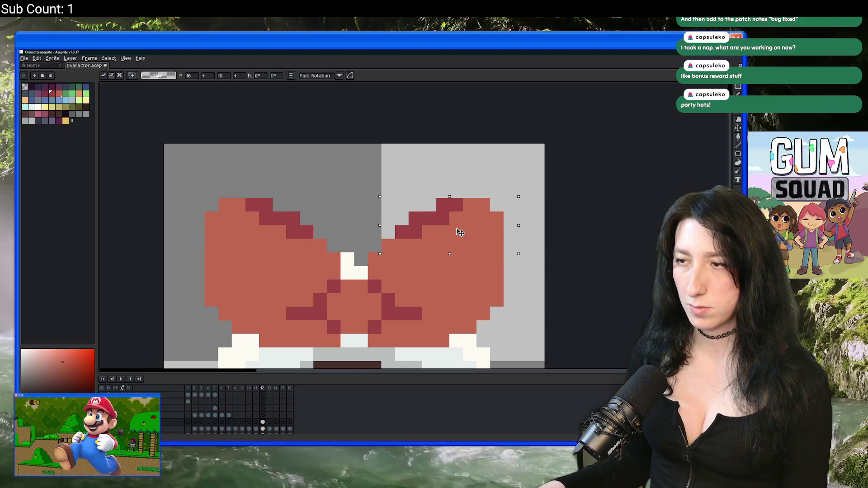
pyautogui.press('Return')
pyautogui.scroll(-5, 427, 210)
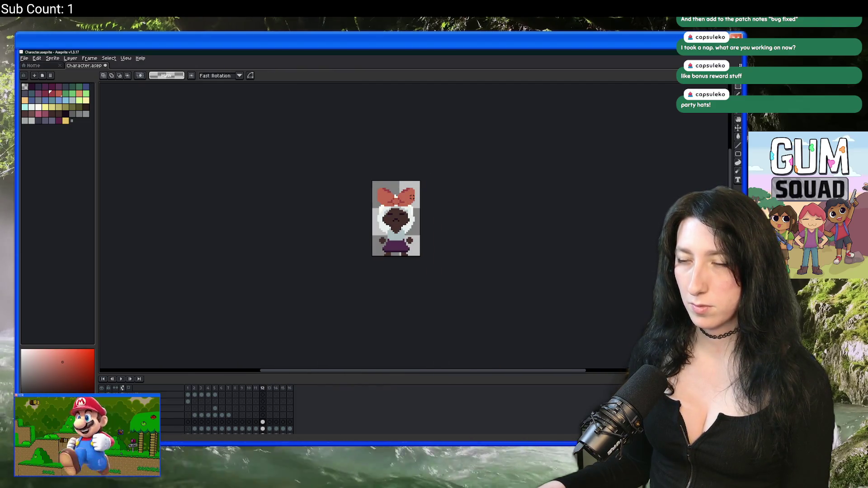
# Step: Touch up the top of the bow with pencil and eraser, comparing against frame 11
pyautogui.scroll(7, 411, 197)
pyautogui.press('b')
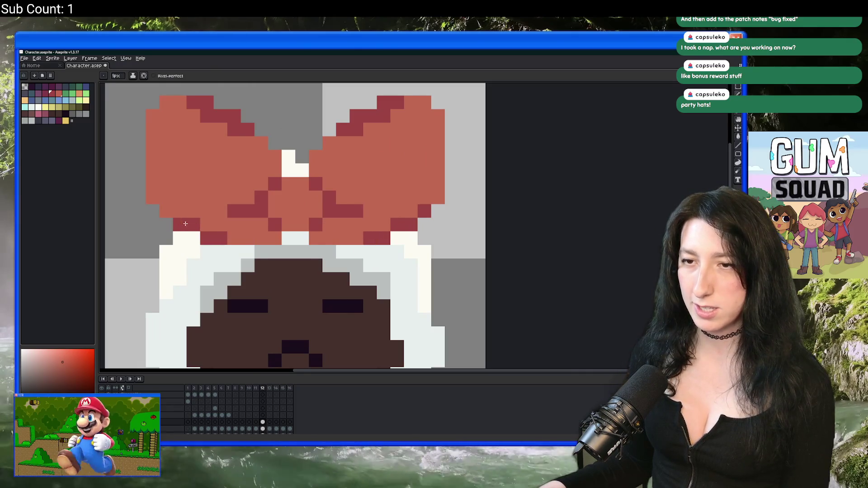
pyautogui.scroll(-6, 169, 214)
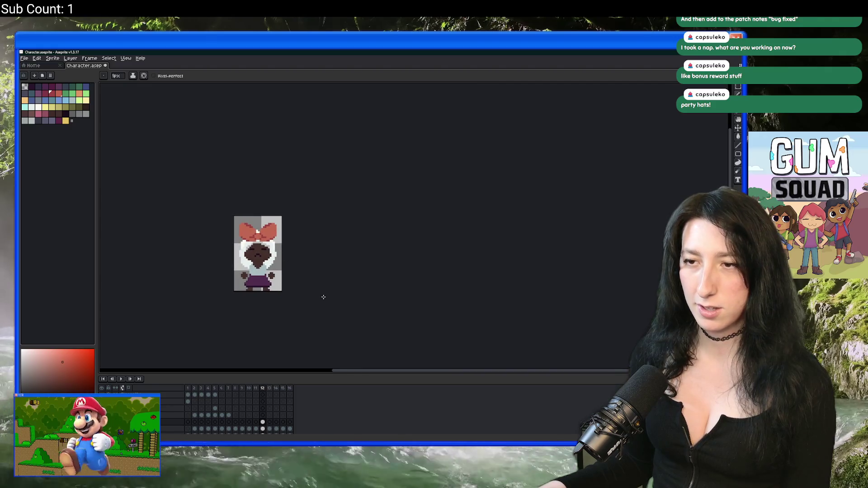
pyautogui.scroll(4, 244, 236)
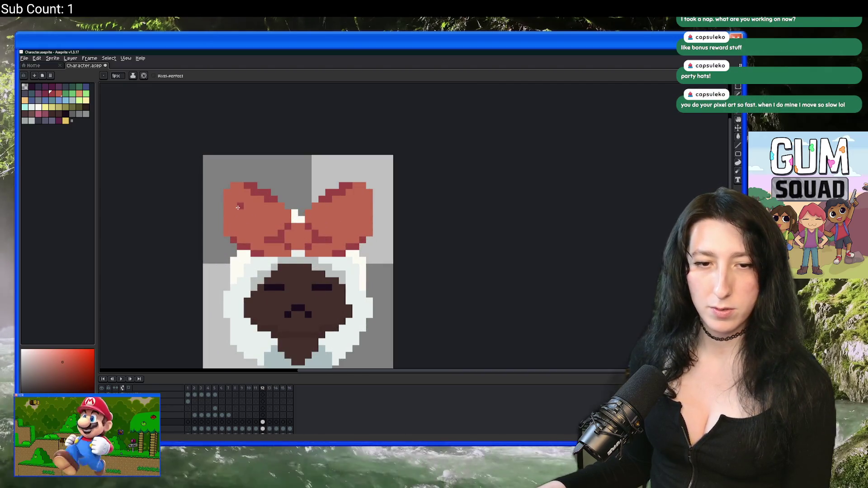
pyautogui.moveTo(245, 211); pyautogui.dragTo(221, 200)
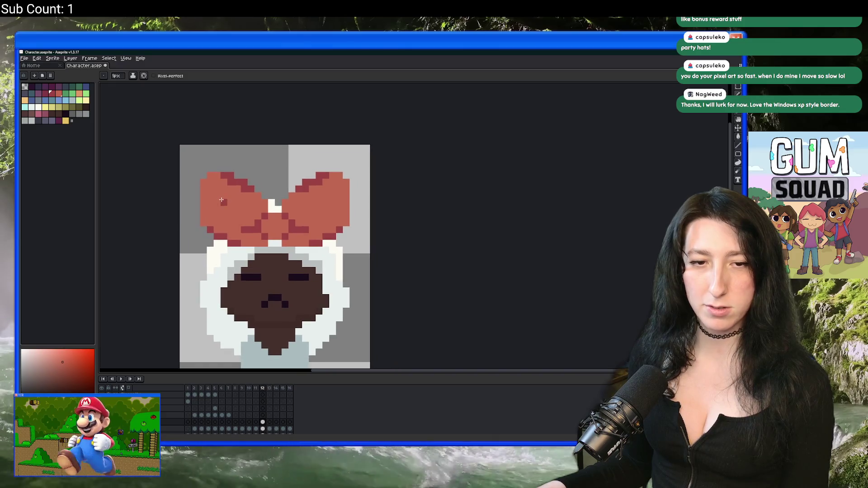
pyautogui.scroll(2, 223, 199)
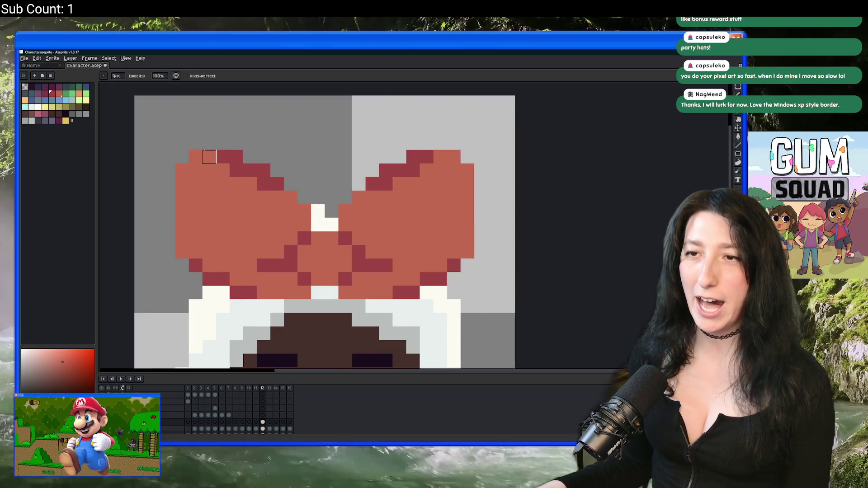
pyautogui.press('e')
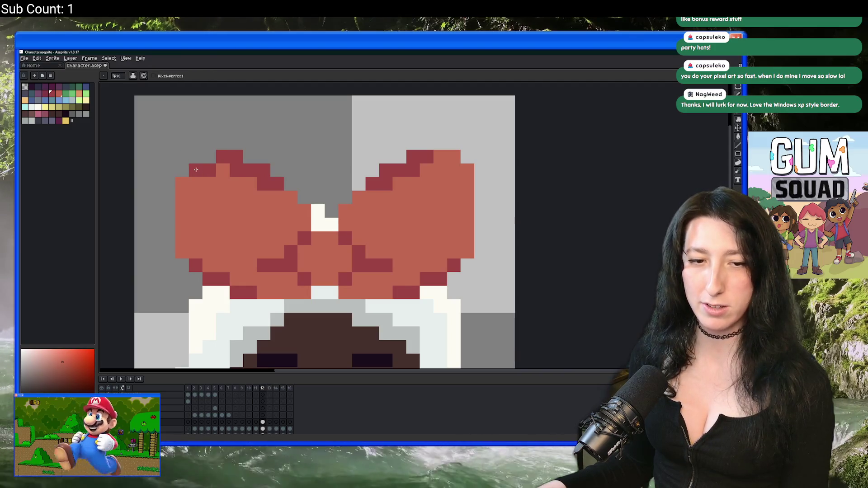
pyautogui.scroll(-1, 407, 203)
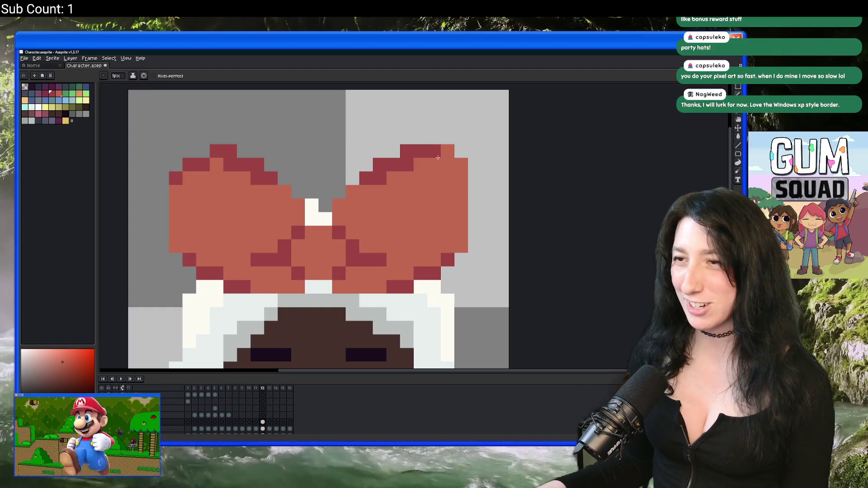
pyautogui.scroll(-6, 447, 153)
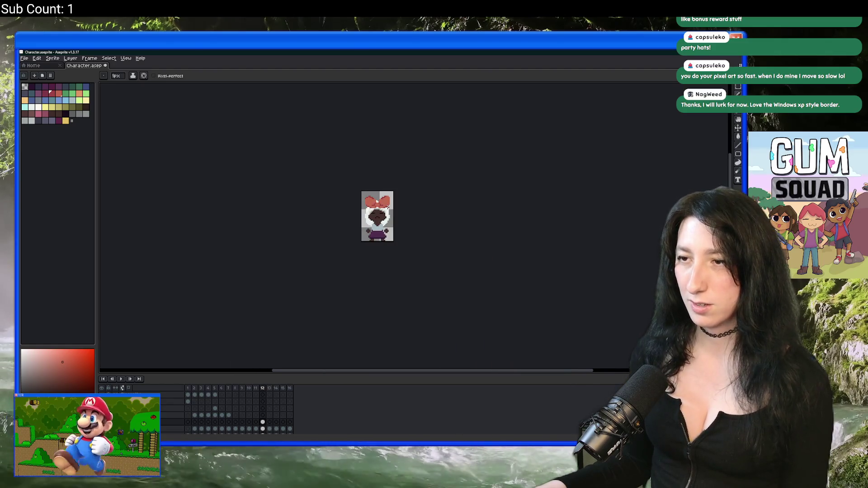
pyautogui.scroll(3, 364, 194)
pyautogui.scroll(1, 362, 196)
pyautogui.scroll(-7, 317, 204)
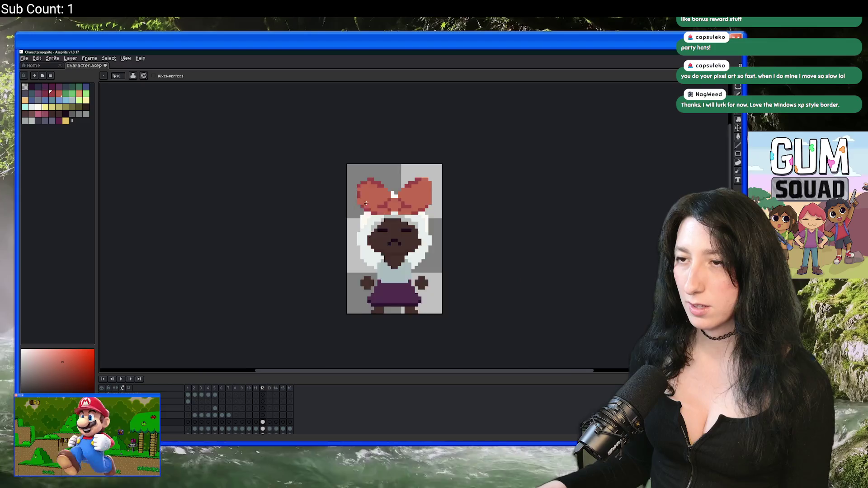
pyautogui.scroll(6, 299, 208)
pyautogui.press(',')
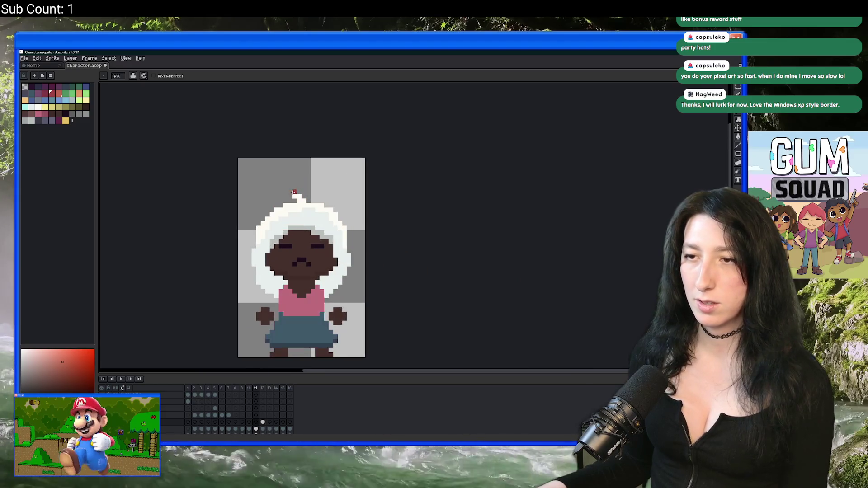
pyautogui.press('.')
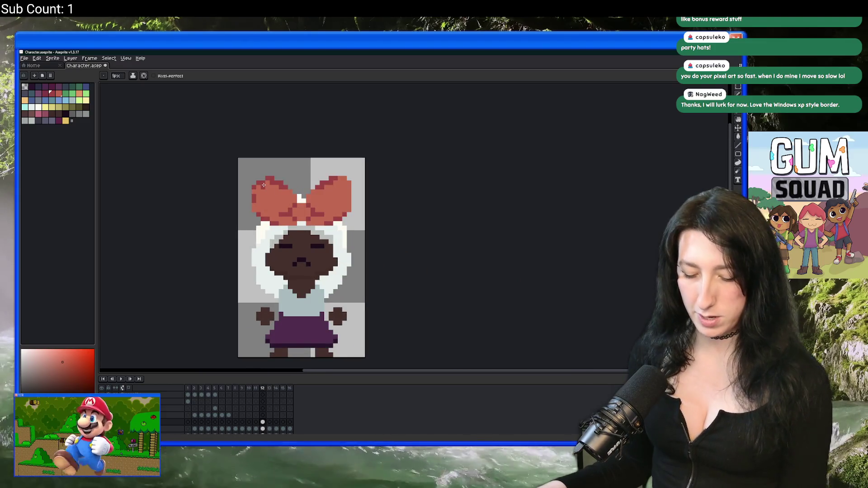
pyautogui.scroll(3, 264, 185)
# Step: Place a flipped copy of the bow's left half over its right half
pyautogui.press('m')
pyautogui.moveTo(353, 156)
pyautogui.mouseDown()
pyautogui.moveTo(252, 287)
pyautogui.moveTo(215, 294)
pyautogui.mouseUp()
pyautogui.hscroll(2, 272, 290)
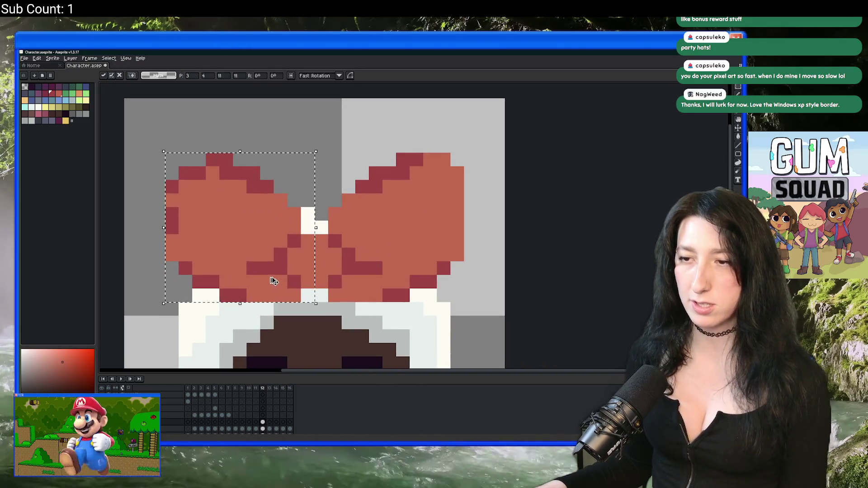
pyautogui.hotkey('shift', 'h')
pyautogui.moveTo(316, 226)
pyautogui.mouseDown()
pyautogui.moveTo(417, 250)
pyautogui.moveTo(410, 247)
pyautogui.mouseUp()
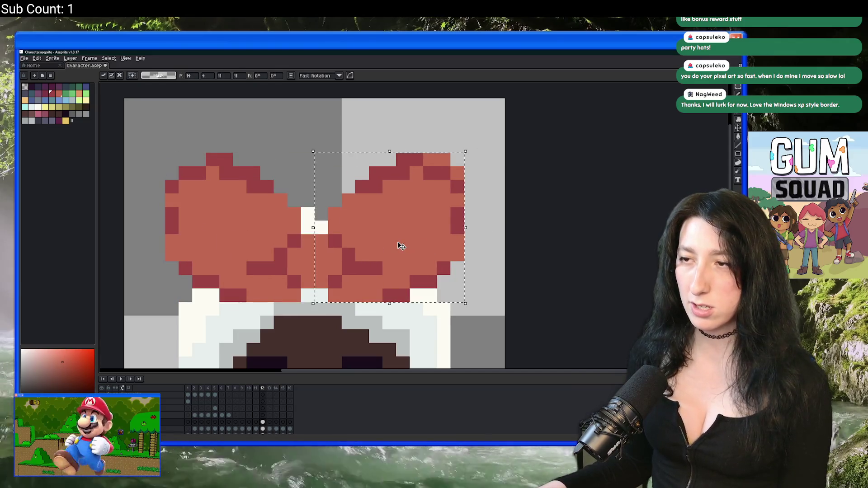
pyautogui.scroll(-3, 452, 235)
pyautogui.press('b')
pyautogui.scroll(5, 444, 227)
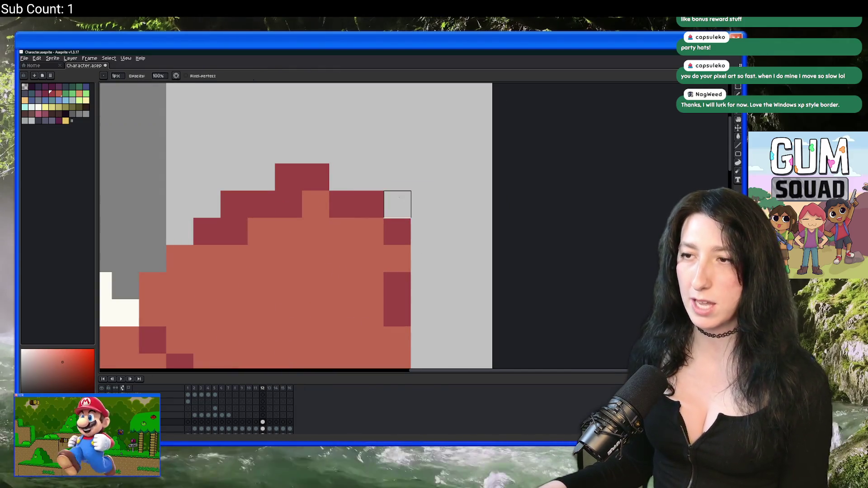
pyautogui.scroll(-5, 389, 213)
pyautogui.scroll(1, 359, 225)
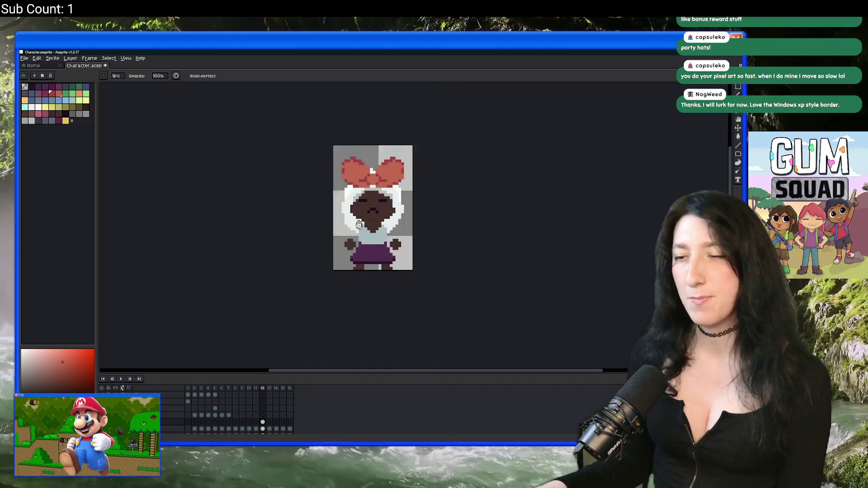
pyautogui.scroll(3, 359, 225)
# Step: Draw a red outline loop on the face, from the left eye around the mouth
pyautogui.click(273, 225)
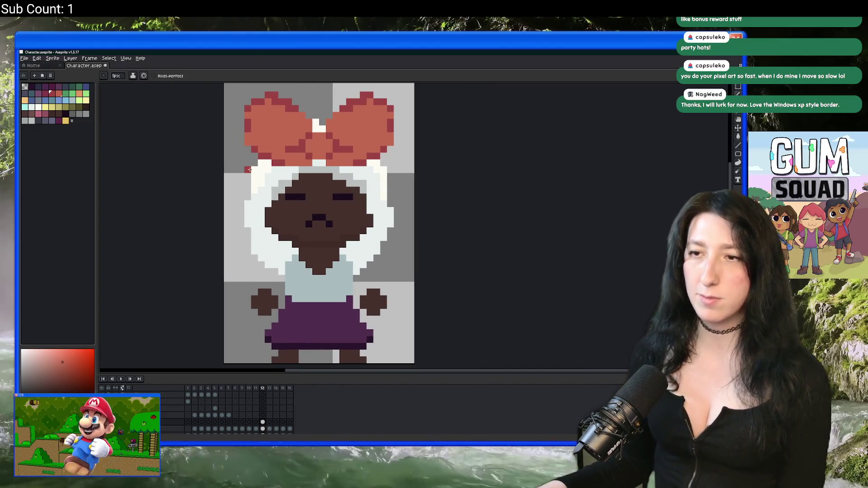
pyautogui.scroll(2, 312, 228)
pyautogui.click(329, 196)
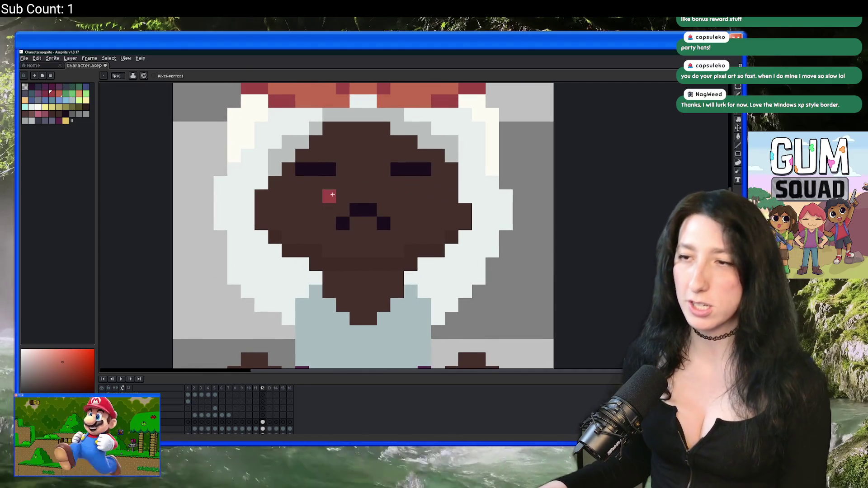
pyautogui.scroll(1, 354, 184)
pyautogui.moveTo(354, 184); pyautogui.dragTo(314, 213)
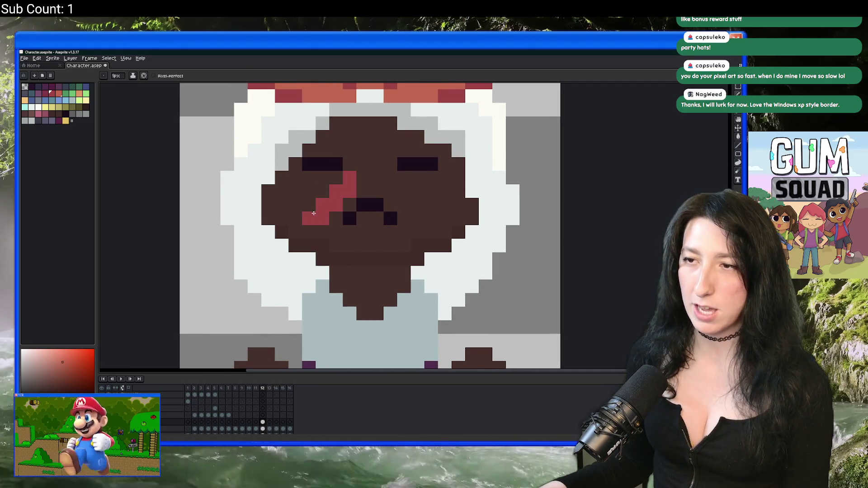
pyautogui.hotkey('ctrl', 'z')
pyautogui.moveTo(337, 164); pyautogui.dragTo(305, 260)
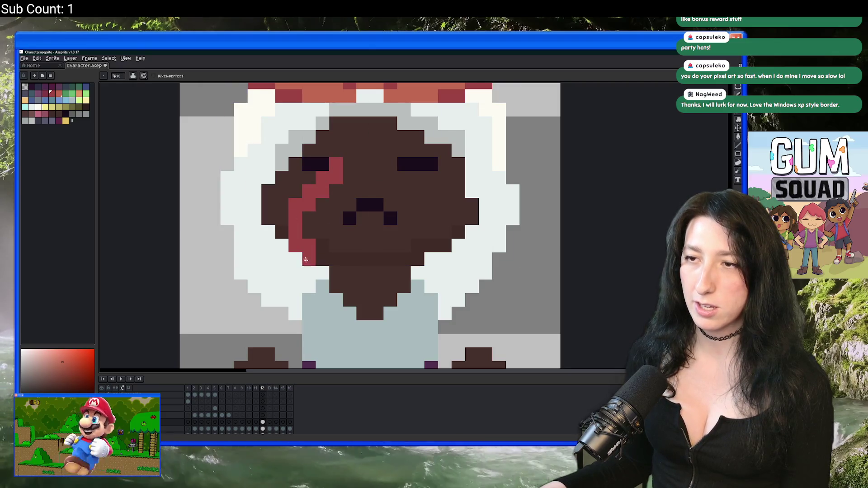
pyautogui.hotkey('ctrl', 'z')
pyautogui.moveTo(335, 164)
pyautogui.mouseDown()
pyautogui.moveTo(322, 259)
pyautogui.moveTo(404, 186)
pyautogui.moveTo(328, 209)
pyautogui.mouseUp()
pyautogui.scroll(2, 252, 204)
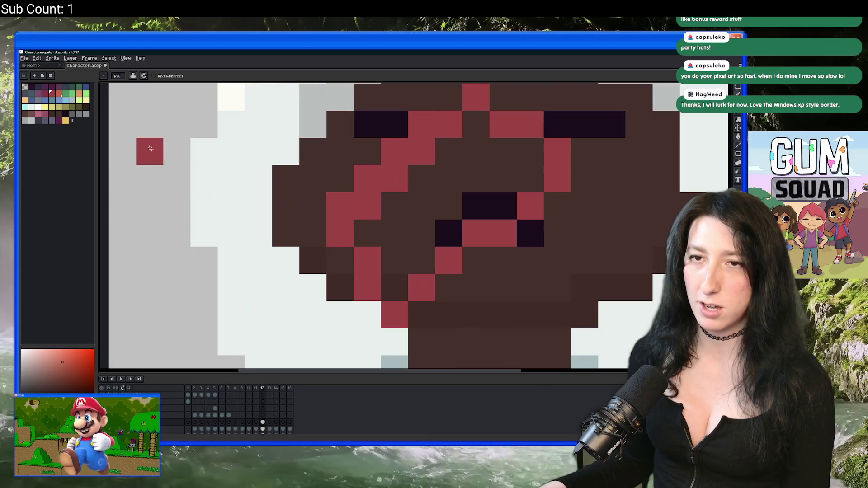
# Step: Recolour the red outline tan and flood-fill the loop's interior with tan
pyautogui.press('i')
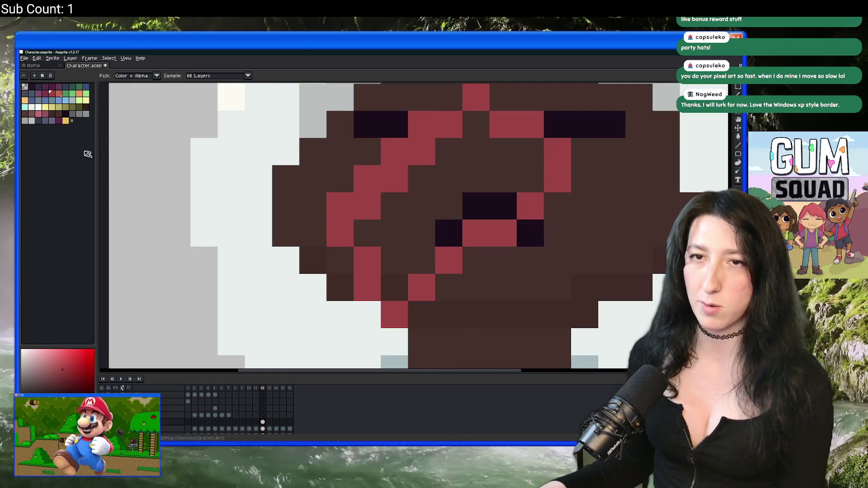
pyautogui.click(30, 104)
pyautogui.hotkey('shift', 'r')
pyautogui.press('Return')
pyautogui.click(435, 213)
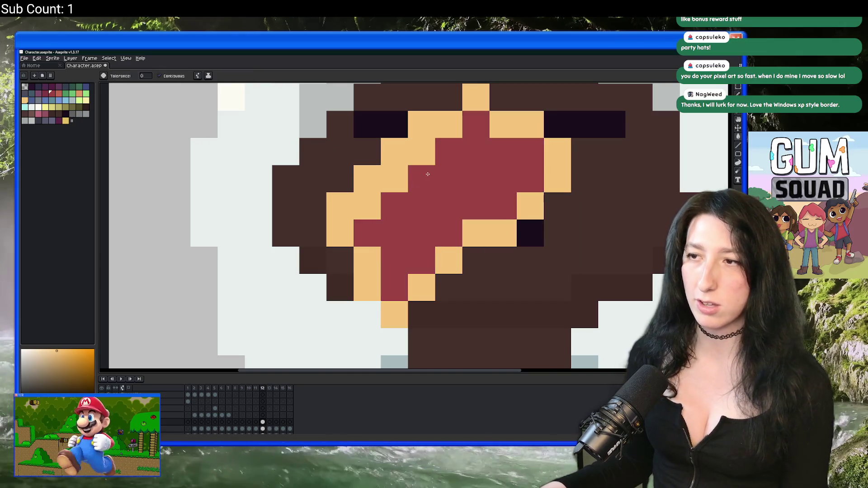
pyautogui.scroll(-2, 431, 179)
pyautogui.press('v')
pyautogui.press('g')
pyautogui.click(431, 179)
pyautogui.scroll(2, 431, 185)
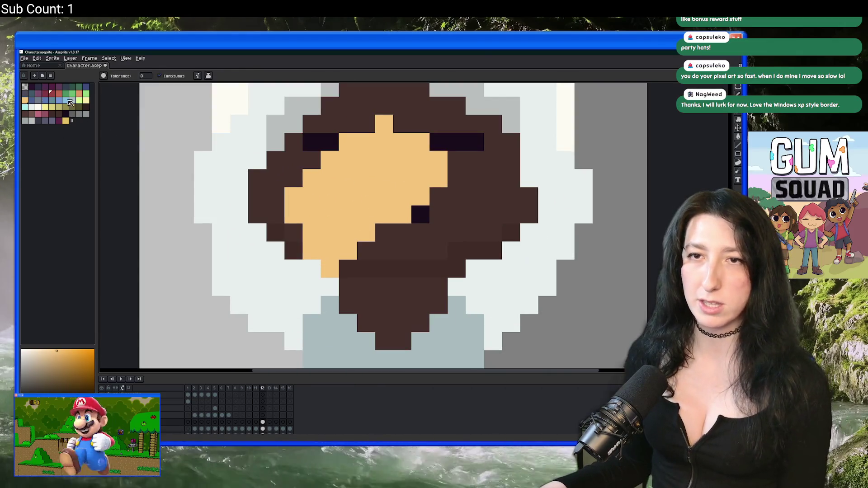
# Step: Add a light yellow highlight stroke and lighten several stray tan pixels
pyautogui.click(86, 100)
pyautogui.moveTo(384, 142)
pyautogui.mouseDown()
pyautogui.moveTo(403, 142)
pyautogui.moveTo(313, 212)
pyautogui.moveTo(301, 204)
pyautogui.mouseUp()
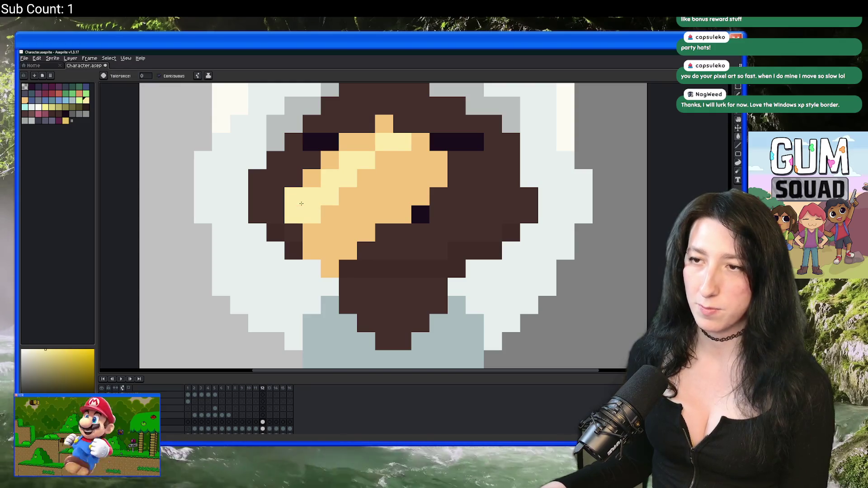
pyautogui.click(357, 142)
pyautogui.click(384, 123)
pyautogui.scroll(-3, 361, 145)
pyautogui.scroll(3, 317, 154)
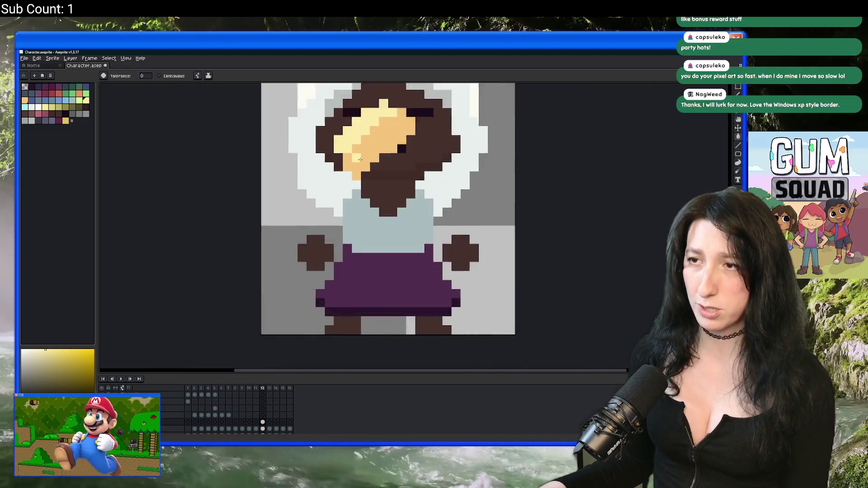
pyautogui.press('b')
pyautogui.click(314, 155)
pyautogui.scroll(-3, 317, 156)
pyautogui.scroll(-1, 362, 217)
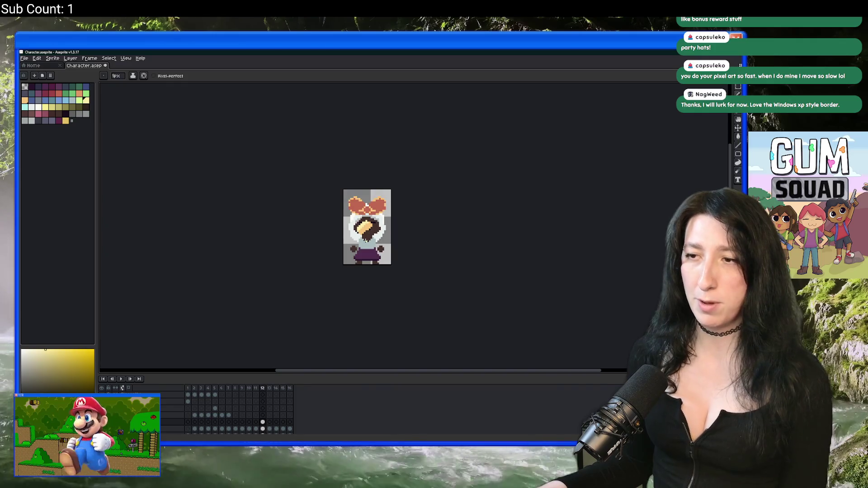
pyautogui.scroll(2, 367, 234)
# Step: Shade the tan shape with darker orange pixels along its lower edges
pyautogui.press('e')
pyautogui.scroll(2, 367, 234)
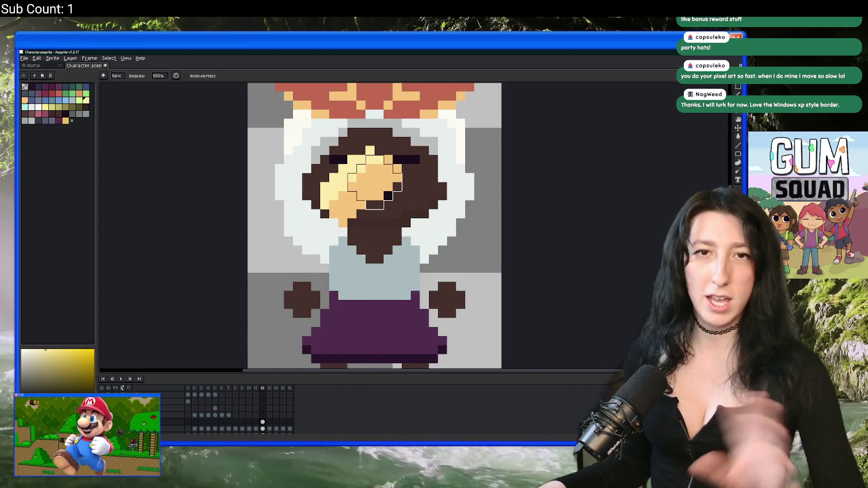
pyautogui.scroll(2, 379, 188)
pyautogui.press('i')
pyautogui.click(326, 203)
pyautogui.scroll(-2, 327, 204)
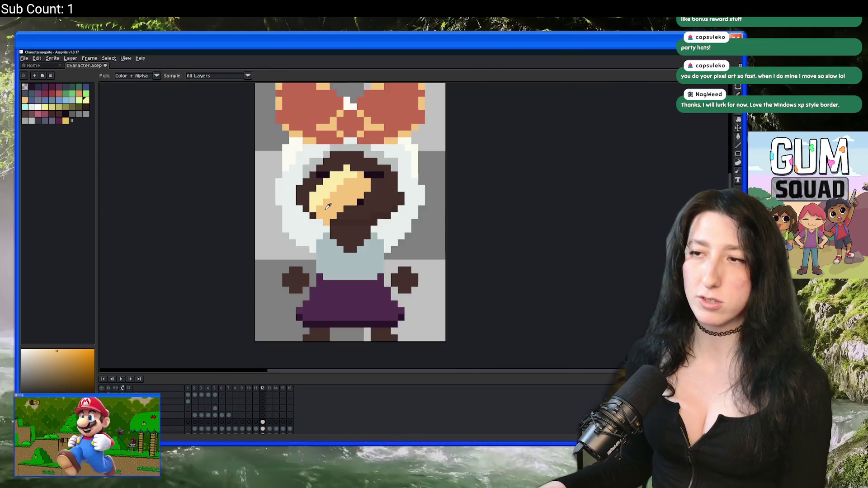
pyautogui.scroll(2, 325, 246)
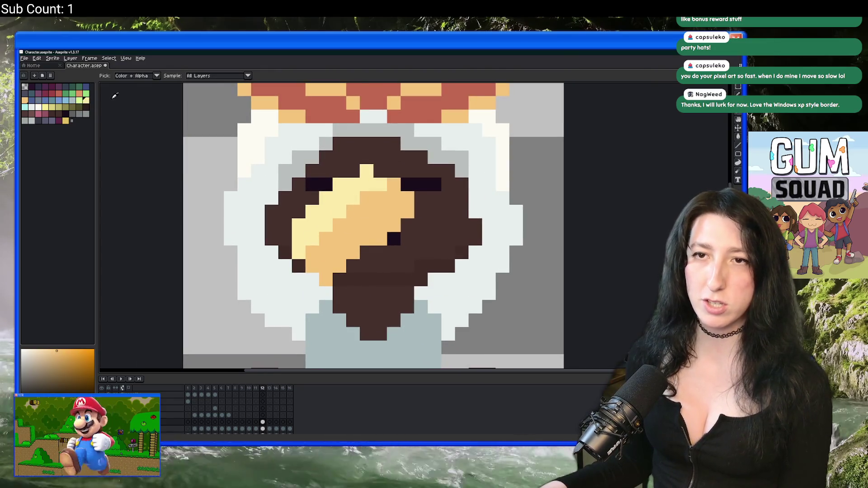
pyautogui.click(79, 94)
pyautogui.press('b')
pyautogui.scroll(2, 466, 236)
pyautogui.click(466, 236)
pyautogui.scroll(1, 450, 259)
pyautogui.click(411, 279)
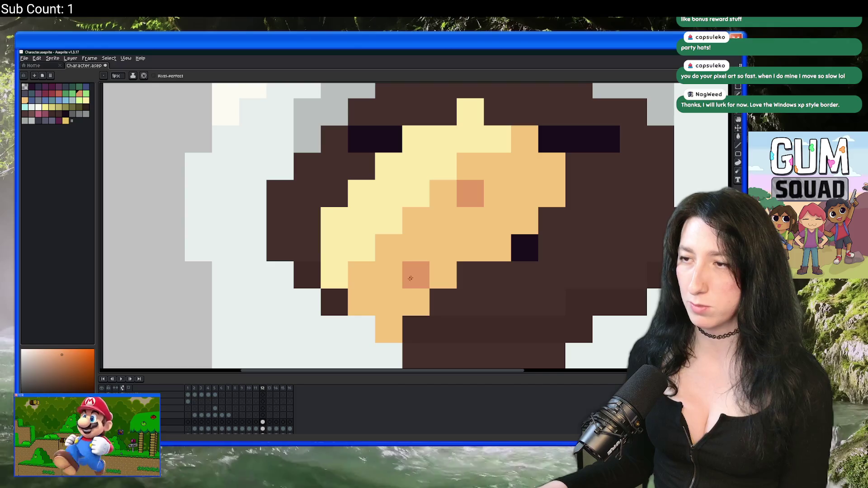
pyautogui.scroll(-6, 484, 241)
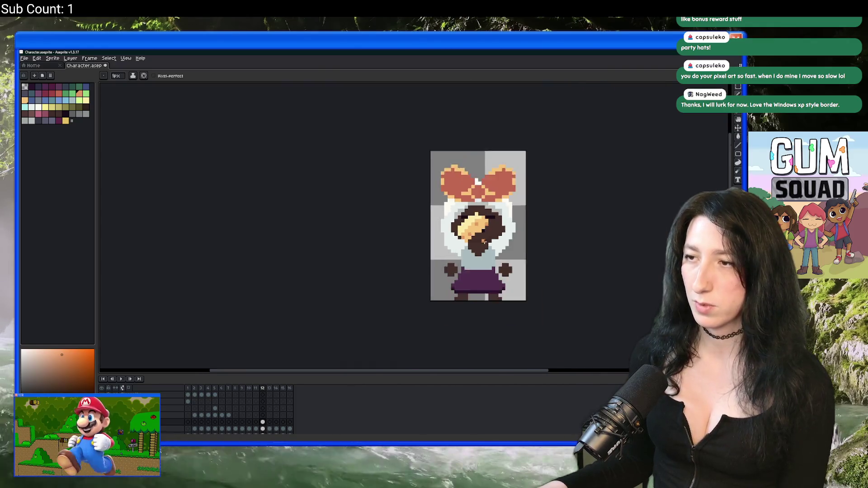
pyautogui.scroll(-2, 484, 242)
pyautogui.scroll(1, 470, 253)
# Step: Compare frame 11 without the bow against frame 12 with it
pyautogui.press('Left')
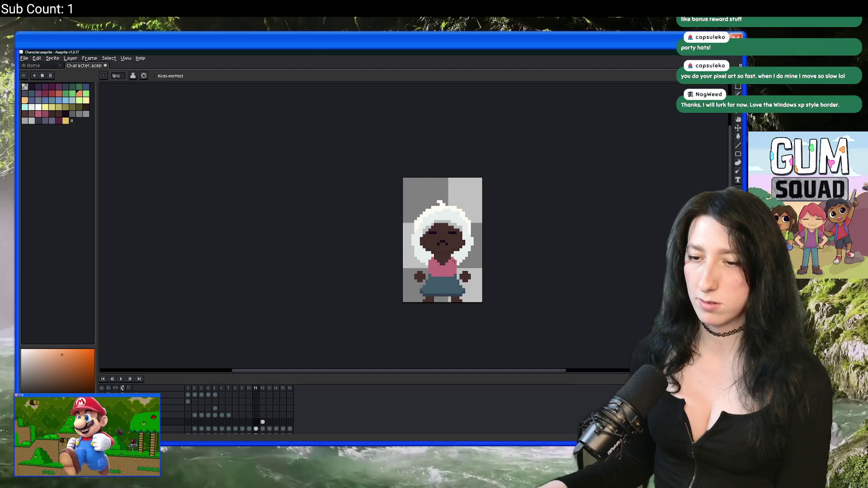
pyautogui.press('Right')
pyautogui.scroll(2, 452, 260)
# Step: Marquee-select the bow area and paste it into the frame 13 cel
pyautogui.press('m')
pyautogui.moveTo(486, 290); pyautogui.dragTo(398, 224)
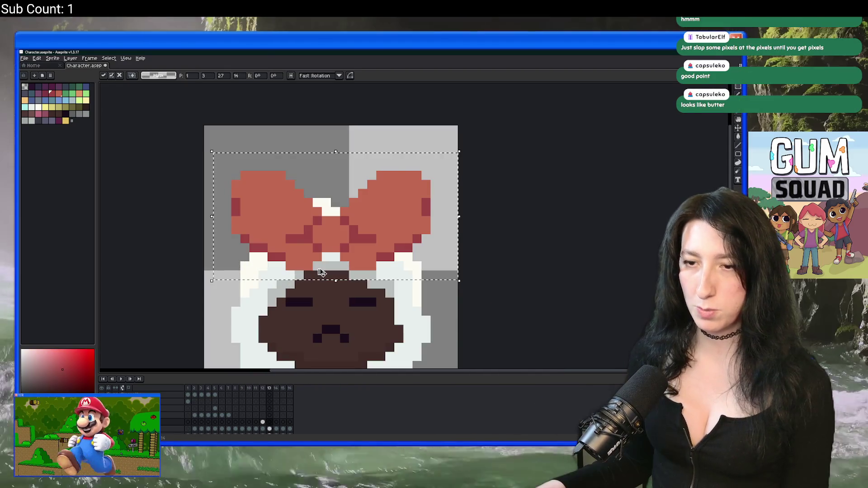
pyautogui.click(267, 428)
pyautogui.click(263, 422)
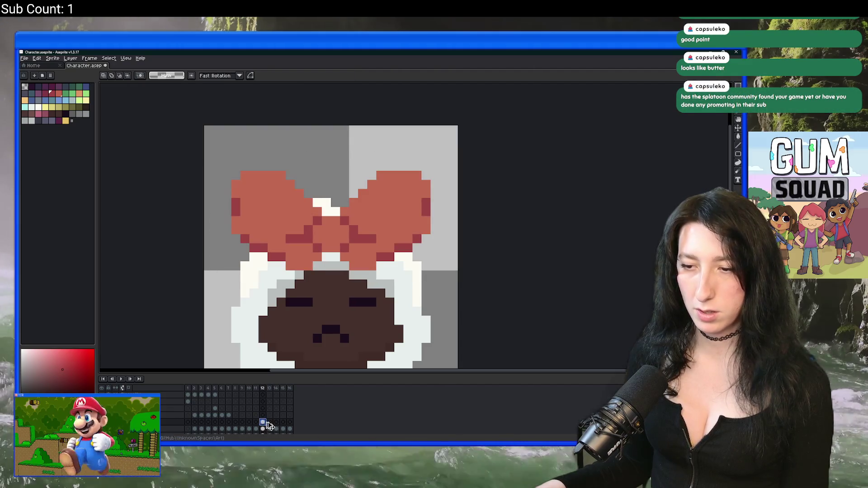
pyautogui.click(269, 422)
pyautogui.hotkey('ctrl', 'v')
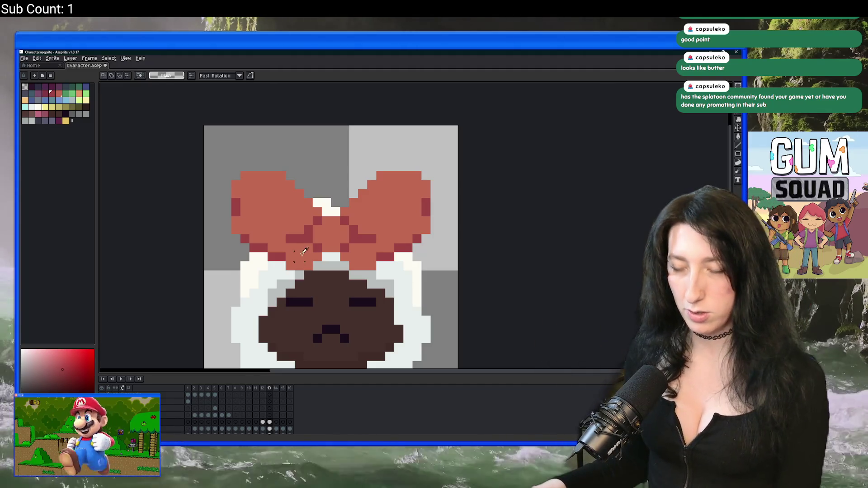
# Step: Sample the bow's salmon colour and replace it with blue
pyautogui.press('i')
pyautogui.scroll(1, 287, 215)
pyautogui.click(287, 215)
pyautogui.scroll(-1, 275, 219)
pyautogui.scroll(1, 262, 210)
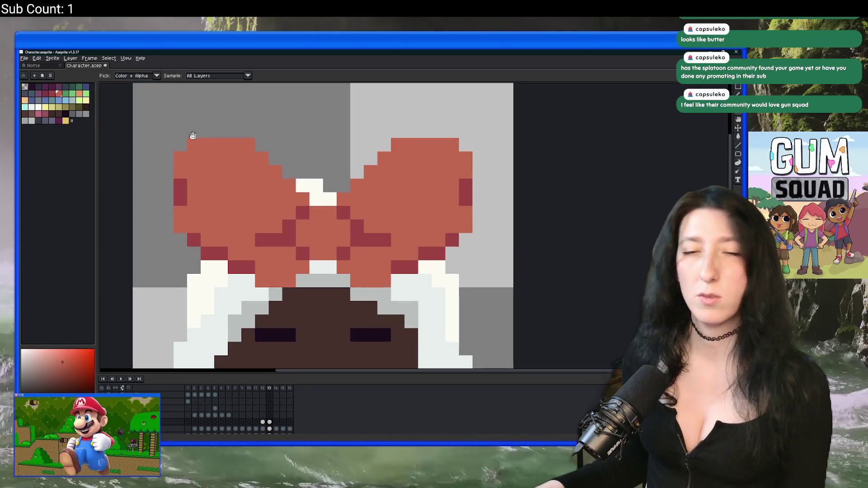
pyautogui.moveTo(190, 135); pyautogui.dragTo(163, 132)
pyautogui.hotkey('shift', 'r')
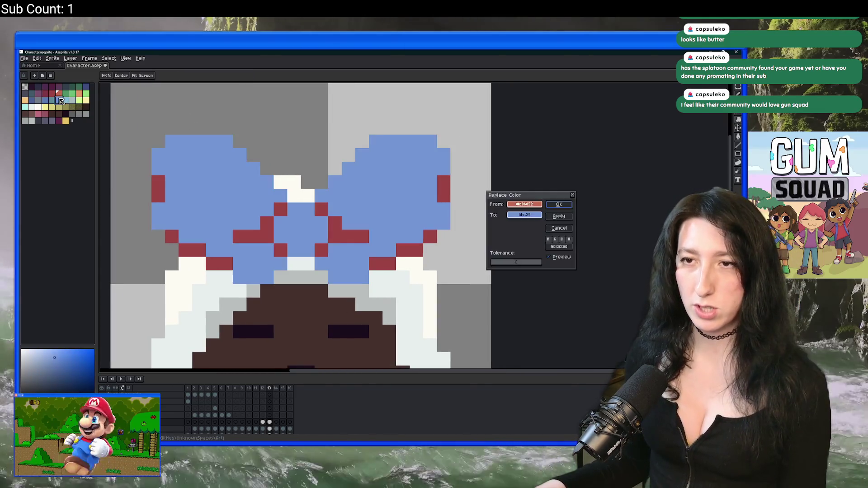
pyautogui.press('Return')
# Step: Replace the bow's maroon shading colour with a darker blue shade
pyautogui.click(149, 168)
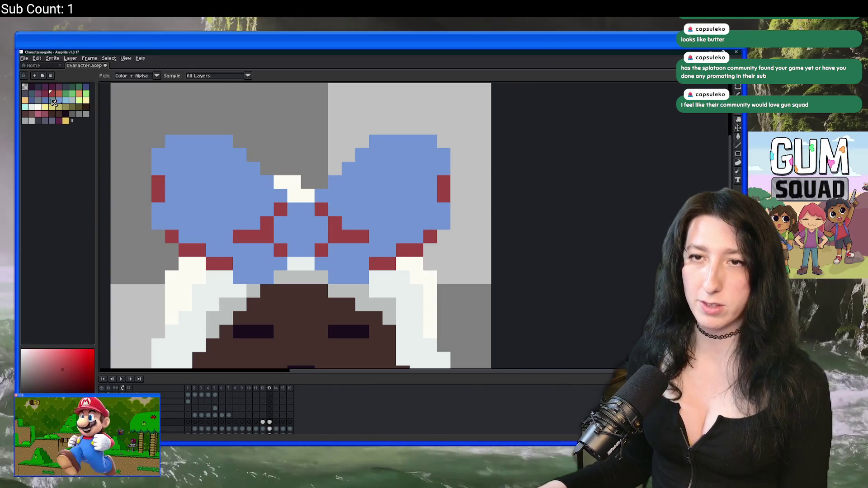
pyautogui.hotkey('shift', 'r')
pyautogui.press('Return')
pyautogui.scroll(-4, 300, 227)
pyautogui.scroll(-4, 299, 226)
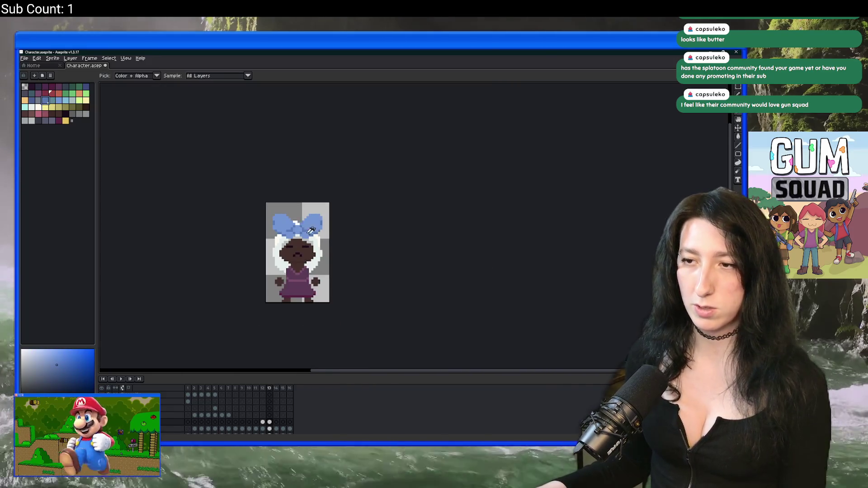
pyautogui.scroll(2, 332, 243)
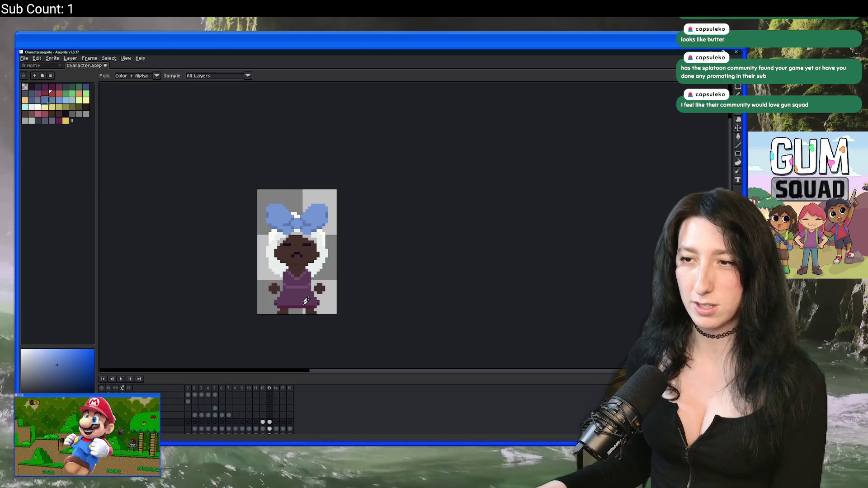
# Step: Move to frame 14 and play the animation to compare the bows
pyautogui.click(271, 422)
pyautogui.click(276, 423)
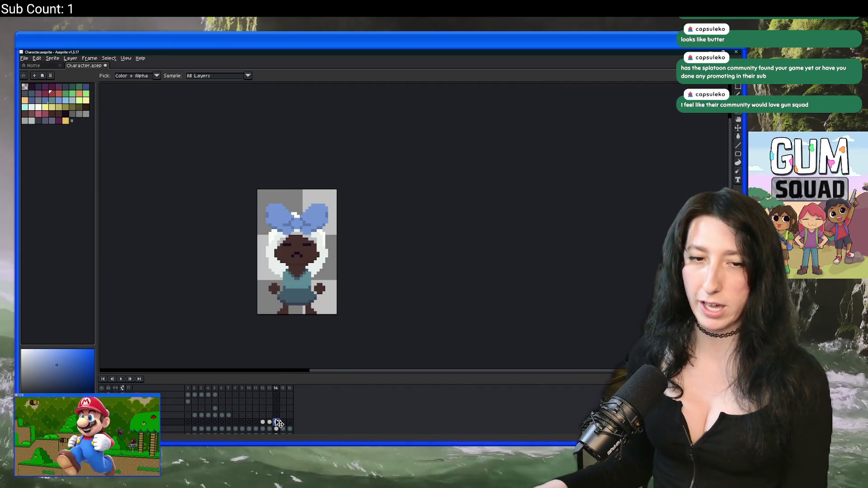
pyautogui.scroll(2, 267, 208)
pyautogui.press('Return')
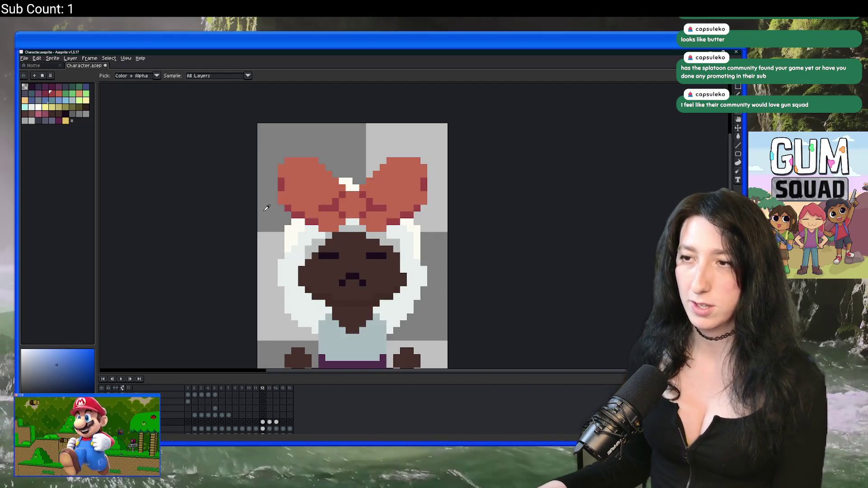
pyautogui.scroll(-3, 344, 199)
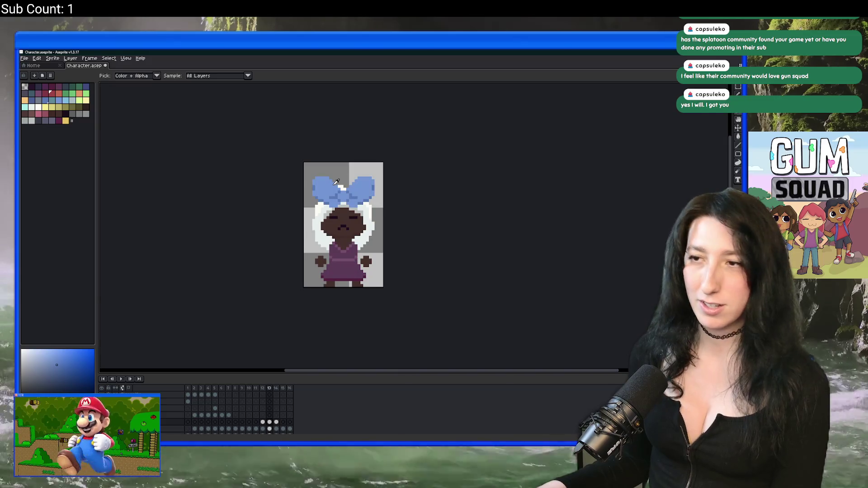
pyautogui.scroll(3, 330, 183)
pyautogui.scroll(3, 317, 188)
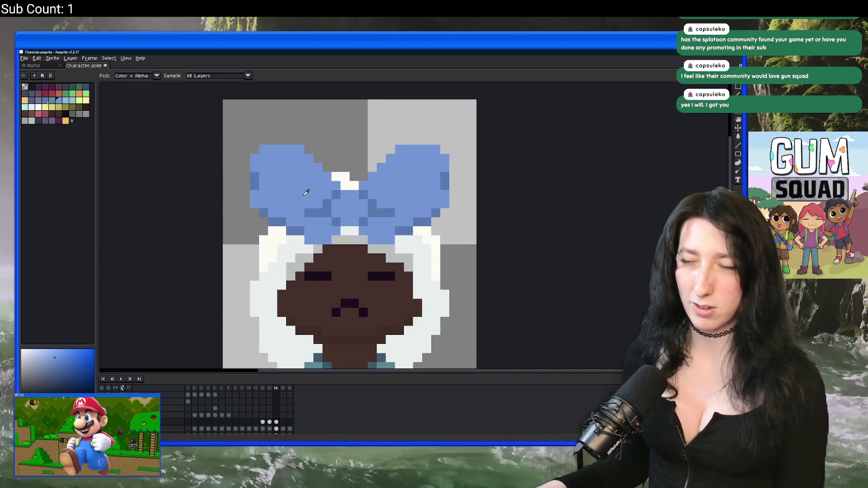
# Step: Try green and grey-blue, then apply green as the bow's main colour
pyautogui.click(81, 96)
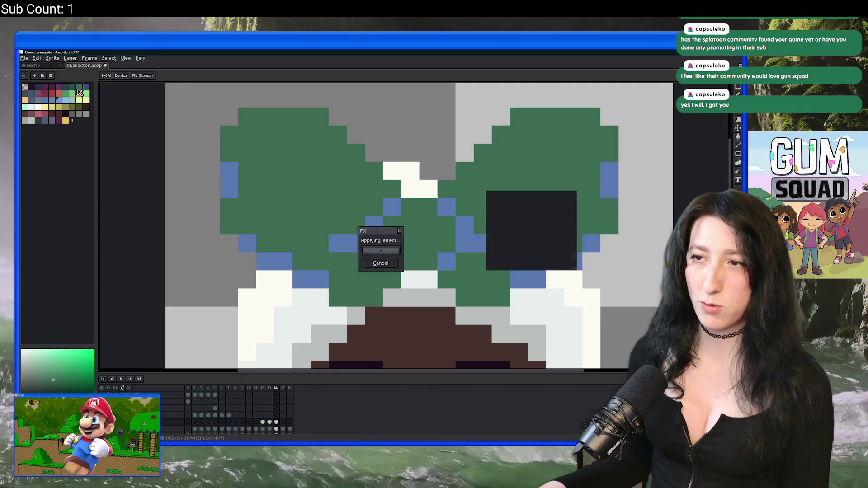
pyautogui.hotkey('shift', 'r')
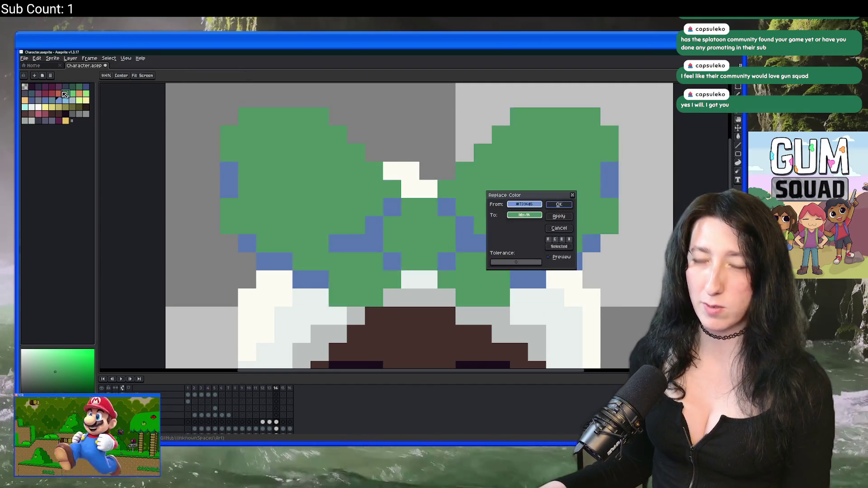
pyautogui.press('Escape')
pyautogui.click(72, 100)
pyautogui.hotkey('shift', 'r')
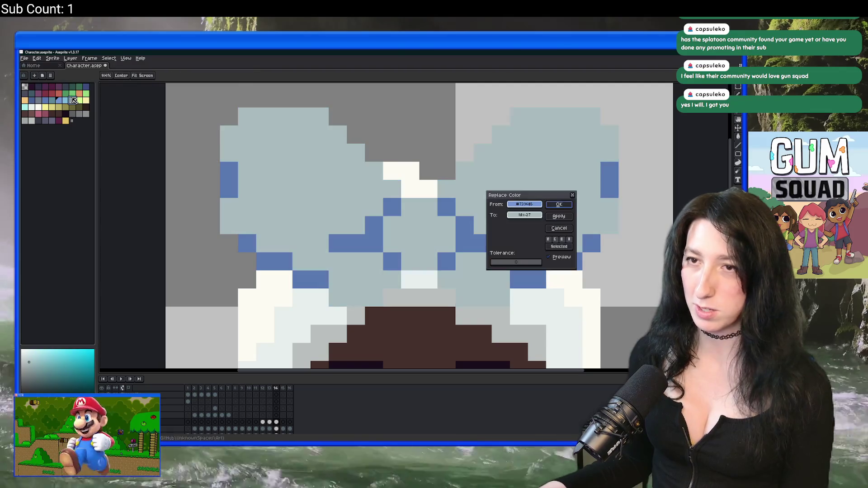
pyautogui.press('Escape')
pyautogui.hotkey('shift', 'r')
pyautogui.press('Return')
# Step: Replace the bow's shading with a darker green and compare the colour frames
pyautogui.click(65, 93)
pyautogui.hotkey('shift', 'r')
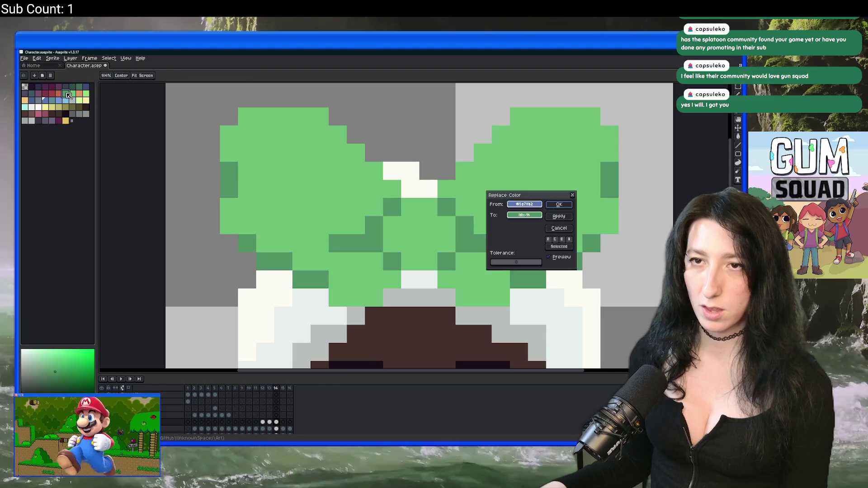
pyautogui.press('Escape')
pyautogui.scroll(-3, 276, 139)
pyautogui.hotkey('ctrl', 'z')
pyautogui.scroll(-2, 379, 165)
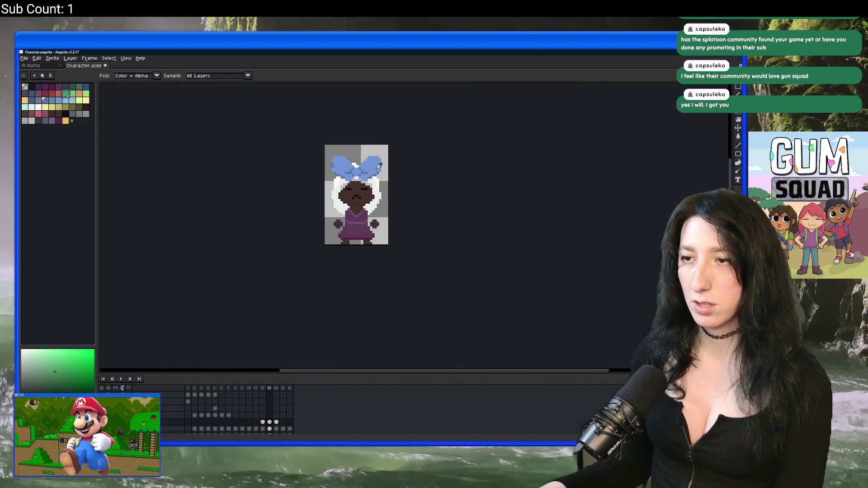
pyautogui.press('Right')
pyautogui.scroll(-2, 380, 165)
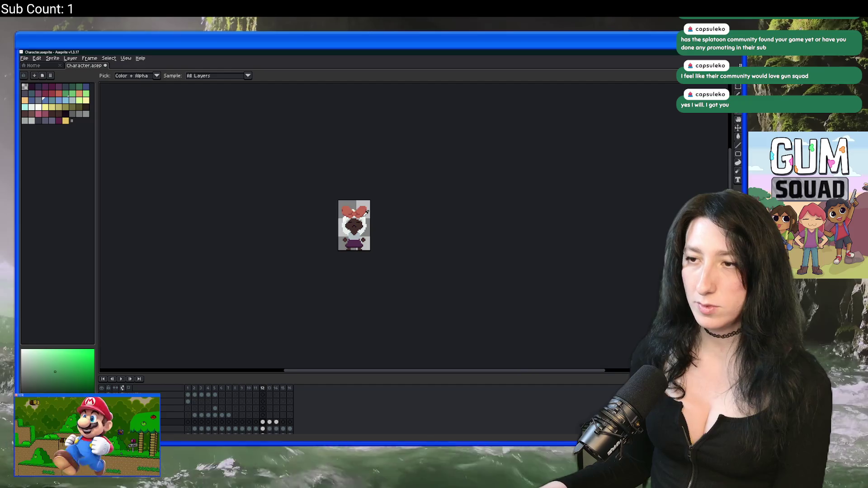
pyautogui.scroll(4, 338, 198)
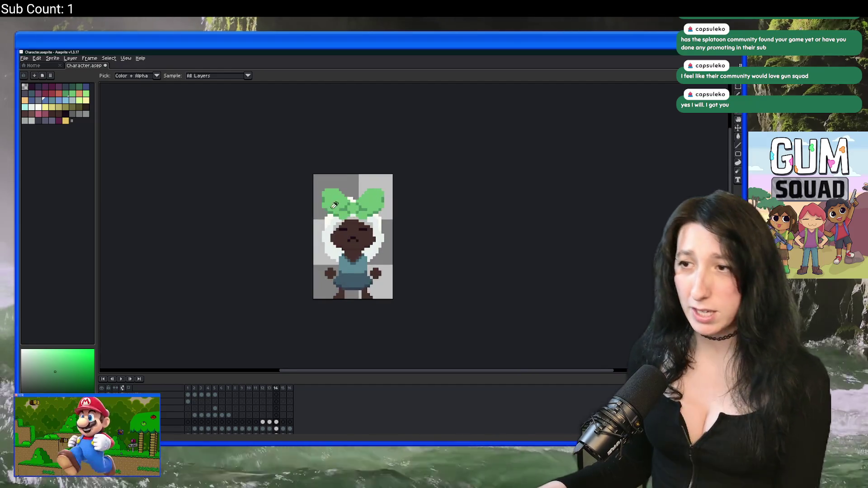
pyautogui.scroll(2, 339, 198)
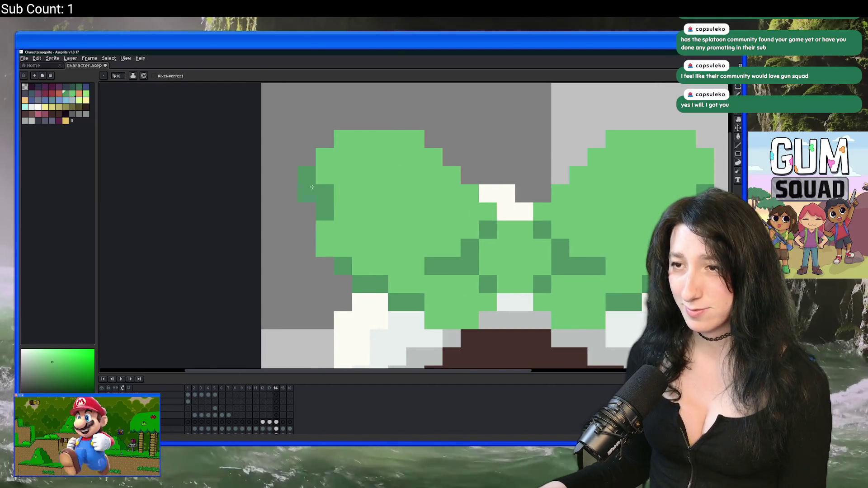
pyautogui.scroll(-5, 326, 195)
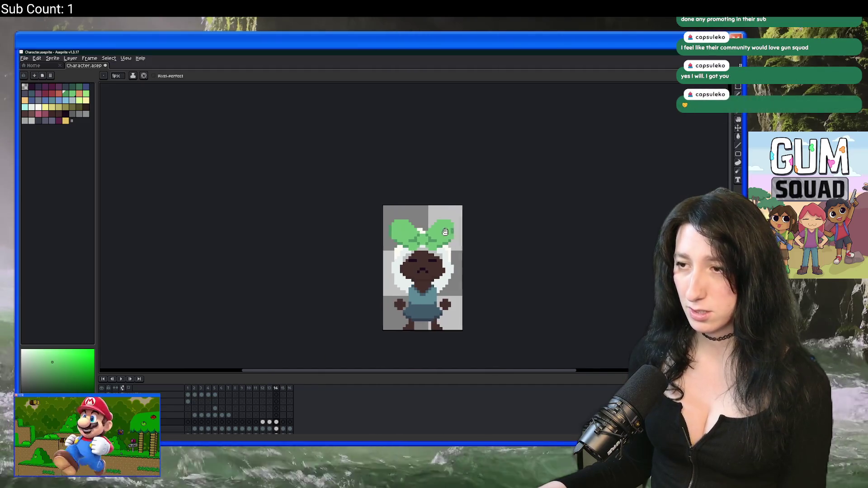
# Step: Repaint stray dark-green pixels on the left bow loop light green and replay the variants
pyautogui.press('v')
pyautogui.press('b')
pyautogui.scroll(3, 342, 247)
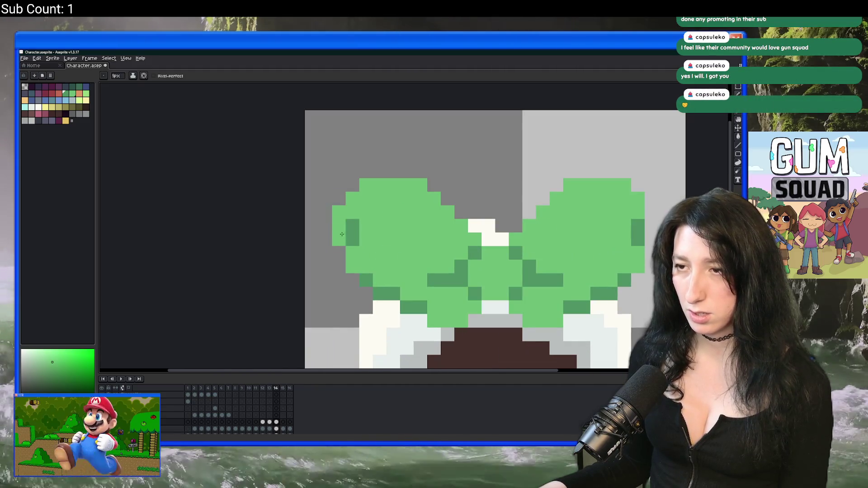
pyautogui.moveTo(352, 242); pyautogui.dragTo(352, 224)
pyautogui.scroll(-6, 343, 244)
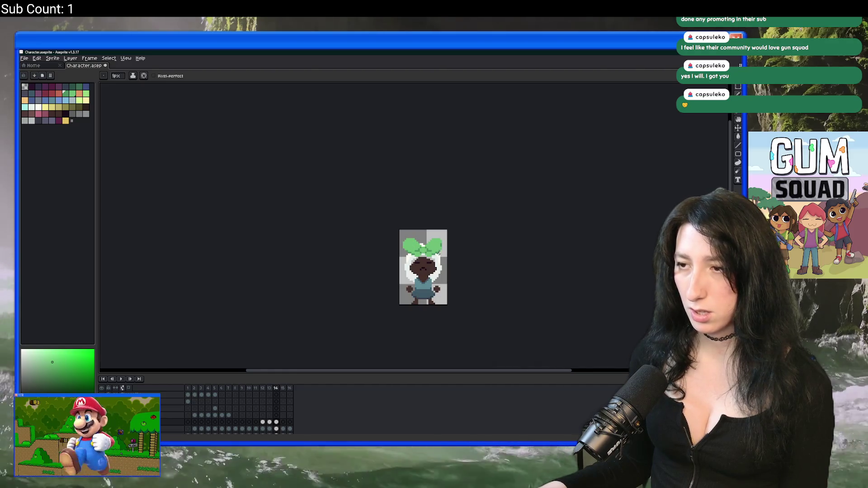
pyautogui.press('v')
pyautogui.press('b')
pyautogui.hscroll(2, 425, 275)
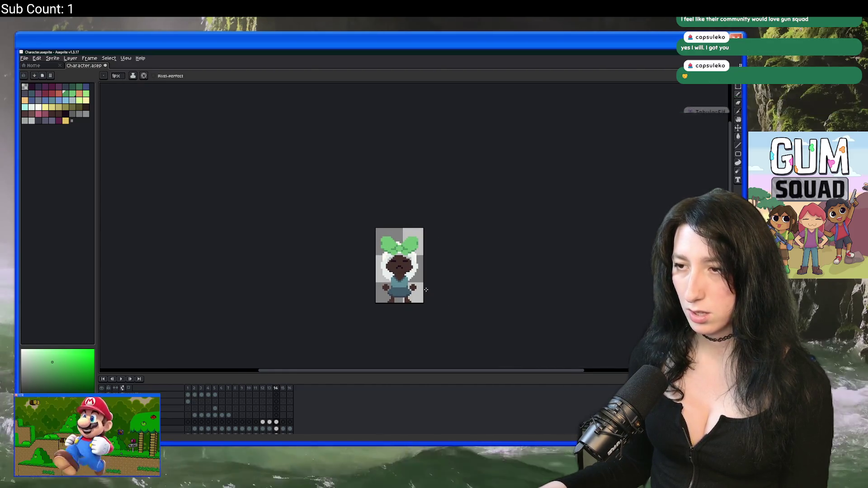
pyautogui.scroll(-1, 422, 282)
pyautogui.scroll(2, 399, 285)
pyautogui.press('Return')
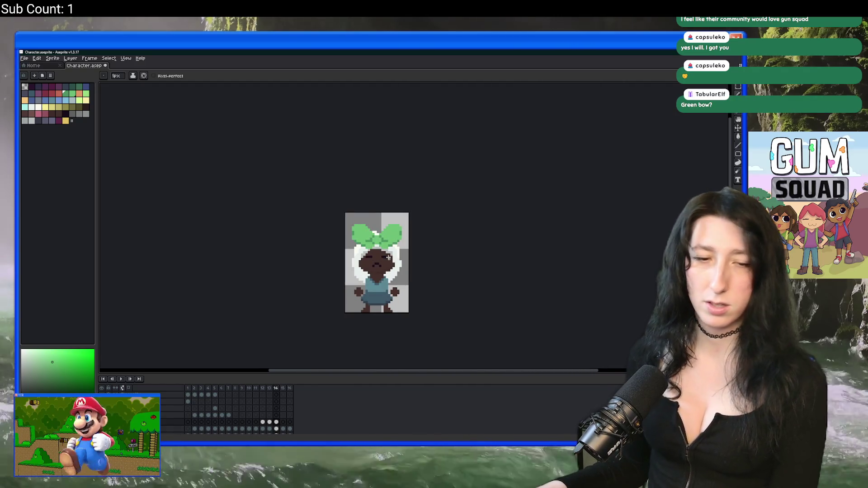
pyautogui.moveTo(388, 257); pyautogui.dragTo(334, 261)
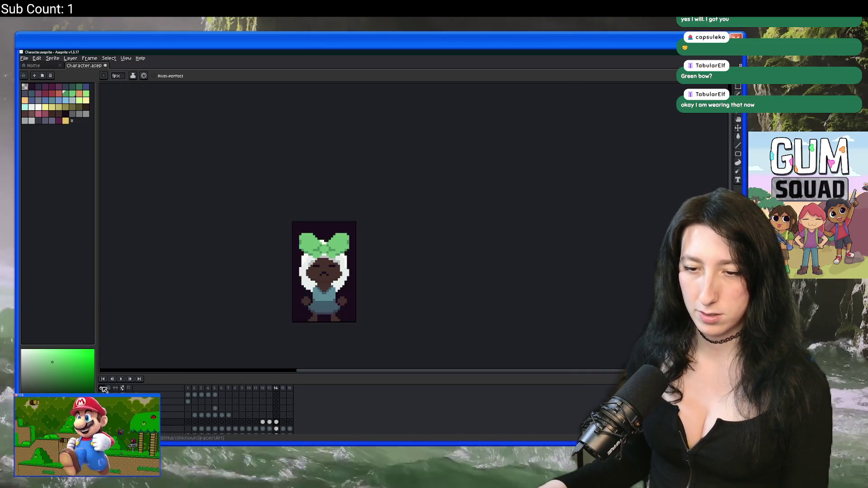
# Step: Return to frame 12 where only the salmon-red bow cel shows
pyautogui.click(262, 423)
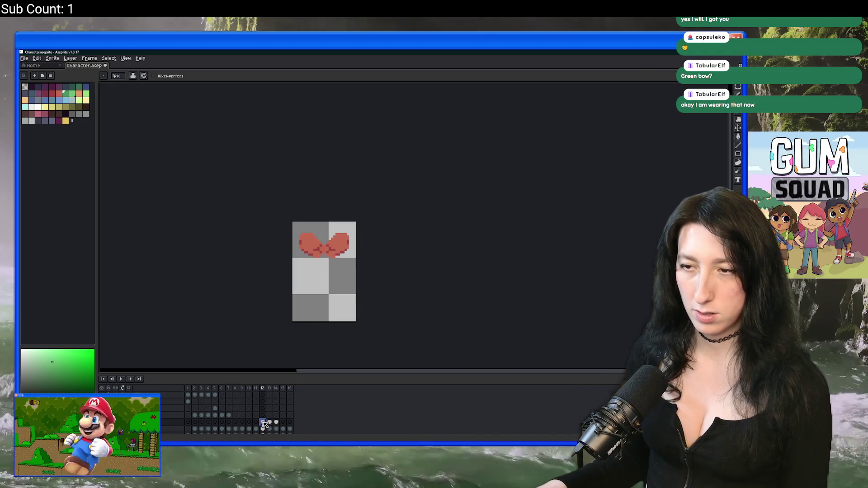
# Step: Export frame 12's red bow to the Art folder as OrangeBow.png
pyautogui.scroll(1, 289, 304)
pyautogui.hotkey('ctrl', 'alt', 'shift', 's')
pyautogui.click(569, 182)
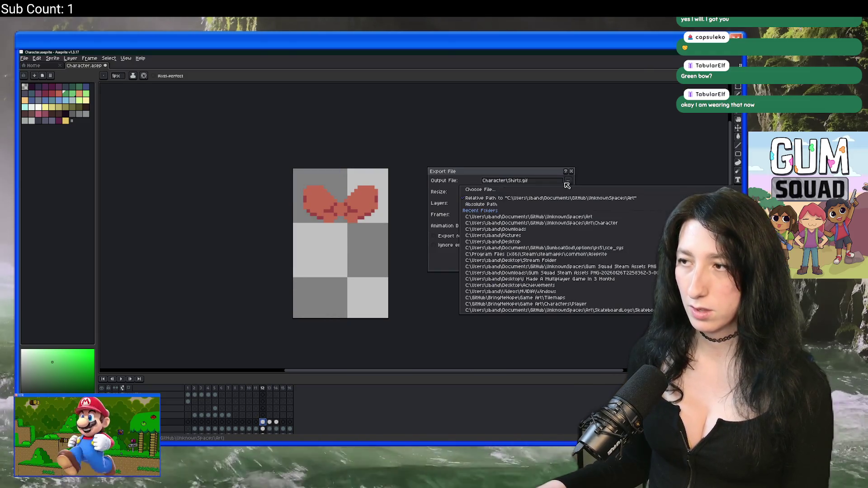
pyautogui.click(558, 190)
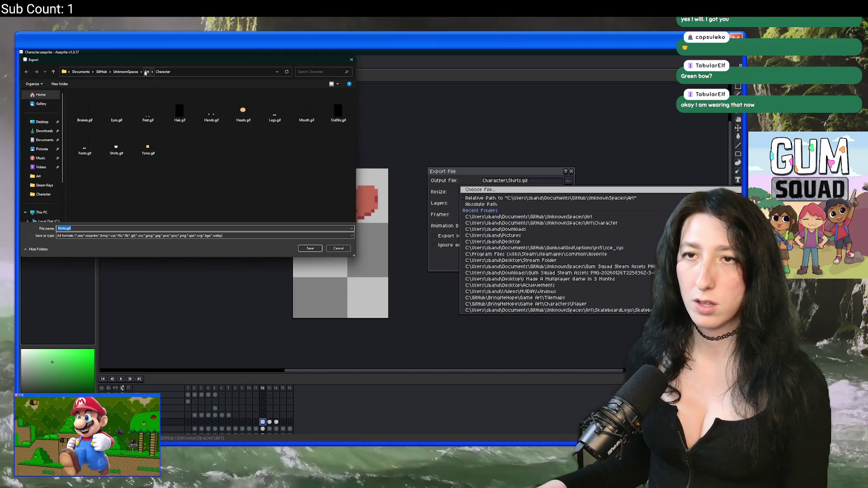
pyautogui.click(146, 72)
pyautogui.scroll(-3, 129, 179)
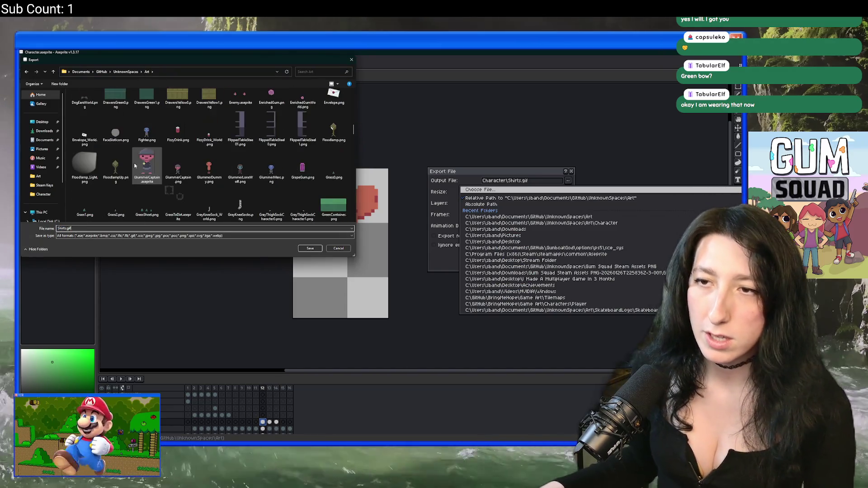
pyautogui.scroll(-1, 177, 160)
pyautogui.click(147, 140)
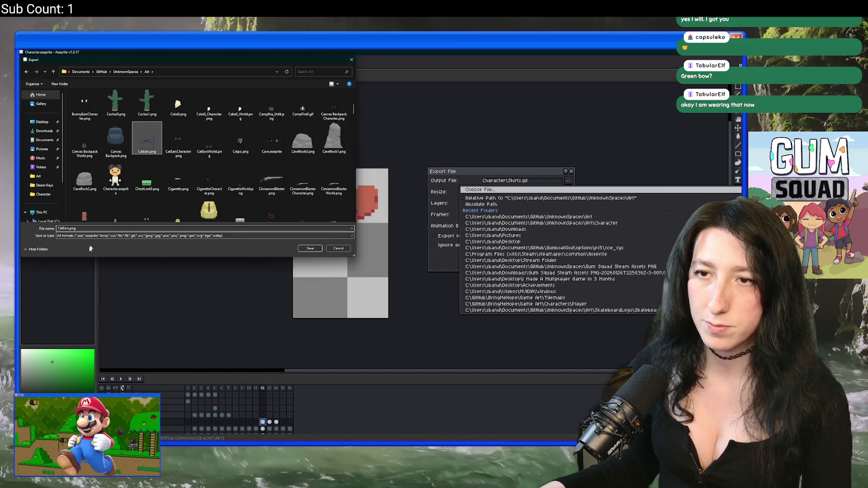
pyautogui.doubleClick(66, 228)
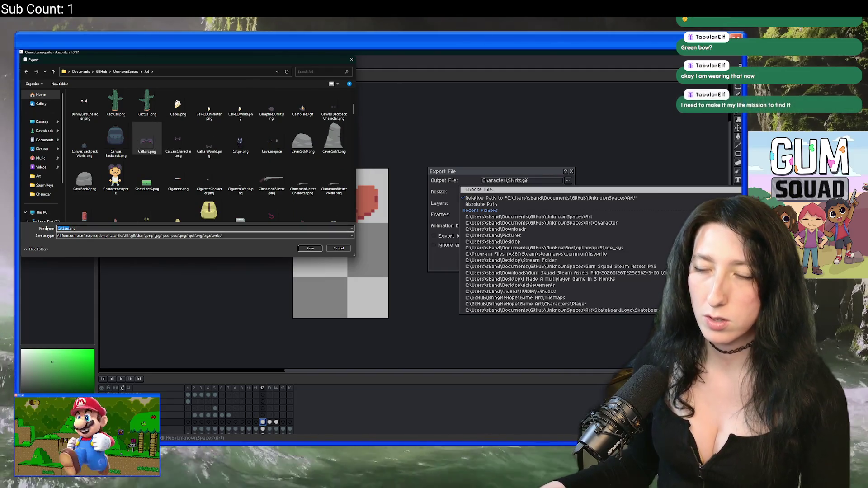
pyautogui.write('OrangeBow')
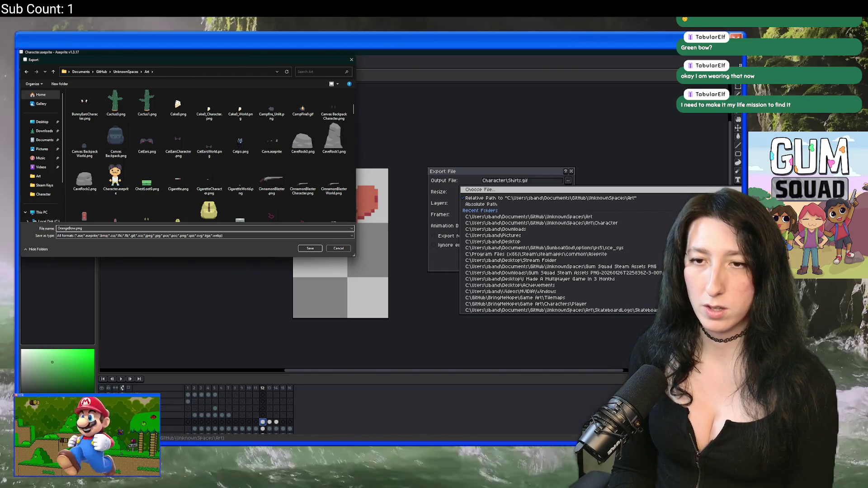
pyautogui.press('Return')
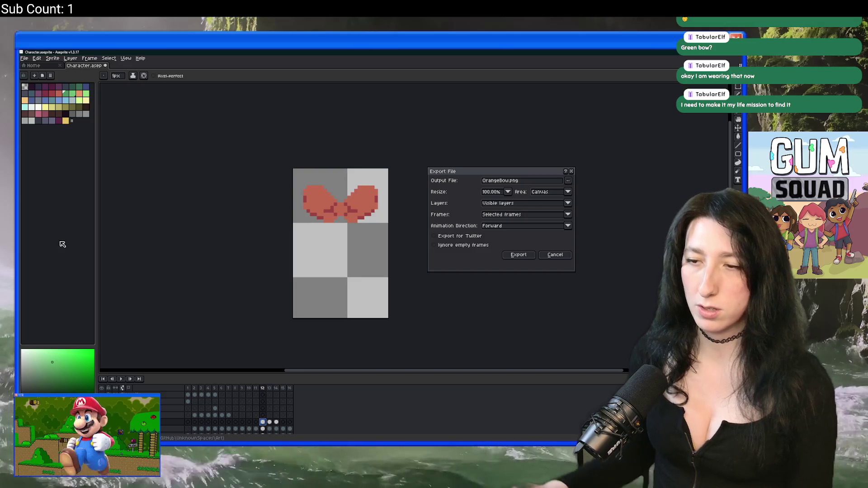
pyautogui.click(518, 255)
# Step: Export frame 13's blue bow as BlueBow.png
pyautogui.press('Right')
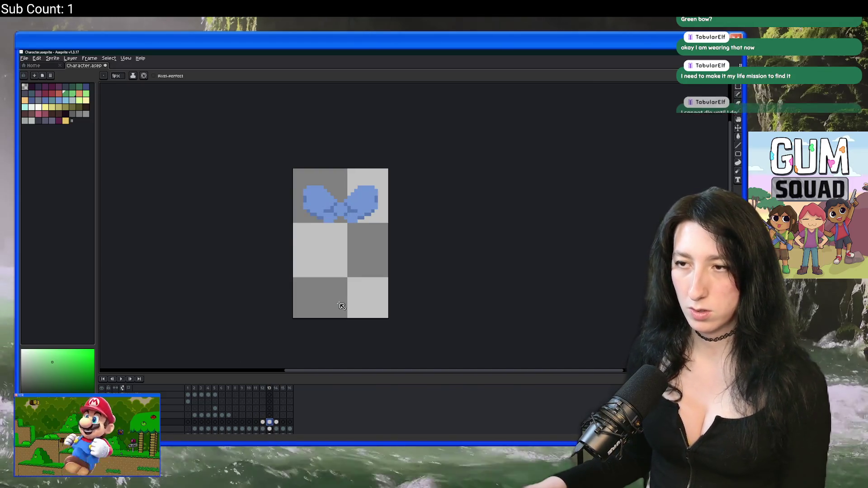
pyautogui.hotkey('ctrl', 'alt', 'shift', 's')
pyautogui.moveTo(498, 181); pyautogui.dragTo(462, 184)
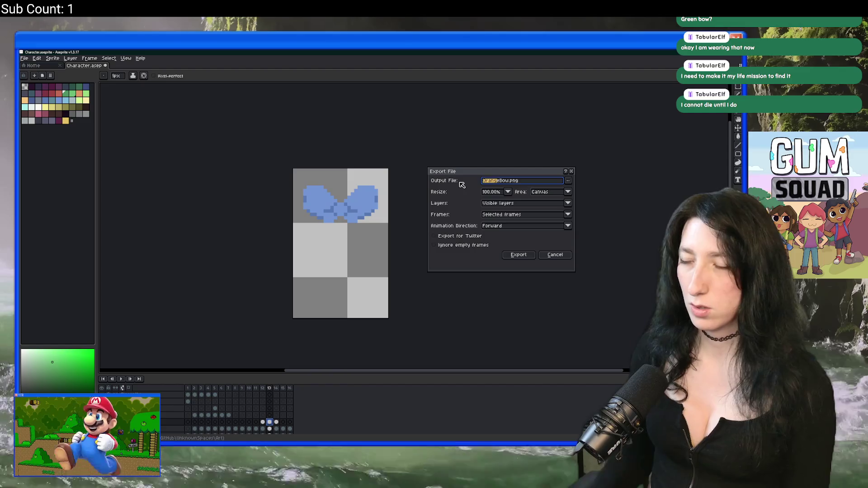
pyautogui.write('Blue')
pyautogui.press('Return')
# Step: Export frame 14's green bow as GreenBow.png
pyautogui.press('Right')
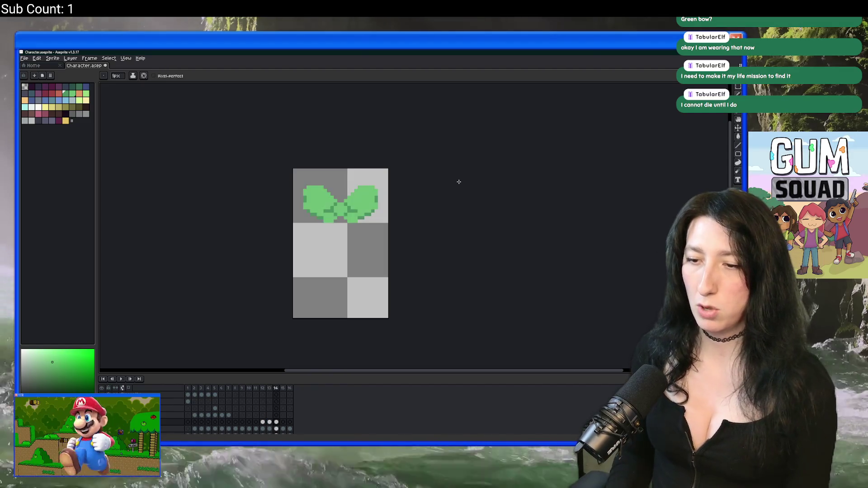
pyautogui.hotkey('ctrl', 'alt', 'shift', 's')
pyautogui.moveTo(491, 181); pyautogui.dragTo(469, 183)
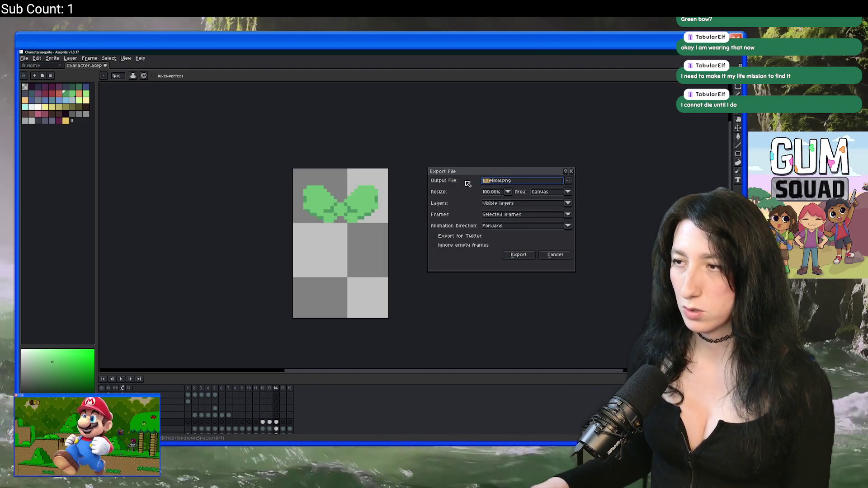
pyautogui.write('Green')
pyautogui.press('Return')
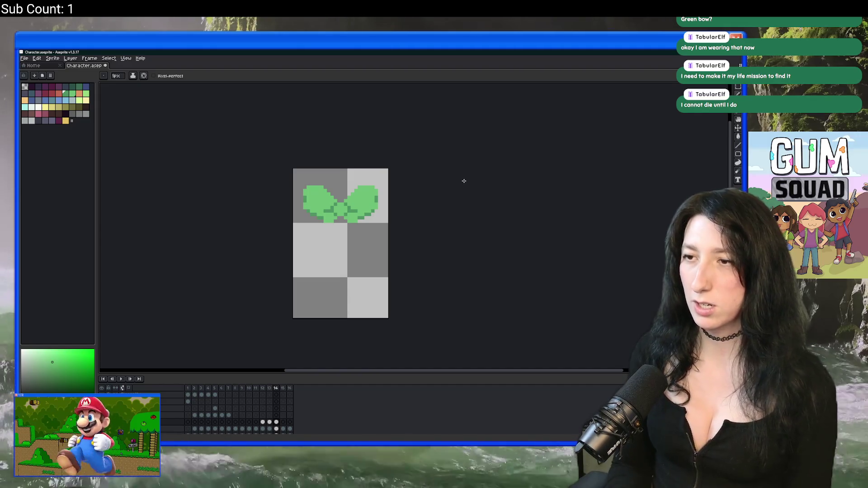
pyautogui.press('m')
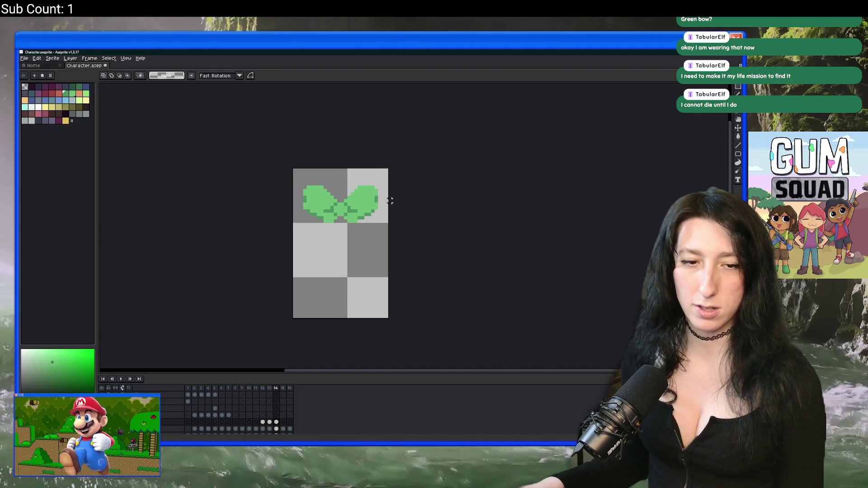
# Step: Select the whole red bow on frame 12 and start a new 32×11 sprite
pyautogui.moveTo(352, 256); pyautogui.dragTo(328, 243)
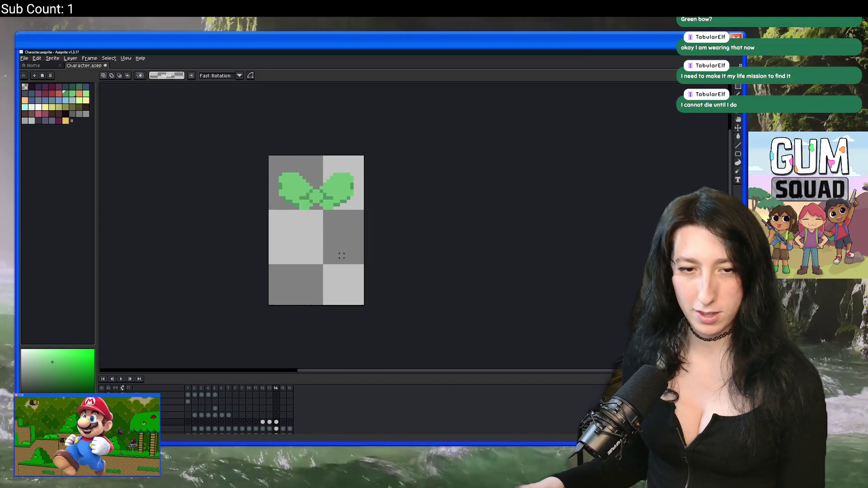
pyautogui.press('Left')
pyautogui.press('Left')
pyautogui.scroll(2, 266, 145)
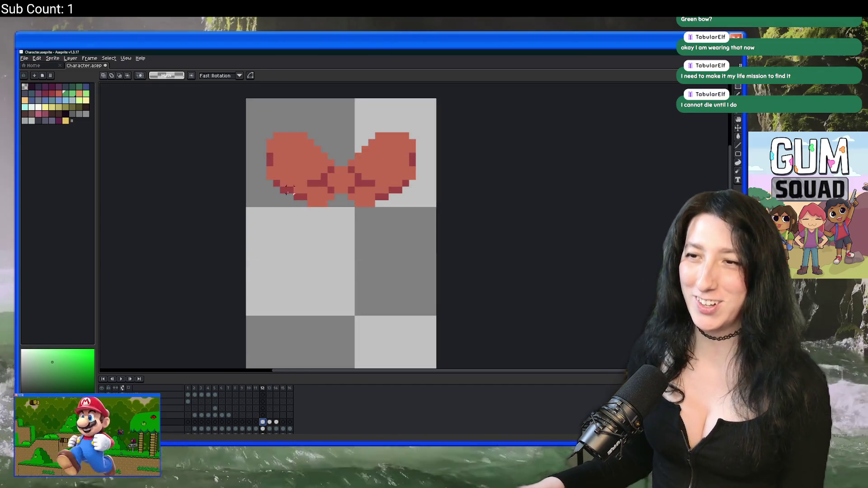
pyautogui.moveTo(260, 126); pyautogui.dragTo(556, 271)
pyautogui.scroll(-1, 554, 269)
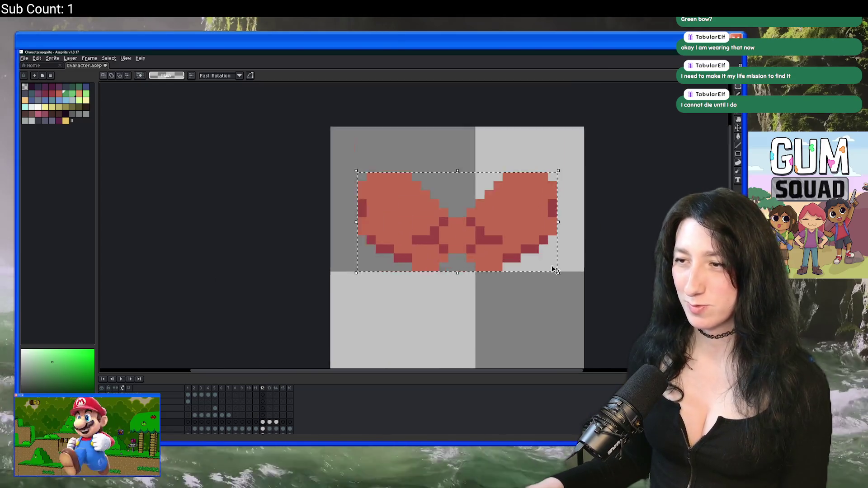
pyautogui.click(24, 58)
pyautogui.click(34, 68)
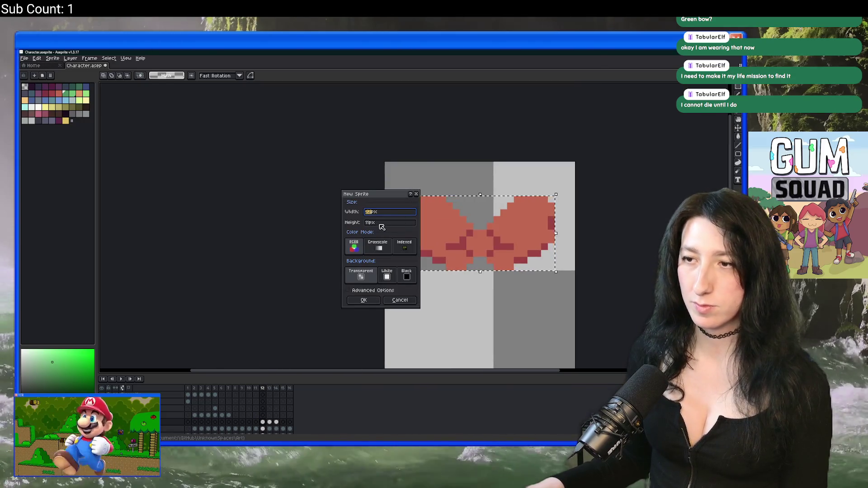
# Step: Create a new 32×32 sprite
pyautogui.press('Tab')
pyautogui.write('32')
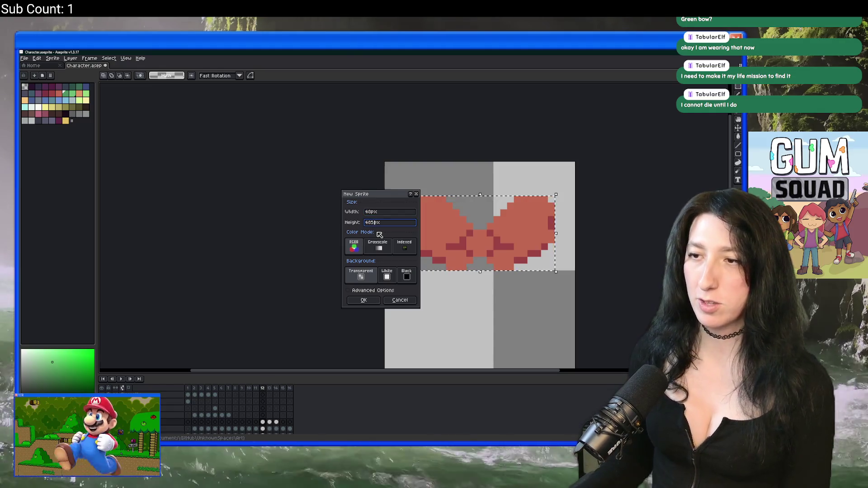
pyautogui.press('Return')
# Step: Paste the copied red bow, then enlarge and centre it on the canvas
pyautogui.hotkey('ctrl', 'v')
pyautogui.scroll(5, 342, 189)
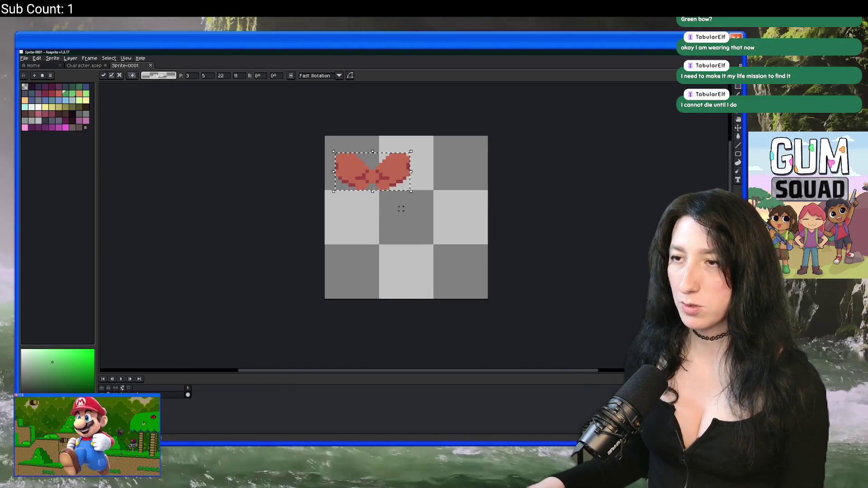
pyautogui.moveTo(342, 189); pyautogui.dragTo(375, 236)
pyautogui.moveTo(349, 233)
pyautogui.mouseDown()
pyautogui.moveTo(269, 162)
pyautogui.moveTo(314, 184)
pyautogui.moveTo(304, 177)
pyautogui.mouseUp()
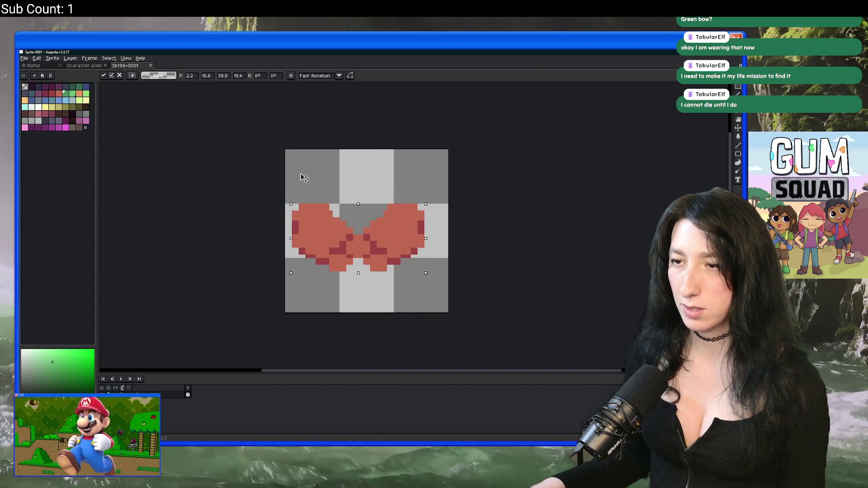
pyautogui.moveTo(345, 235); pyautogui.dragTo(352, 237)
pyautogui.press('Return')
# Step: Fill the bow's four corners with salmon and repaint stray dark pixels on the left loop
pyautogui.scroll(5, 353, 237)
pyautogui.keyDown('alt'); pyautogui.click(359, 233); pyautogui.keyUp('alt')
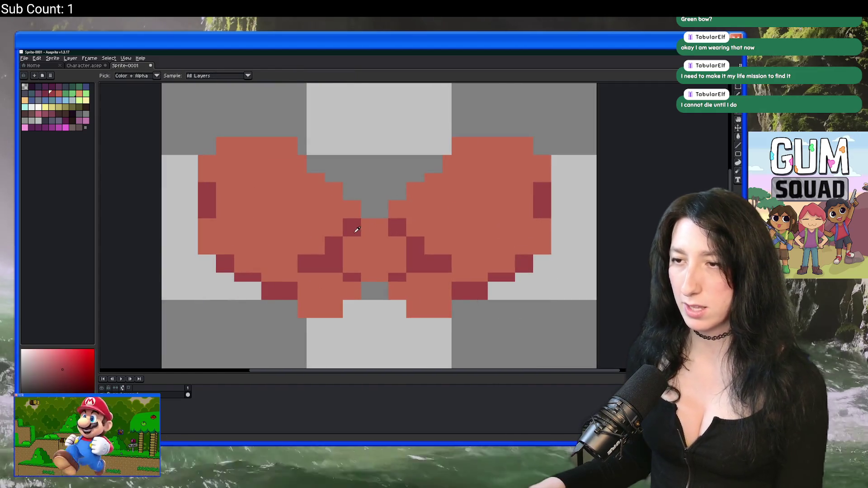
pyautogui.click(330, 205)
pyautogui.click(348, 223)
pyautogui.click(420, 223)
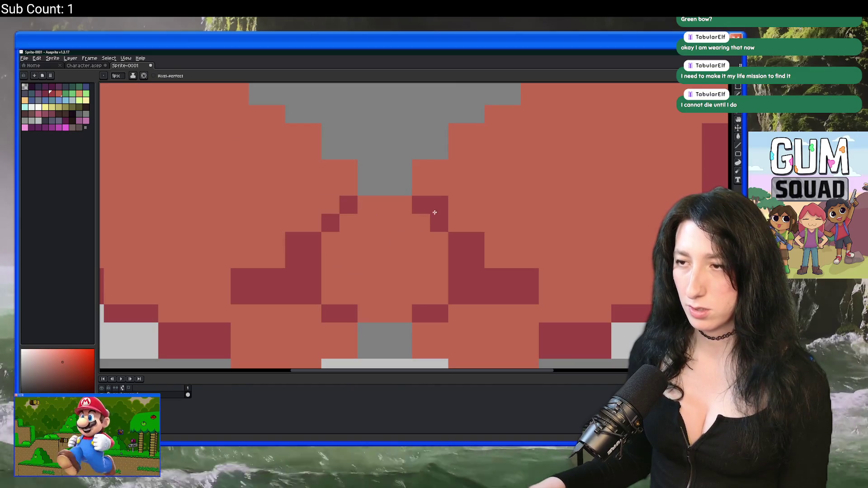
pyautogui.click(439, 205)
pyautogui.rightClick(445, 294)
pyautogui.click(445, 293)
pyautogui.click(475, 241)
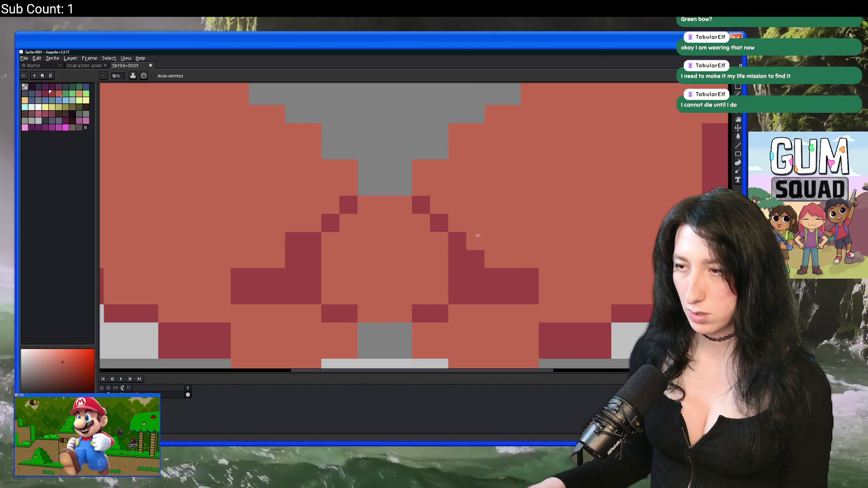
pyautogui.click(295, 241)
pyautogui.rightClick(276, 258)
pyautogui.click(277, 259)
pyautogui.moveTo(239, 277)
pyautogui.mouseDown()
pyautogui.moveTo(258, 277)
pyautogui.moveTo(240, 295)
pyautogui.mouseUp()
# Step: Repaint the knot's right prong salmon and add dark shading pixels below the knot
pyautogui.scroll(1, 285, 278)
pyautogui.rightClick(242, 278)
pyautogui.scroll(-5, 241, 279)
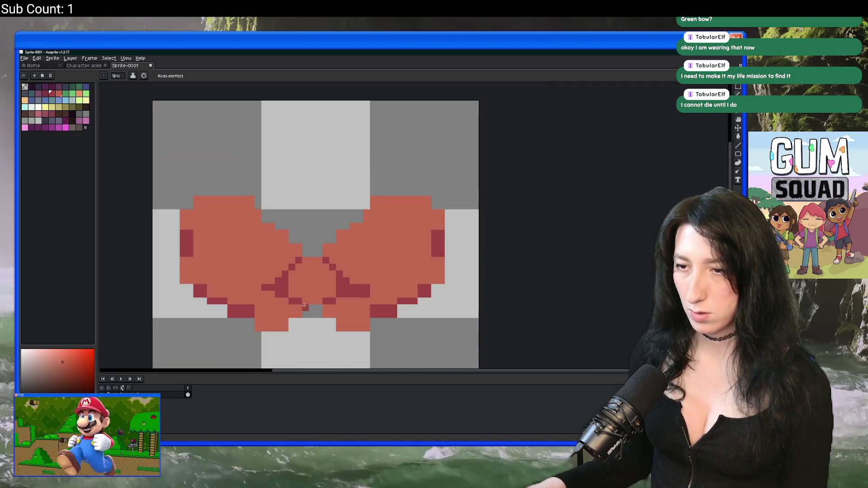
pyautogui.scroll(4, 300, 280)
pyautogui.moveTo(374, 285); pyautogui.dragTo(414, 272)
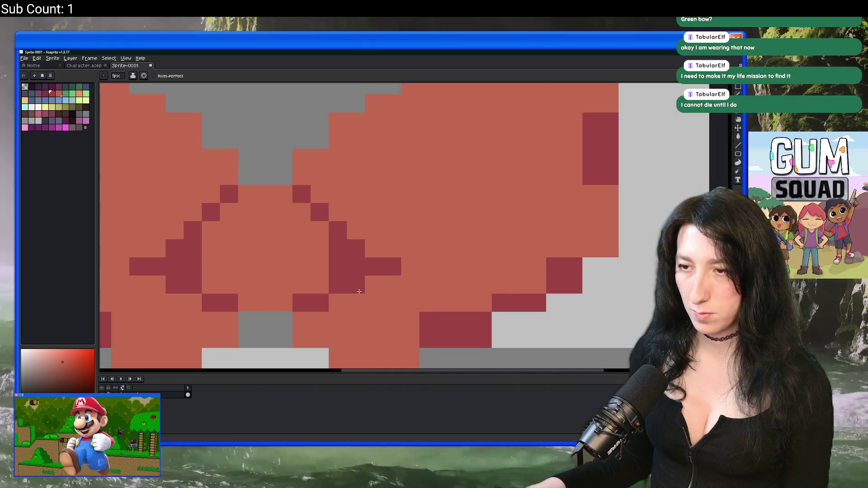
pyautogui.scroll(-4, 356, 319)
pyautogui.scroll(4, 367, 299)
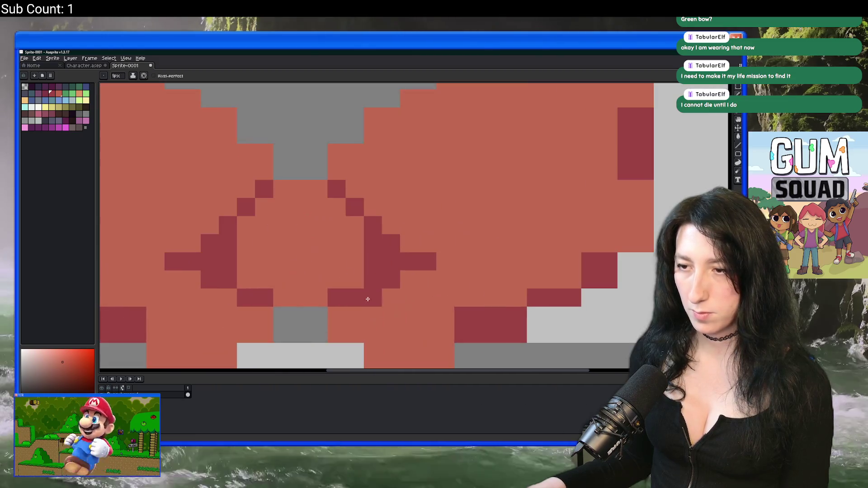
pyautogui.click(228, 297)
pyautogui.click(264, 316)
pyautogui.click(354, 316)
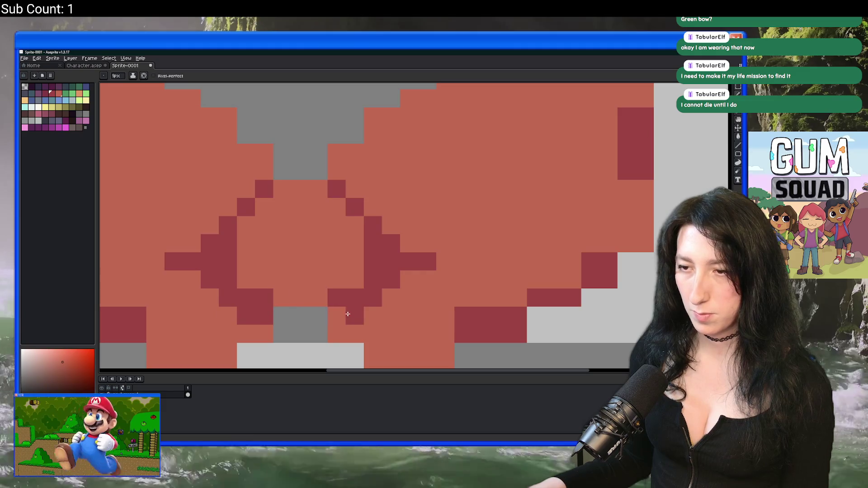
pyautogui.click(336, 316)
# Step: Add a dark pixel on the right loop and turn the dark blocks' top rows salmon
pyautogui.scroll(-4, 338, 314)
pyautogui.scroll(4, 352, 298)
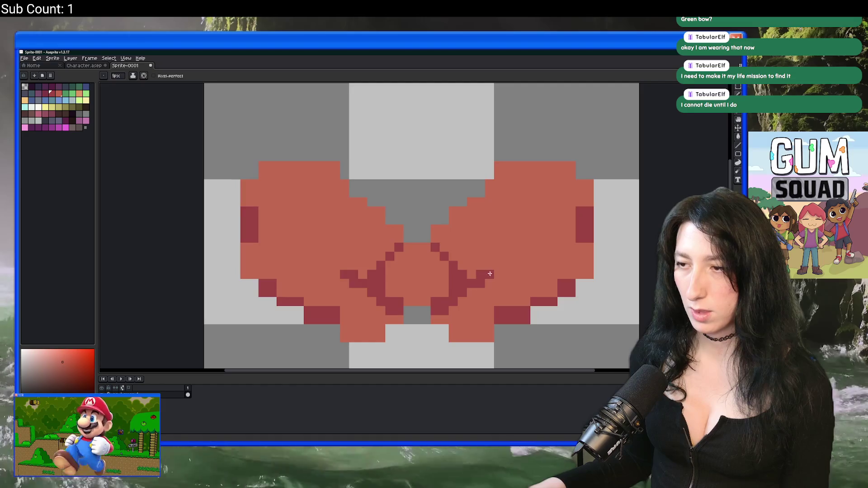
pyautogui.scroll(-5, 490, 273)
pyautogui.scroll(5, 393, 283)
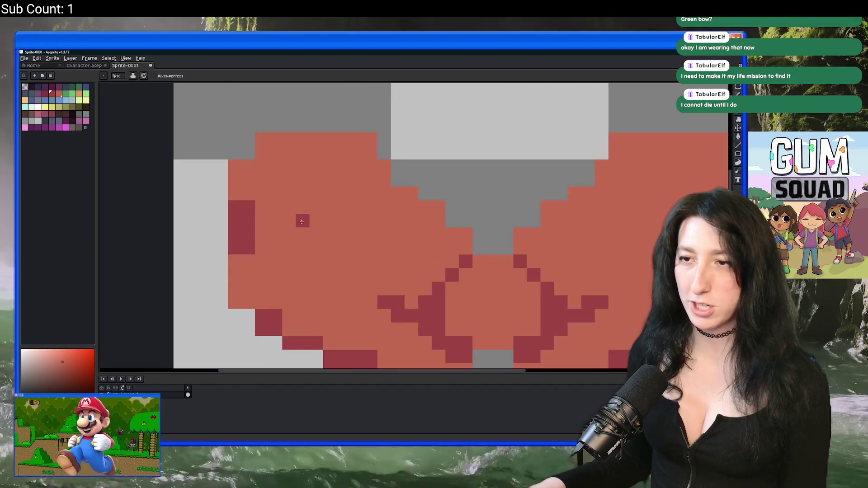
pyautogui.scroll(-3, 302, 222)
pyautogui.scroll(2, 443, 224)
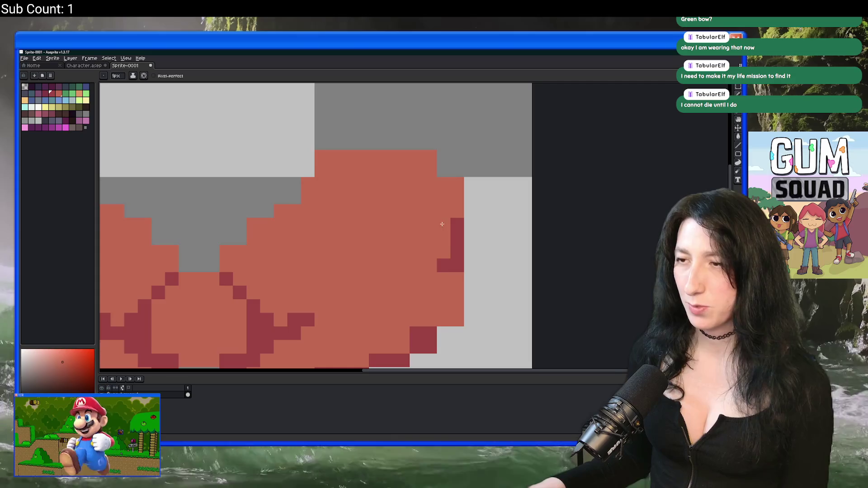
pyautogui.click(444, 265)
pyautogui.scroll(-2, 442, 262)
pyautogui.scroll(2, 493, 235)
pyautogui.rightClick(494, 235)
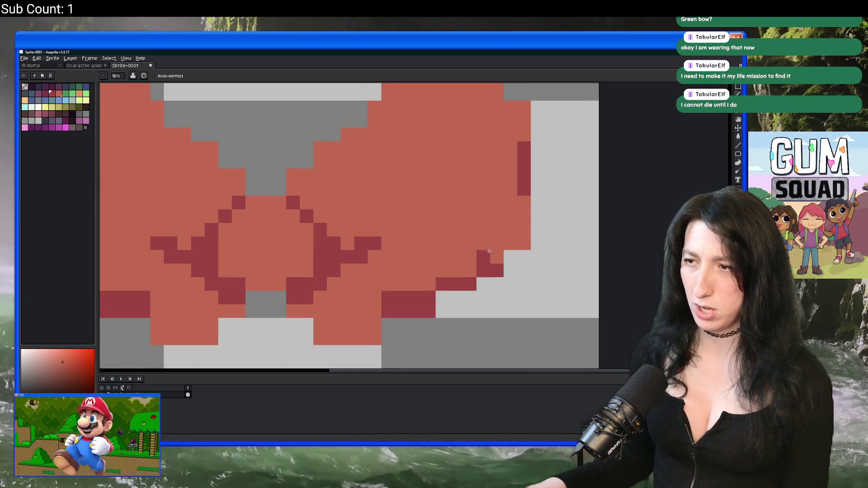
pyautogui.scroll(-1, 427, 286)
pyautogui.scroll(1, 427, 286)
pyautogui.moveTo(425, 289); pyautogui.dragTo(394, 289)
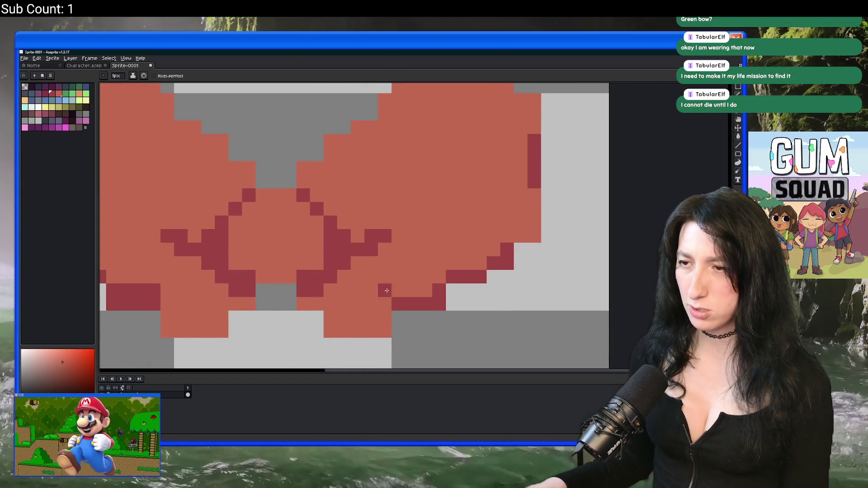
pyautogui.scroll(-2, 382, 288)
pyautogui.scroll(2, 291, 254)
pyautogui.moveTo(299, 243); pyautogui.dragTo(339, 243)
pyautogui.scroll(-2, 306, 249)
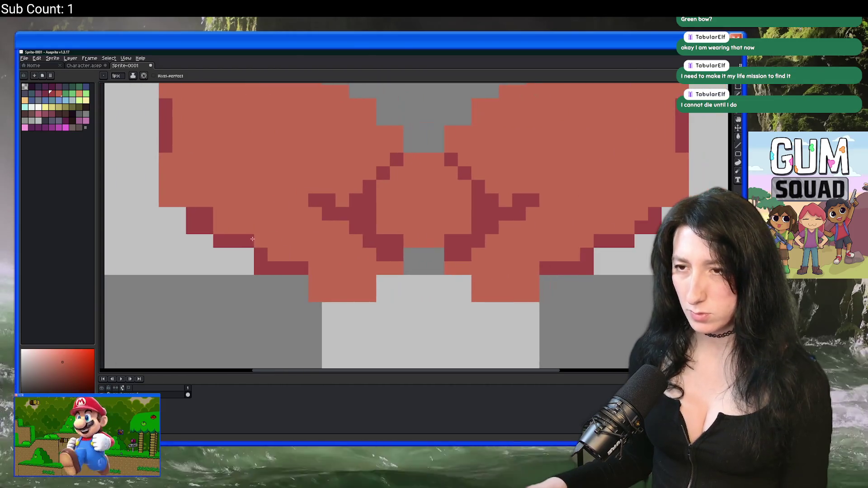
pyautogui.scroll(2, 439, 288)
# Step: Erase both lower corner pixels and the bottom row of the two lower loops
pyautogui.press('e')
pyautogui.click(456, 287)
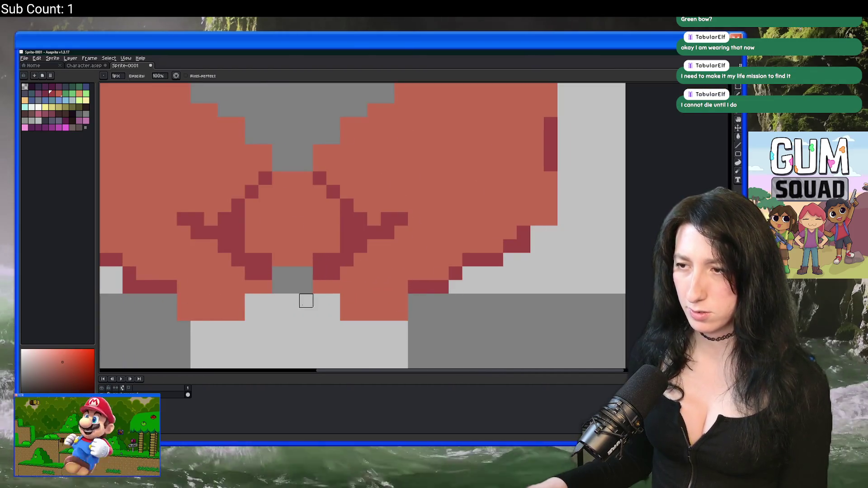
pyautogui.hscroll(-3, 304, 300)
pyautogui.click(254, 277)
pyautogui.scroll(-2, 253, 277)
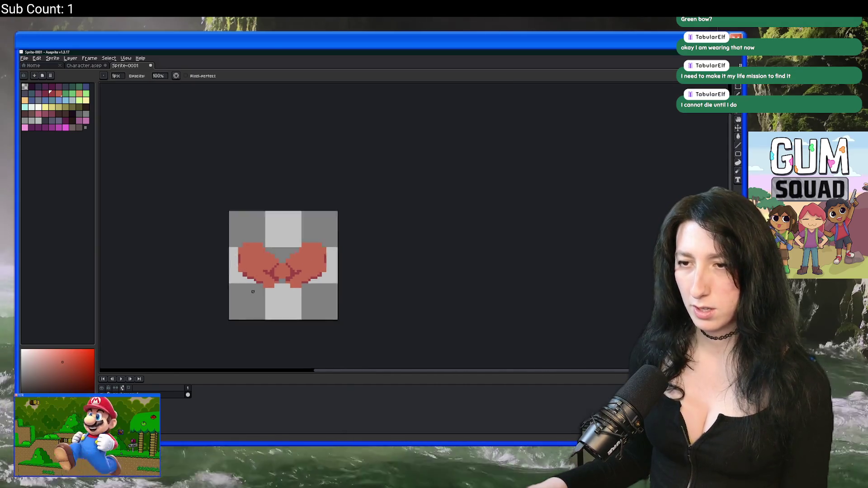
pyautogui.scroll(2, 244, 294)
pyautogui.moveTo(242, 294); pyautogui.dragTo(461, 295)
pyautogui.scroll(-3, 462, 294)
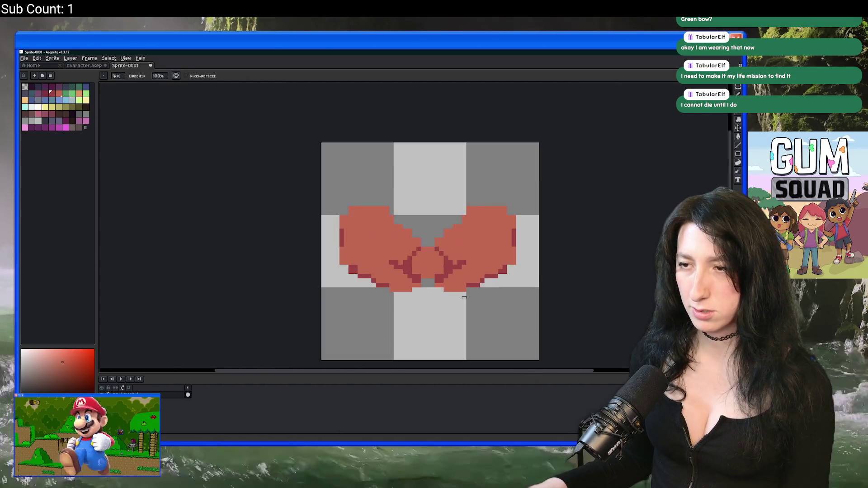
pyautogui.scroll(4, 354, 277)
# Step: Turn the two symmetric dark knot pixels salmon
pyautogui.press('b')
pyautogui.click(380, 296)
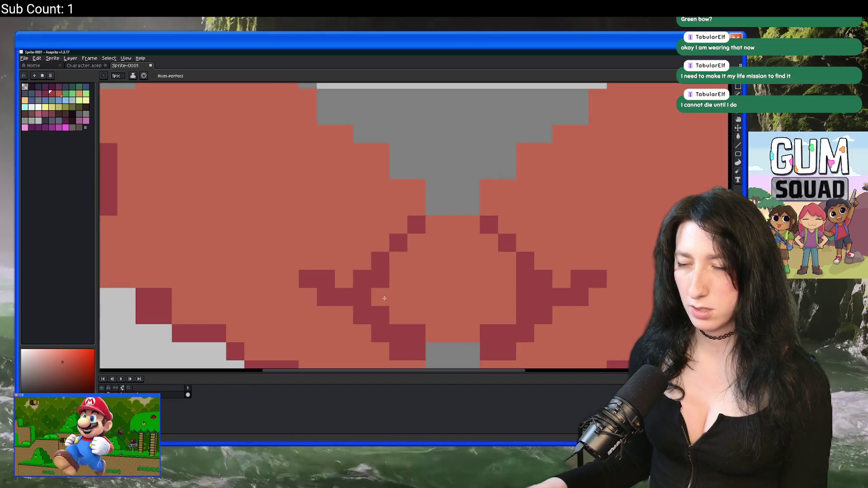
pyautogui.click(526, 298)
pyautogui.scroll(-5, 553, 313)
pyautogui.scroll(-2, 553, 313)
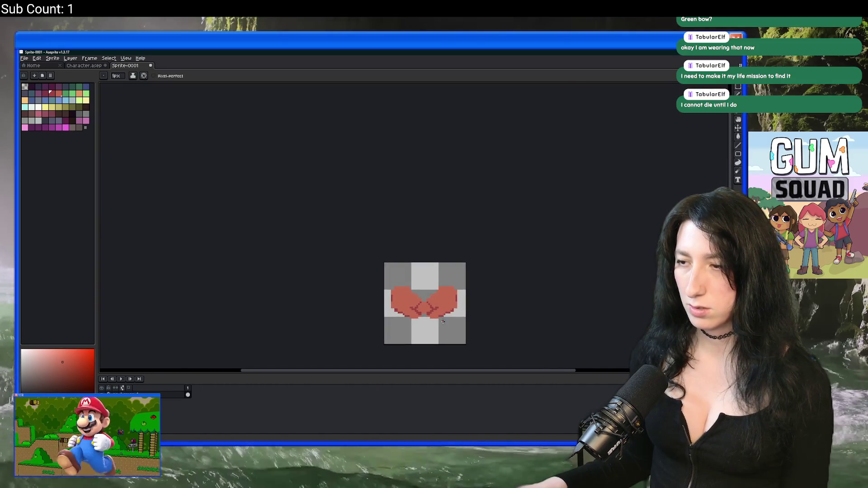
pyautogui.scroll(5, 432, 308)
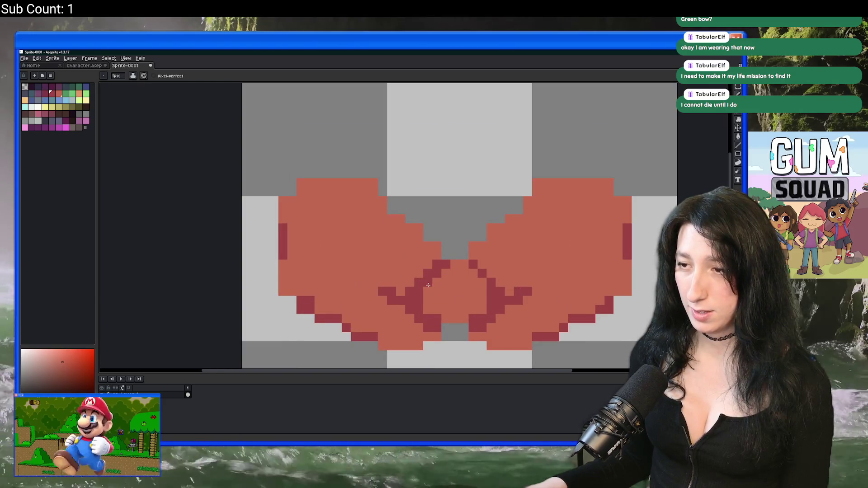
pyautogui.scroll(-6, 481, 281)
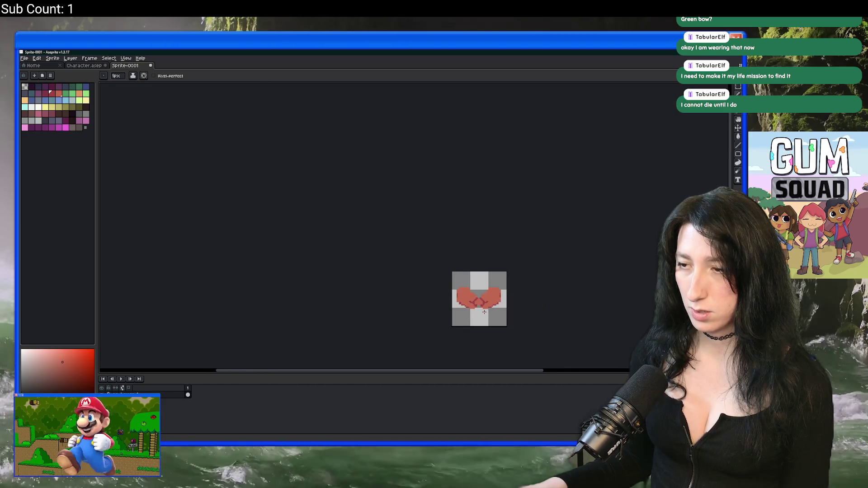
pyautogui.scroll(7, 425, 273)
pyautogui.scroll(2, 360, 256)
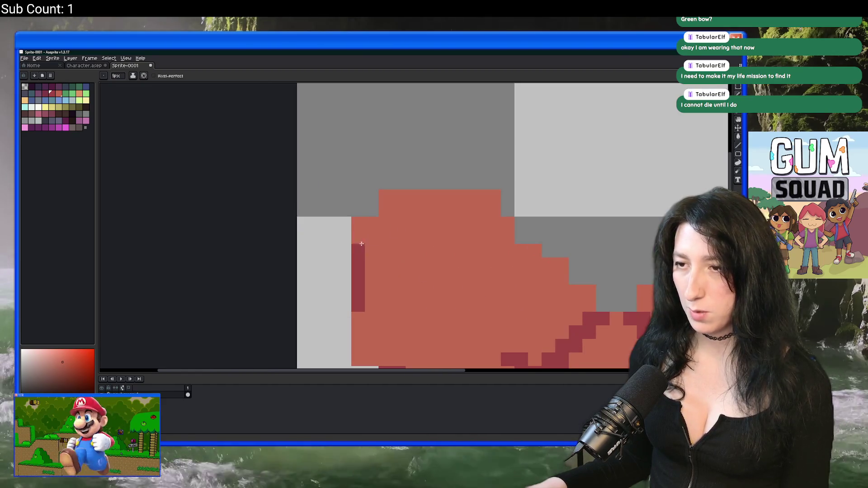
pyautogui.scroll(-2, 440, 247)
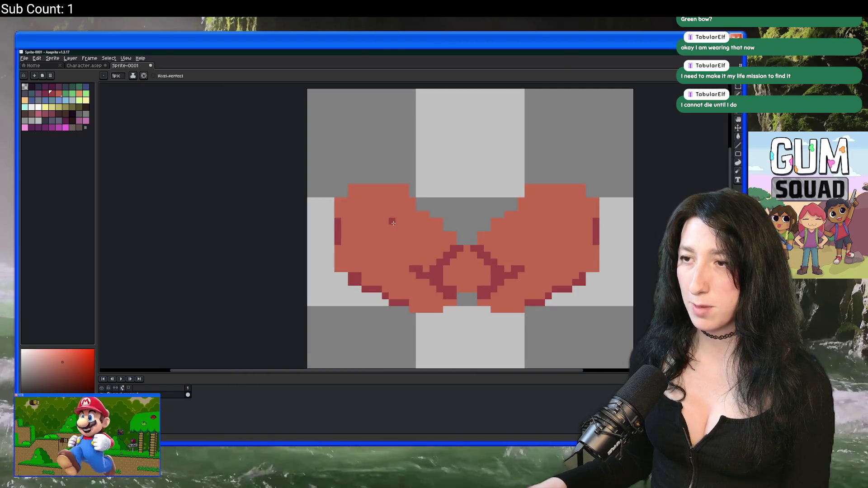
pyautogui.scroll(-5, 367, 241)
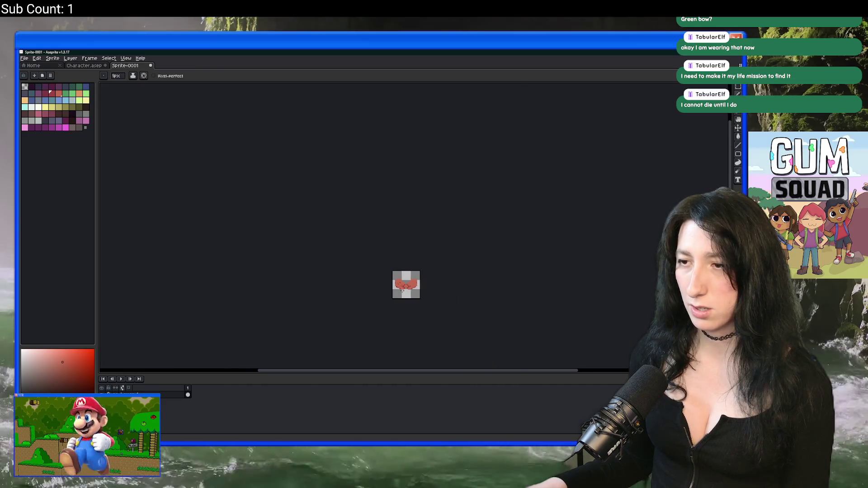
# Step: Remove the stray dark diagonal stroke from the left loop
pyautogui.scroll(5, 408, 259)
pyautogui.scroll(-5, 381, 326)
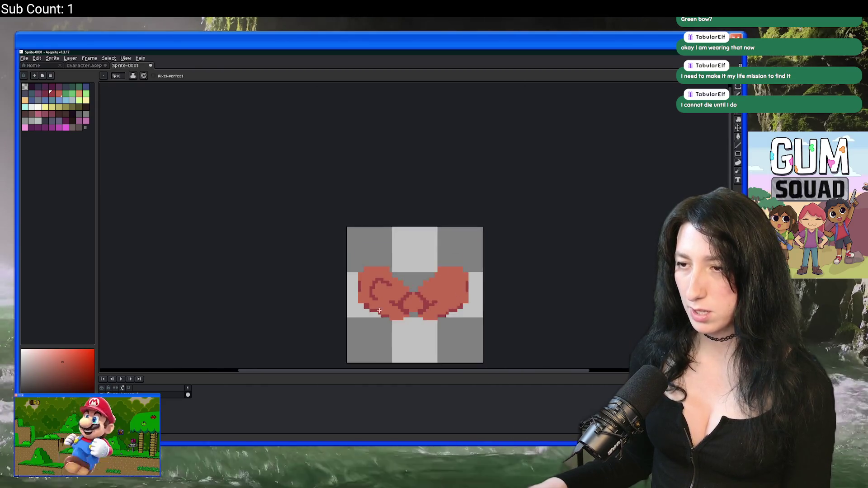
pyautogui.scroll(6, 382, 326)
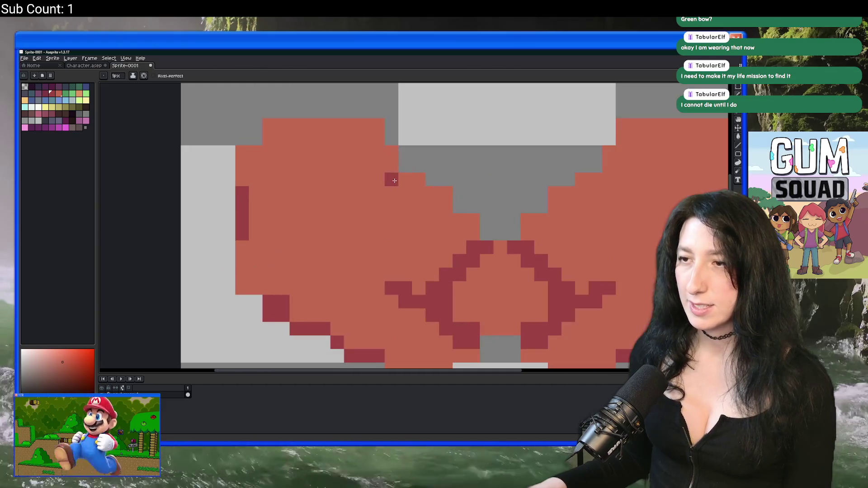
pyautogui.moveTo(364, 194); pyautogui.dragTo(337, 221)
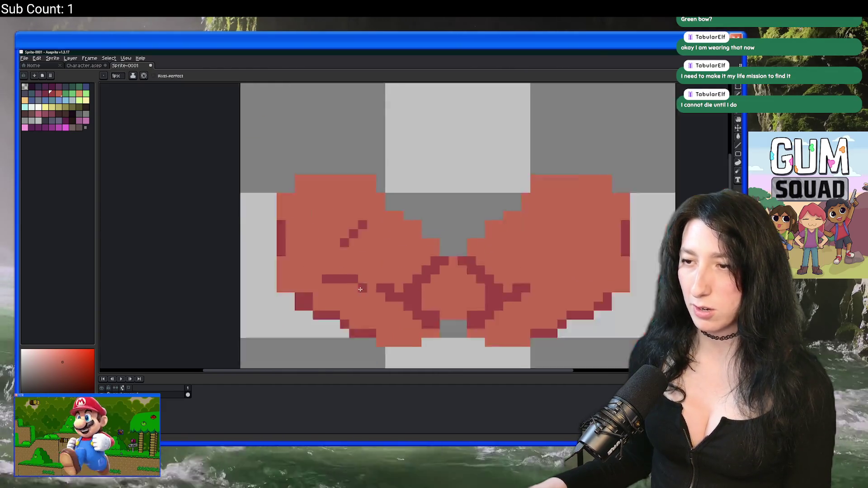
pyautogui.scroll(-5, 357, 294)
pyautogui.press('ctrl')
pyautogui.scroll(4, 335, 294)
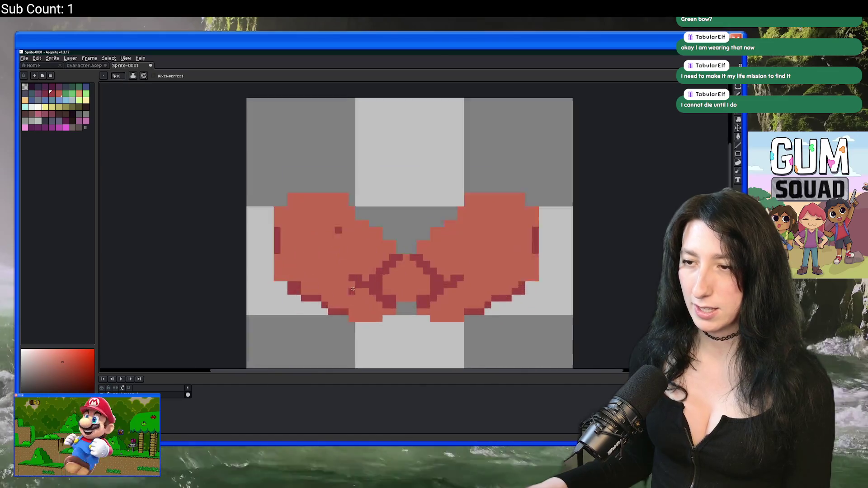
pyautogui.hotkey('ctrl', 'z')
pyautogui.hotkey('ctrl', 'z')
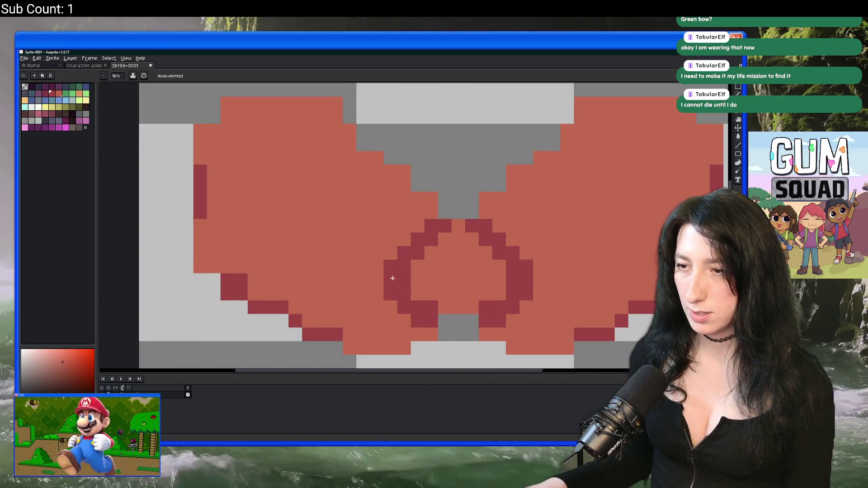
# Step: Draw dark fold lines running up-left and up-right from the knot, trimming the right one
pyautogui.moveTo(392, 278); pyautogui.dragTo(329, 257)
pyautogui.moveTo(540, 285)
pyautogui.mouseDown()
pyautogui.moveTo(581, 255)
pyautogui.moveTo(453, 279)
pyautogui.mouseUp()
pyautogui.scroll(-3, 592, 257)
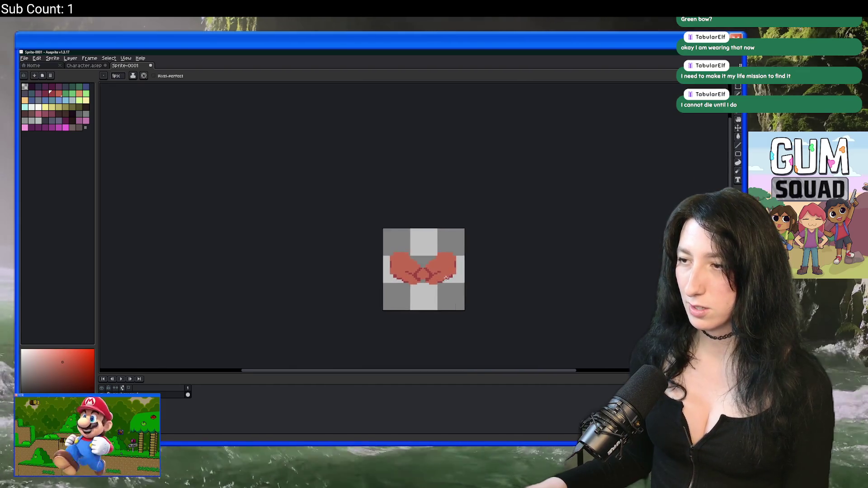
pyautogui.scroll(-1, 454, 279)
pyautogui.scroll(2, 453, 279)
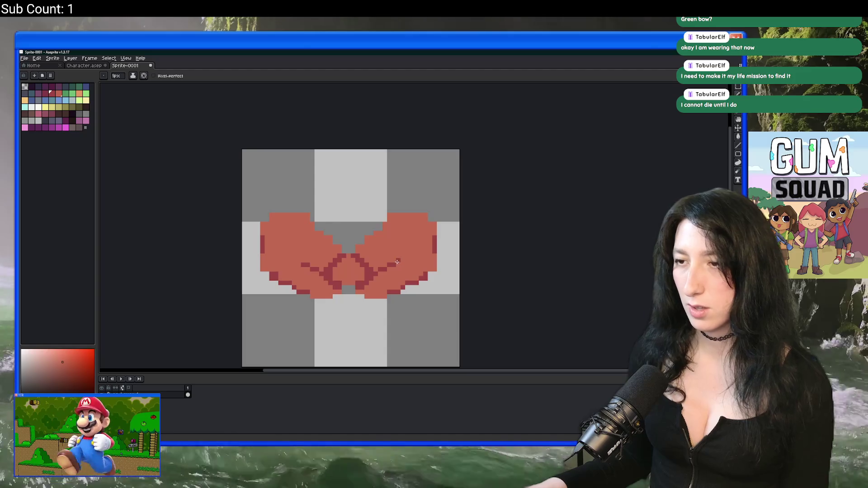
pyautogui.scroll(1, 384, 290)
pyautogui.hotkey('ctrl', 'z')
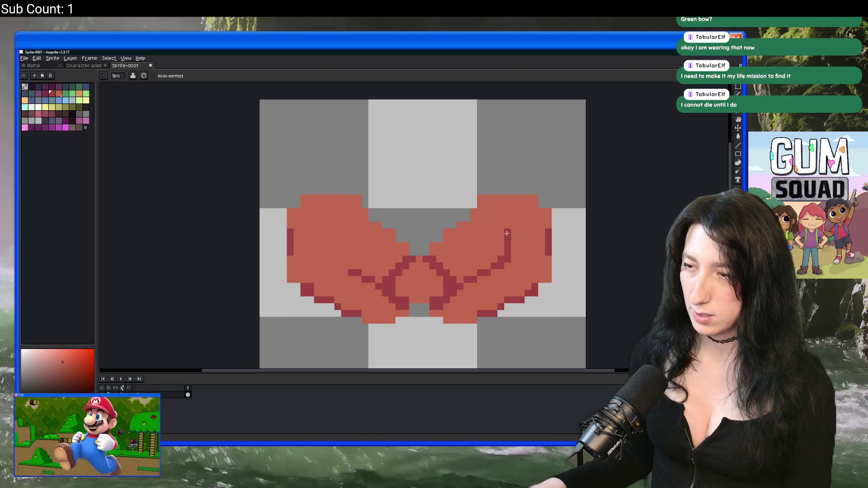
pyautogui.scroll(-5, 478, 273)
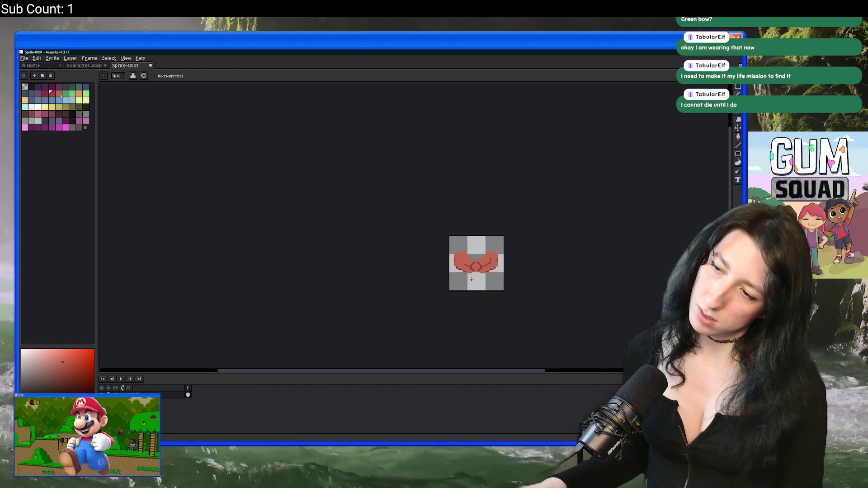
pyautogui.scroll(-1, 463, 296)
pyautogui.scroll(3, 463, 297)
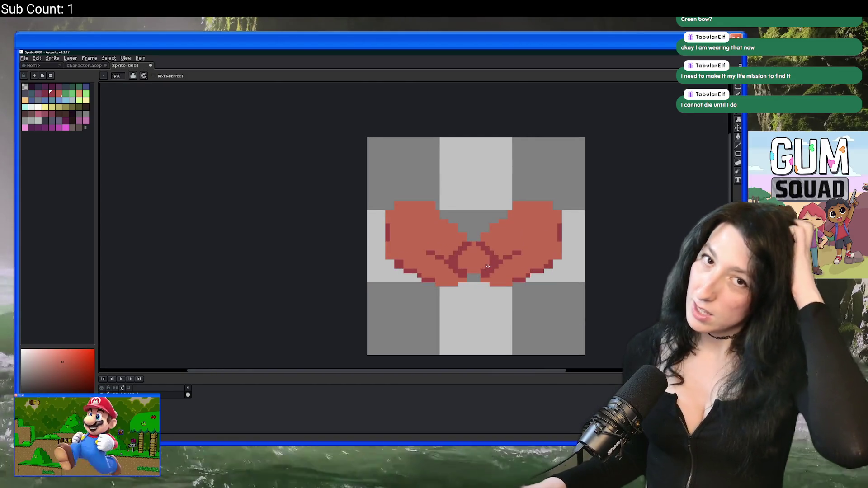
pyautogui.scroll(1, 441, 244)
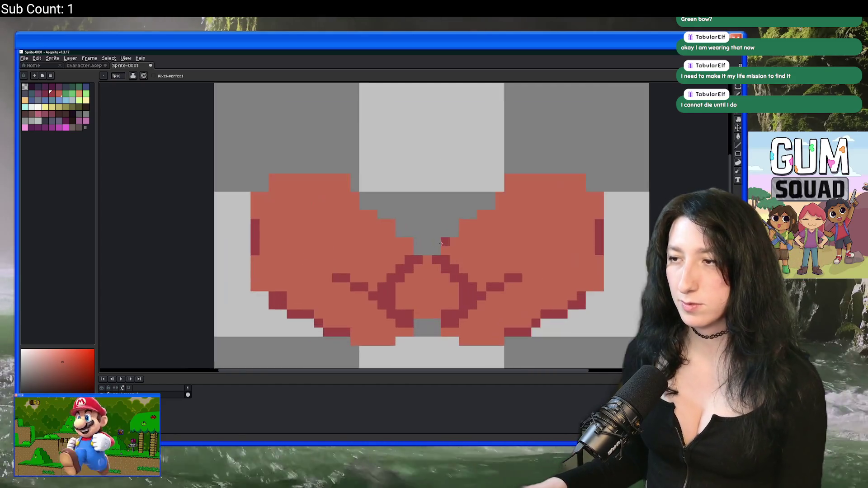
# Step: Fill red pixels along the bow's left edge and clear a stray red pixel on top
pyautogui.press('g')
pyautogui.scroll(-3, 525, 247)
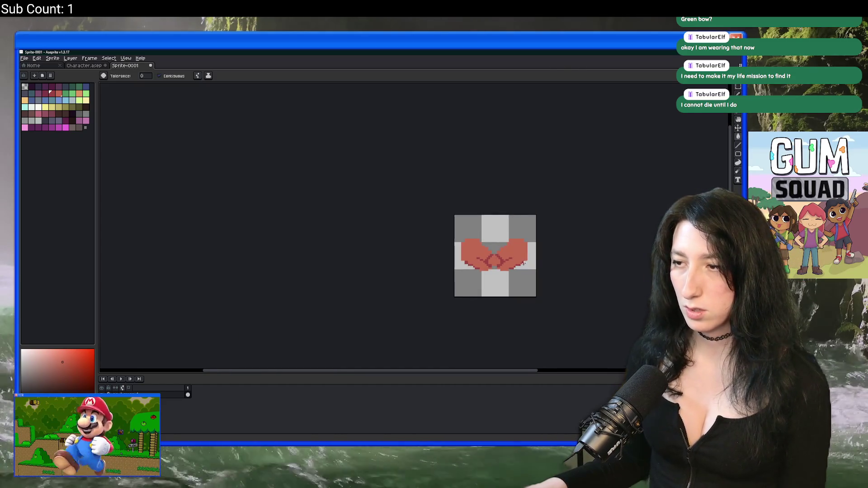
pyautogui.scroll(4, 523, 263)
pyautogui.press('b')
pyautogui.moveTo(329, 222); pyautogui.dragTo(328, 279)
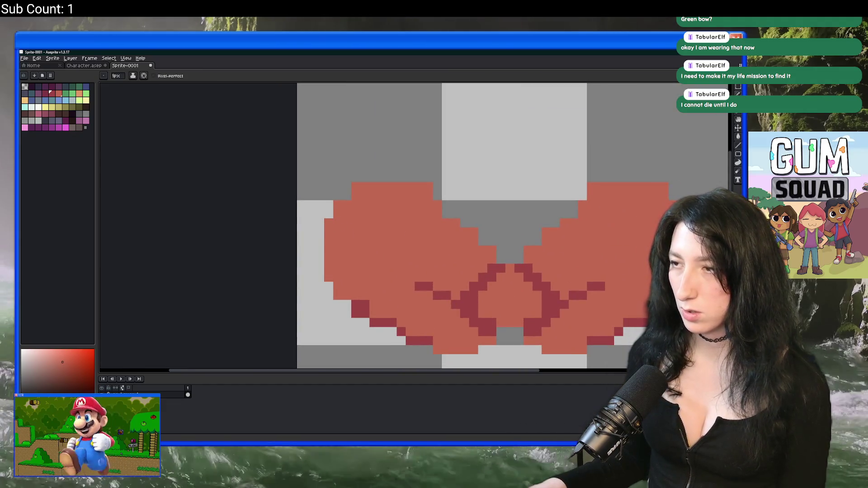
pyautogui.scroll(-2, 568, 284)
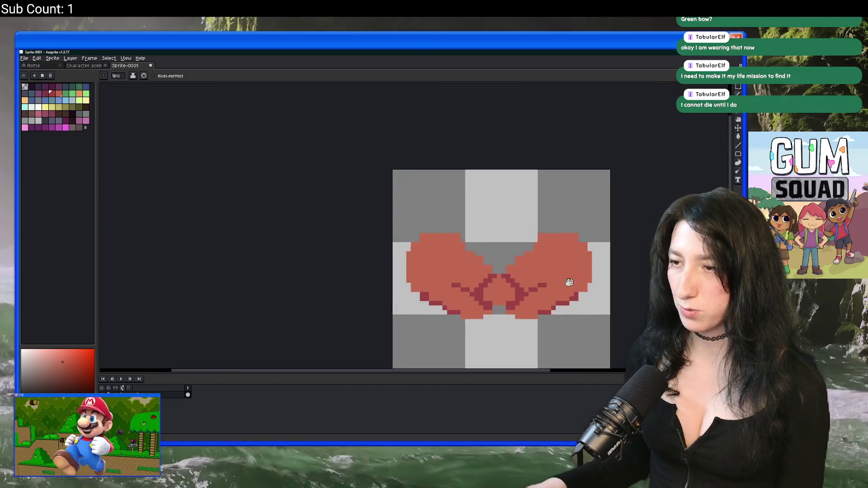
pyautogui.scroll(3, 258, 207)
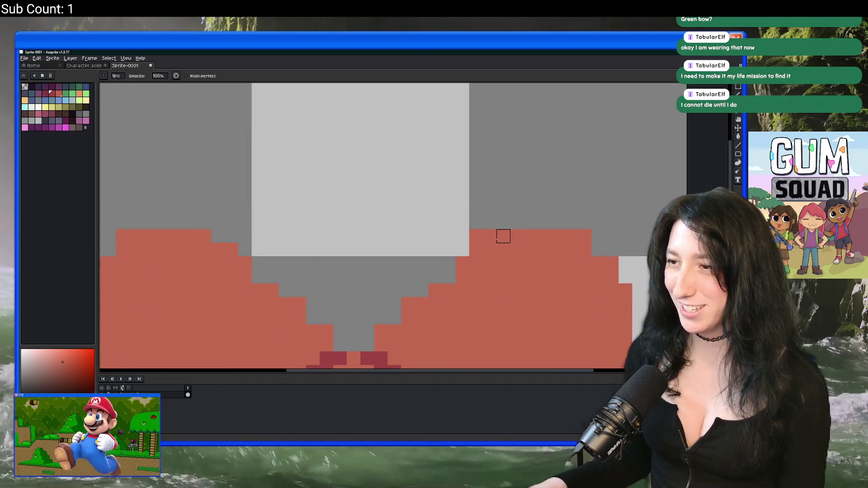
pyautogui.scroll(-4, 463, 236)
pyautogui.scroll(3, 392, 215)
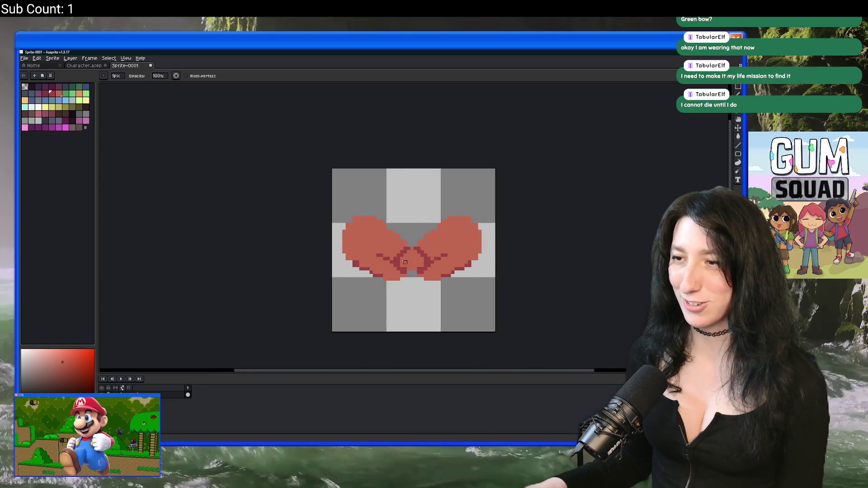
pyautogui.scroll(2, 392, 215)
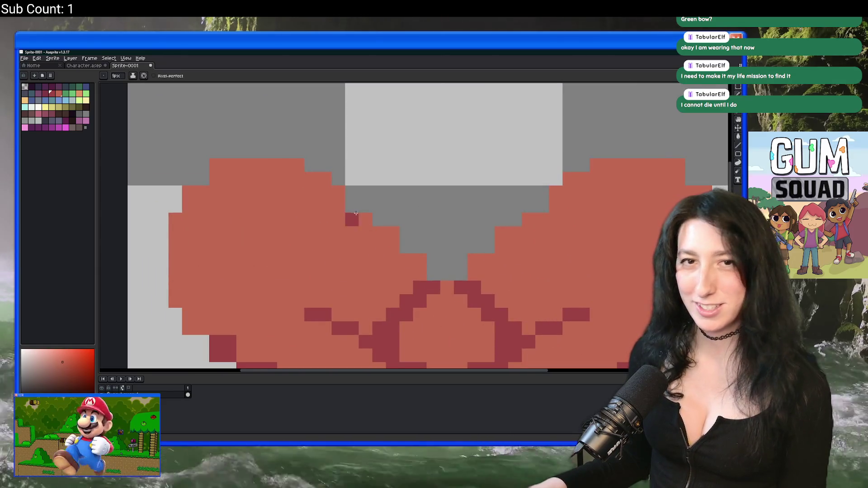
pyautogui.click(338, 193)
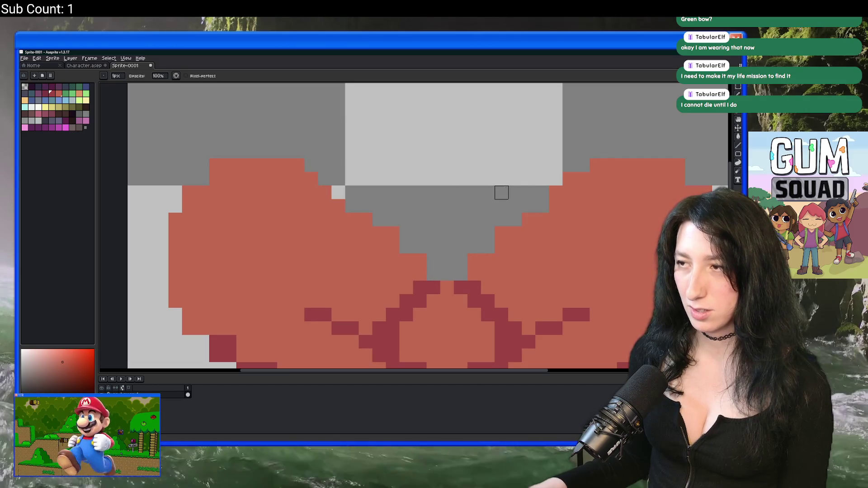
pyautogui.scroll(-6, 556, 192)
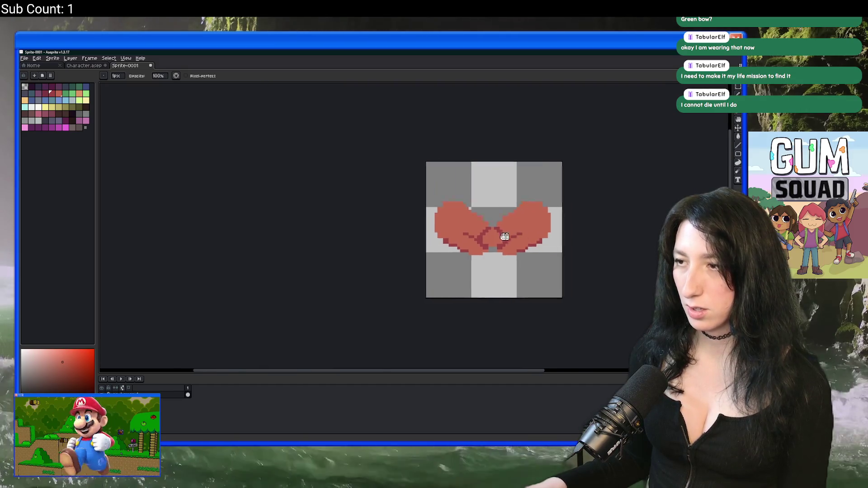
pyautogui.scroll(6, 421, 238)
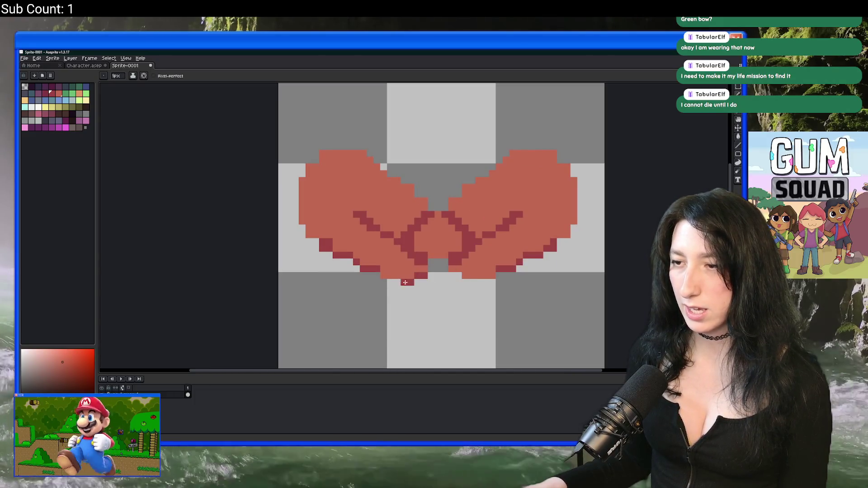
pyautogui.scroll(1, 470, 281)
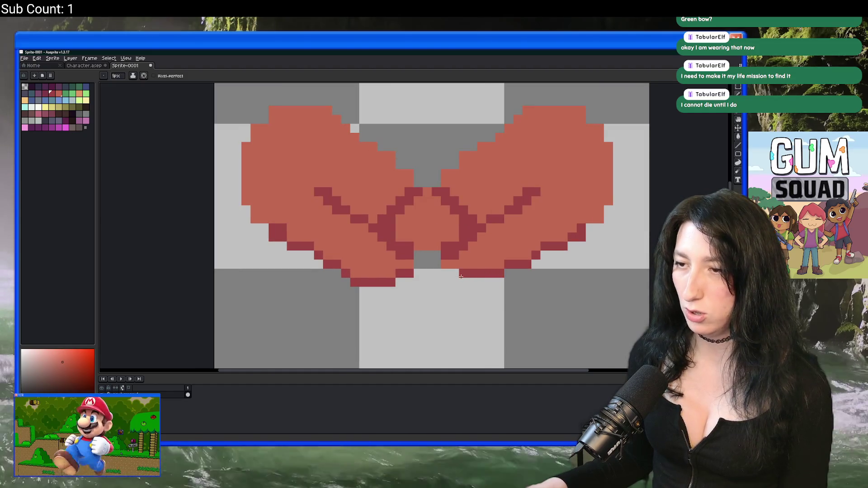
# Step: Replace the old bottom dark row with a dark-red outline row beneath the right wing
pyautogui.hotkey('ctrl', 'z')
pyautogui.click(452, 276)
pyautogui.moveTo(464, 278); pyautogui.dragTo(491, 278)
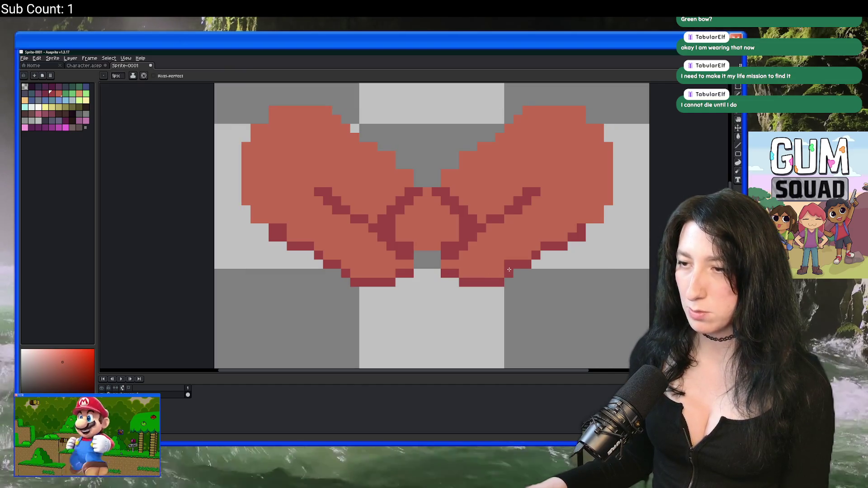
pyautogui.scroll(-4, 510, 266)
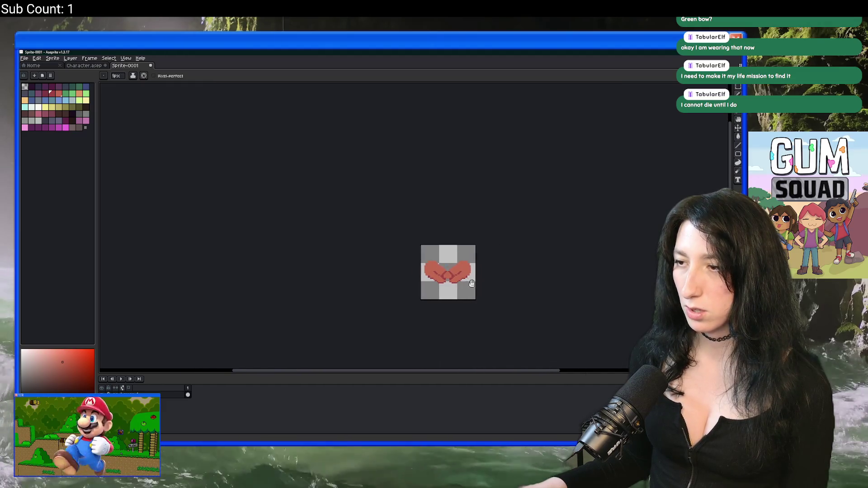
pyautogui.scroll(2, 440, 281)
pyautogui.scroll(2, 440, 281)
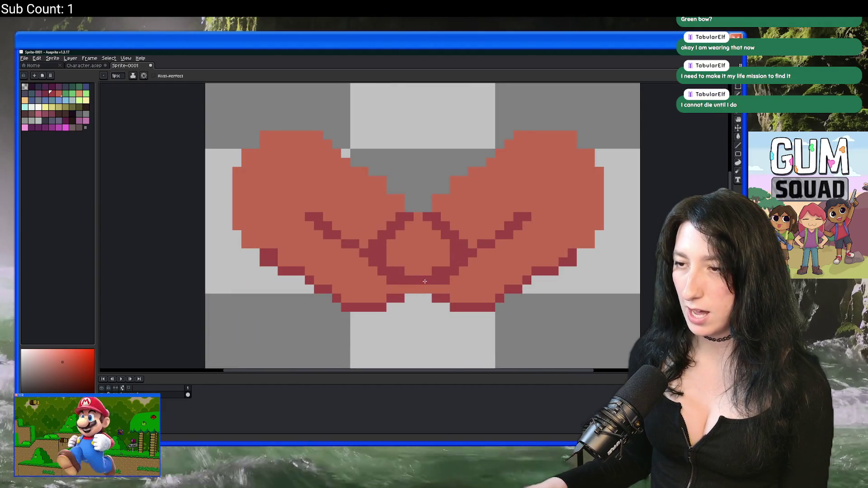
pyautogui.scroll(-3, 425, 281)
pyautogui.scroll(3, 433, 299)
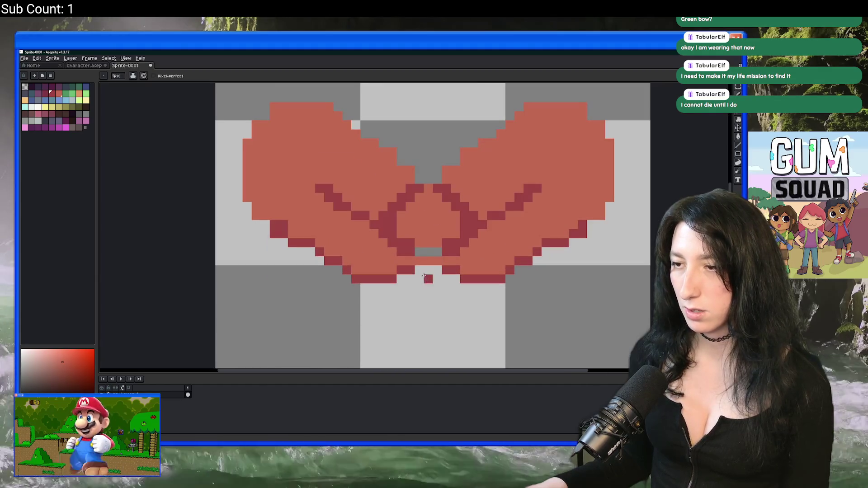
pyautogui.scroll(-3, 445, 275)
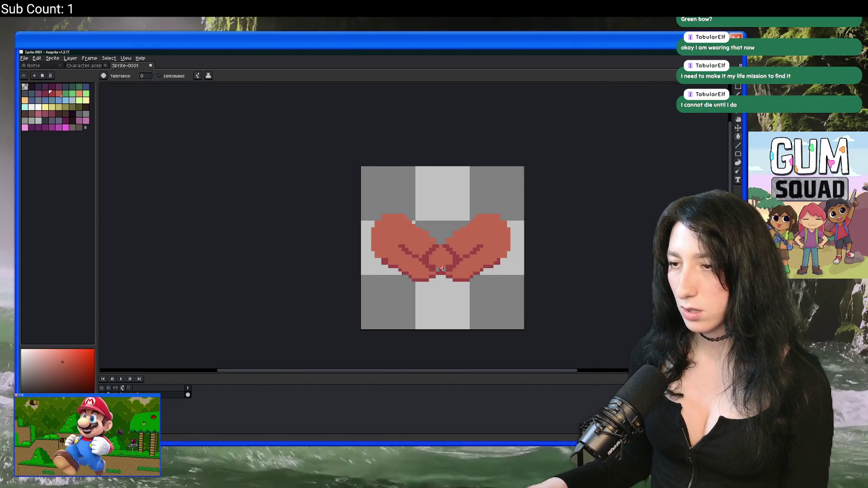
pyautogui.scroll(2, 439, 264)
pyautogui.scroll(-4, 438, 265)
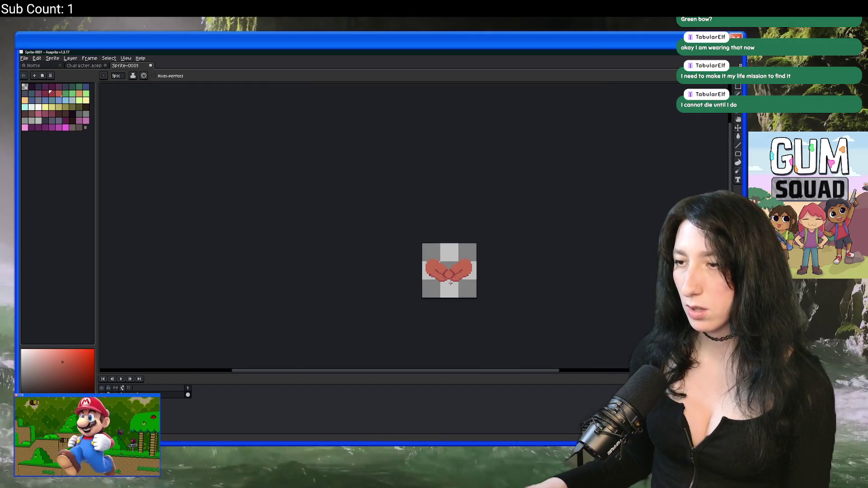
pyautogui.scroll(2, 460, 311)
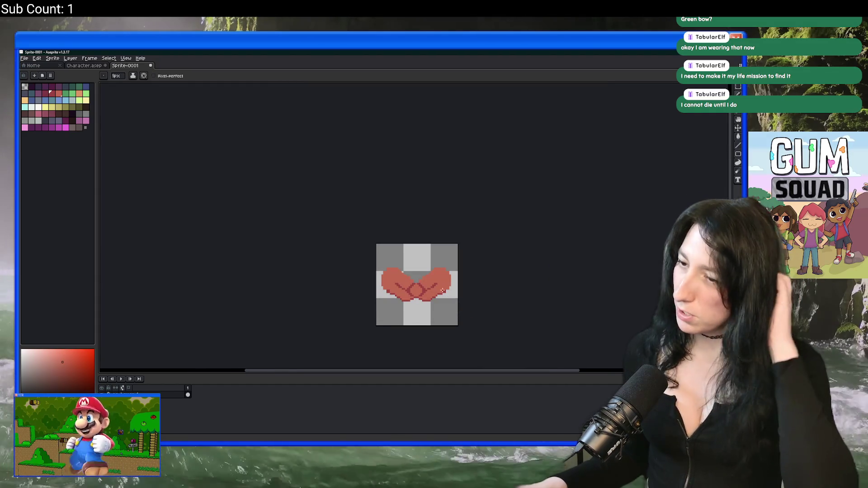
pyautogui.scroll(3, 436, 283)
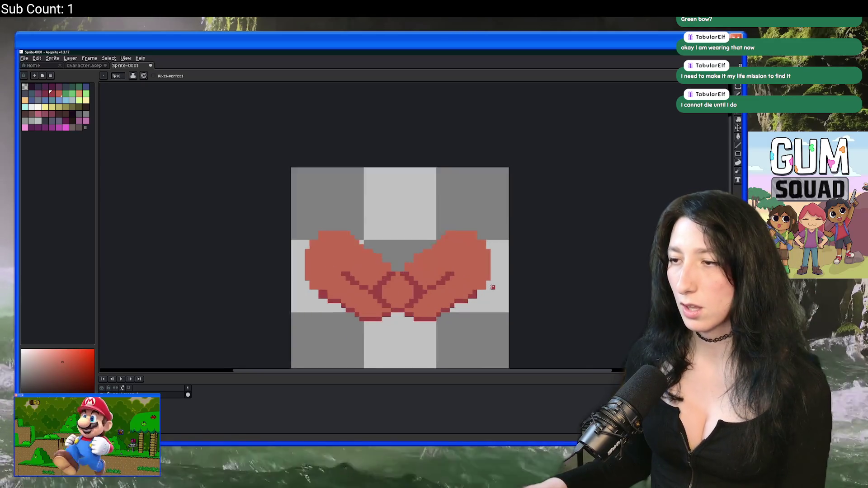
# Step: Select the bow's right wing and nudge it down one pixel, then undo the shift
pyautogui.press('m')
pyautogui.moveTo(520, 175)
pyautogui.mouseDown()
pyautogui.moveTo(472, 272)
pyautogui.moveTo(412, 246)
pyautogui.moveTo(420, 234)
pyautogui.moveTo(415, 240)
pyautogui.mouseUp()
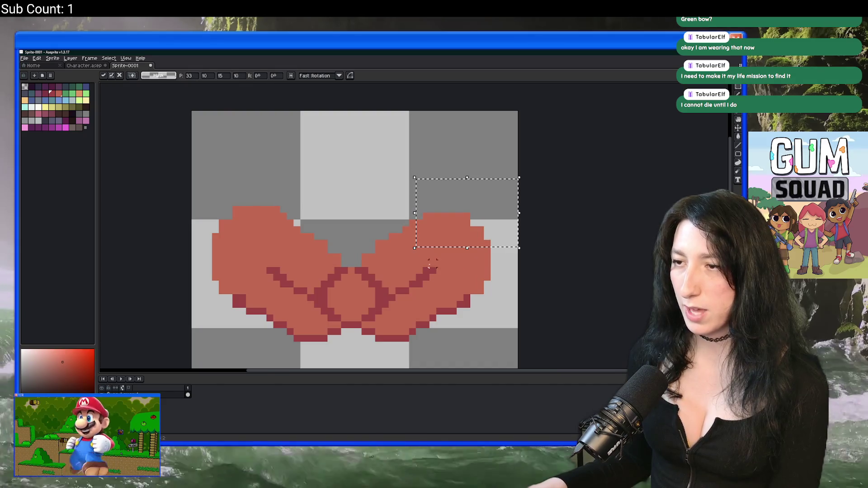
pyautogui.press('Down')
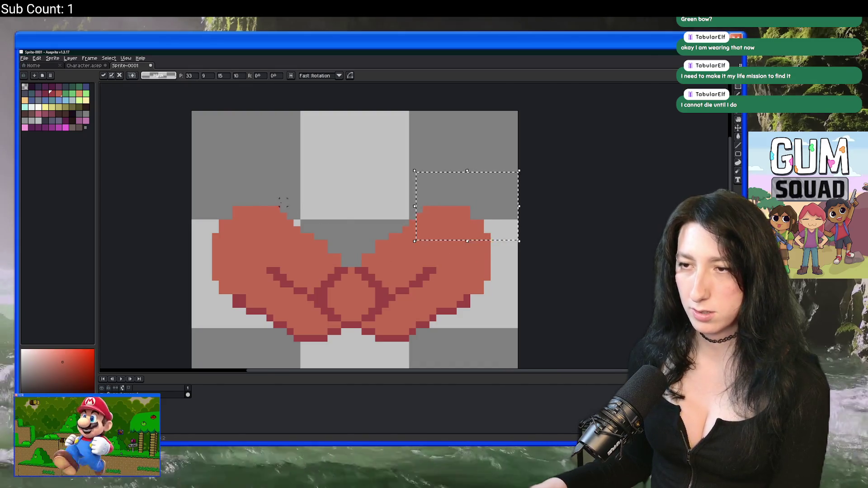
pyautogui.hotkey('ctrl', 'd')
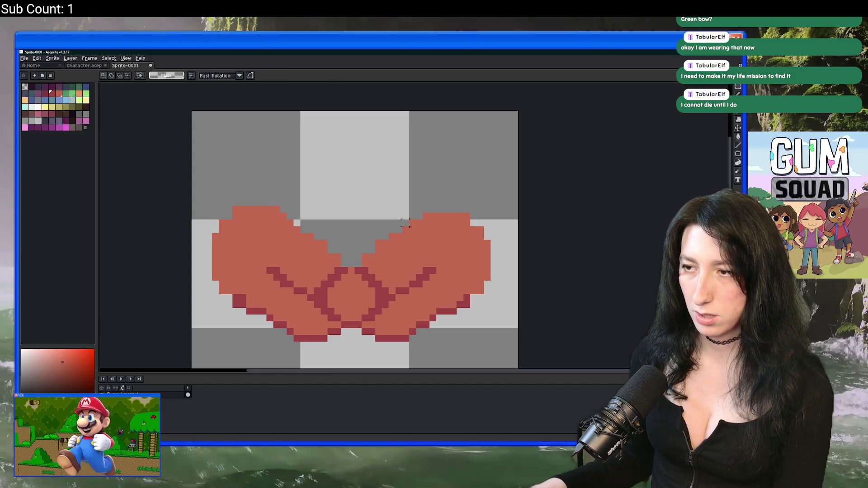
pyautogui.scroll(-3, 405, 222)
pyautogui.hotkey('ctrl', 'z')
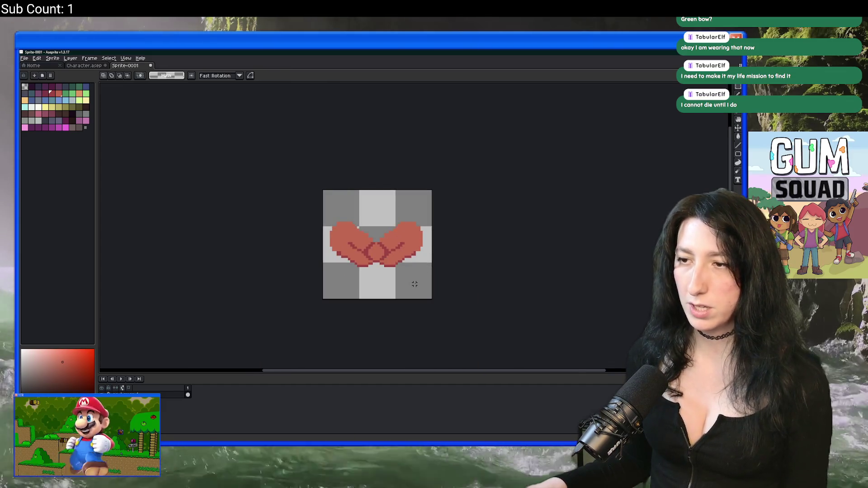
pyautogui.scroll(-1, 412, 276)
pyautogui.scroll(2, 412, 269)
pyautogui.scroll(2, 433, 248)
# Step: Thicken the dark outline along the right wing's lower edge with the pencil
pyautogui.press('b')
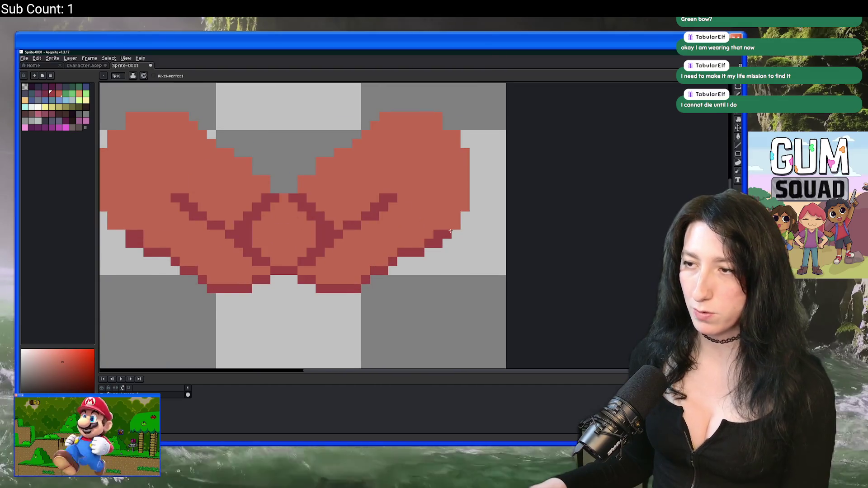
pyautogui.moveTo(451, 232)
pyautogui.mouseDown()
pyautogui.moveTo(382, 267)
pyautogui.moveTo(393, 270)
pyautogui.mouseUp()
pyautogui.hscroll(-2, 392, 270)
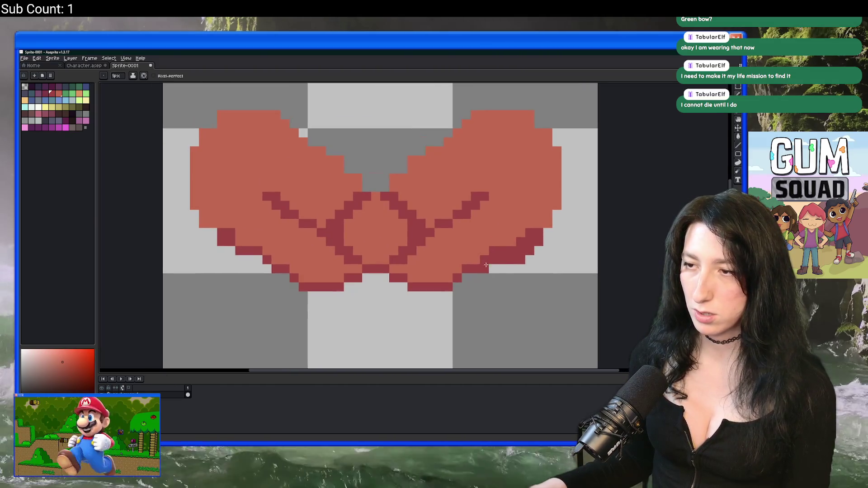
pyautogui.moveTo(502, 269); pyautogui.dragTo(466, 278)
pyautogui.scroll(-7, 460, 279)
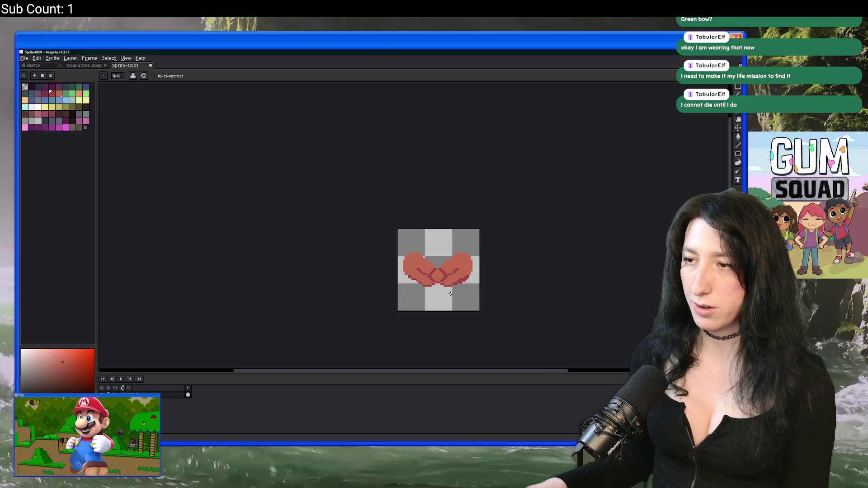
pyautogui.scroll(2, 452, 283)
# Step: Copy the right wing, flip it horizontally and drop it exactly over the left wing
pyautogui.press('m')
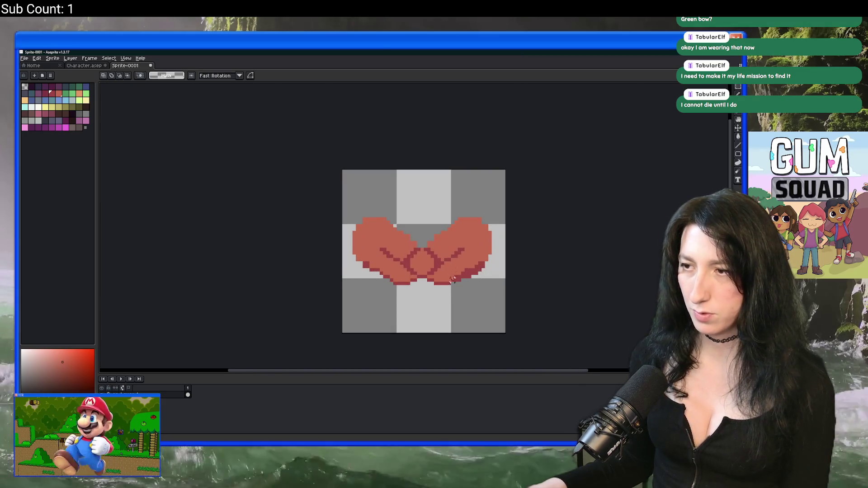
pyautogui.scroll(2, 453, 283)
pyautogui.moveTo(444, 311); pyautogui.dragTo(549, 163)
pyautogui.hotkey('ctrl', 'c')
pyautogui.hotkey('ctrl', 'v')
pyautogui.hotkey('shift', 'h')
pyautogui.moveTo(498, 226)
pyautogui.mouseDown()
pyautogui.moveTo(294, 217)
pyautogui.moveTo(277, 225)
pyautogui.moveTo(287, 225)
pyautogui.mouseUp()
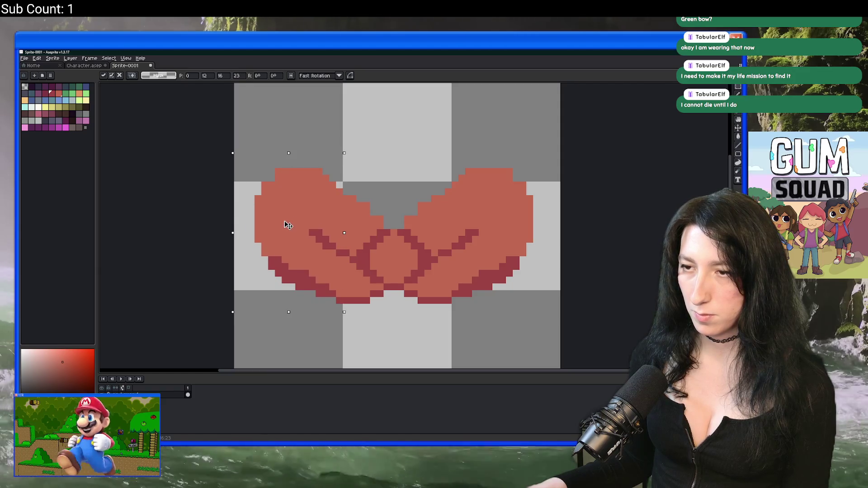
pyautogui.press('Return')
pyautogui.scroll(-3, 426, 136)
pyautogui.moveTo(421, 155); pyautogui.dragTo(379, 215)
pyautogui.scroll(3, 378, 215)
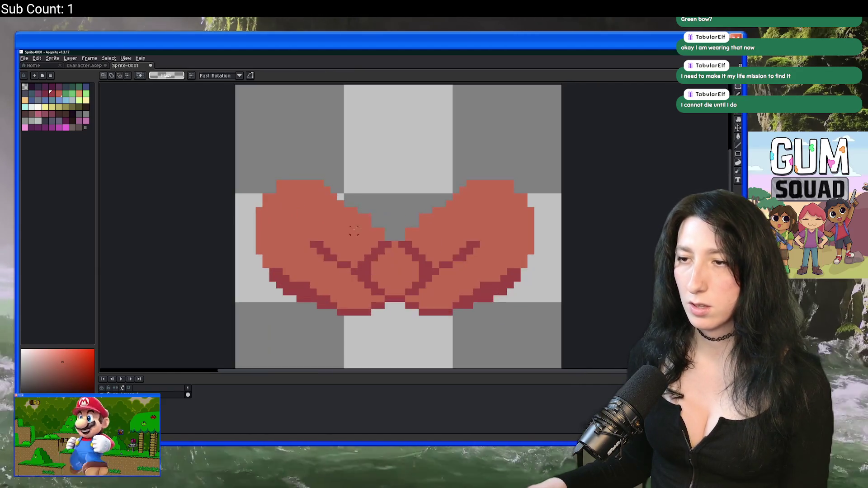
# Step: Return to the pencil tool and bring up the Character document
pyautogui.press('b')
pyautogui.scroll(3, 294, 196)
pyautogui.scroll(-4, 298, 191)
pyautogui.scroll(-2, 298, 191)
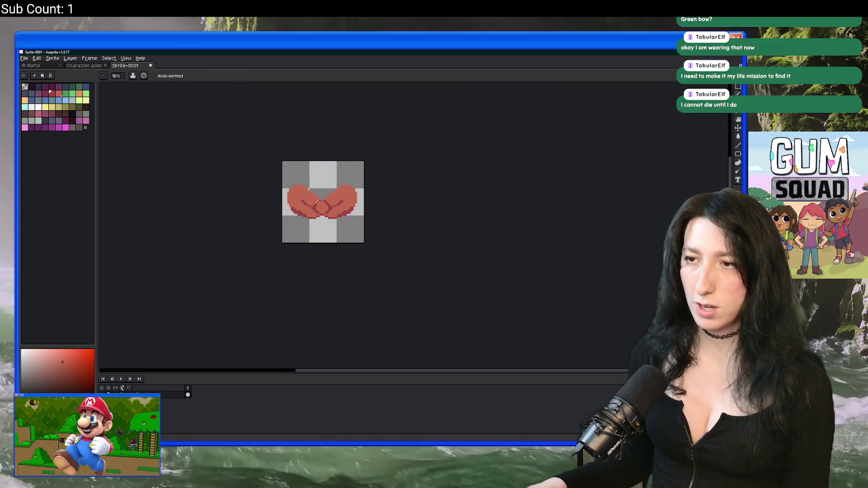
pyautogui.click(84, 66)
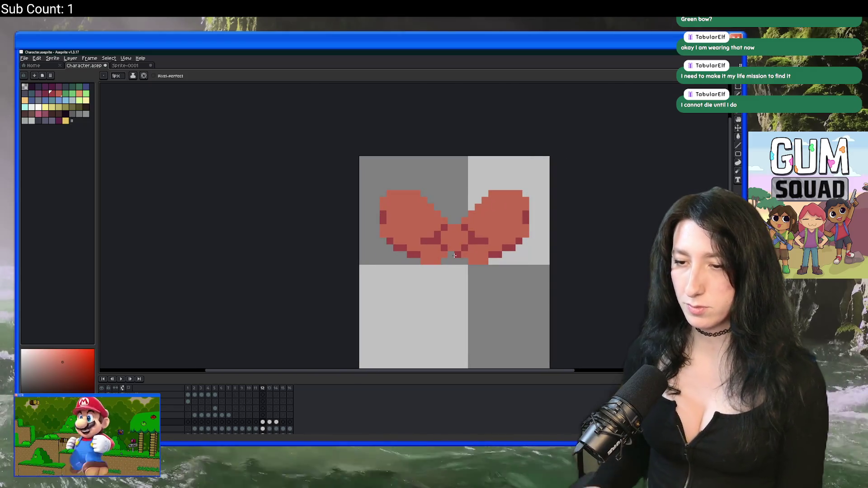
# Step: Look at the new bow sprite's export settings, then cancel and return to Character
pyautogui.click(142, 67)
pyautogui.hotkey('ctrl', 'shift', 'e')
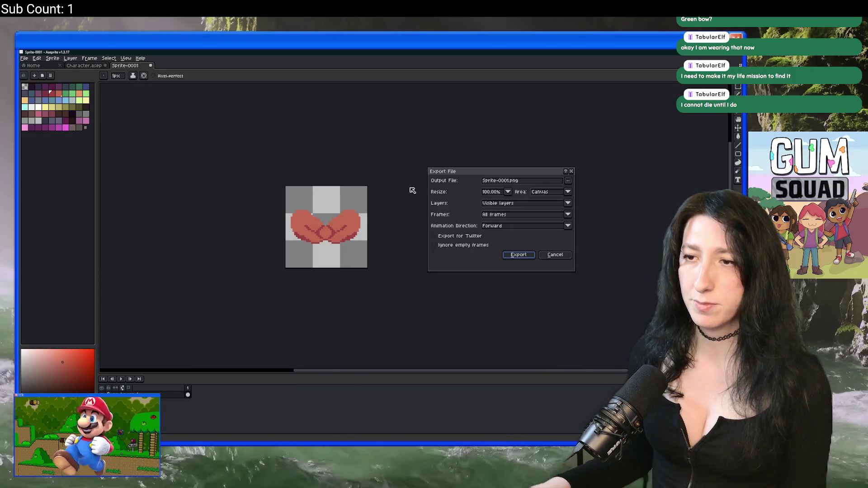
pyautogui.click(568, 181)
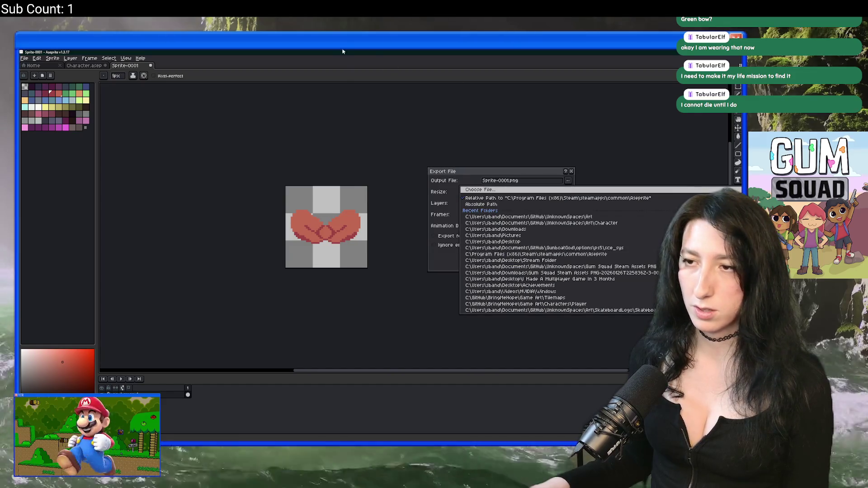
pyautogui.press('Escape')
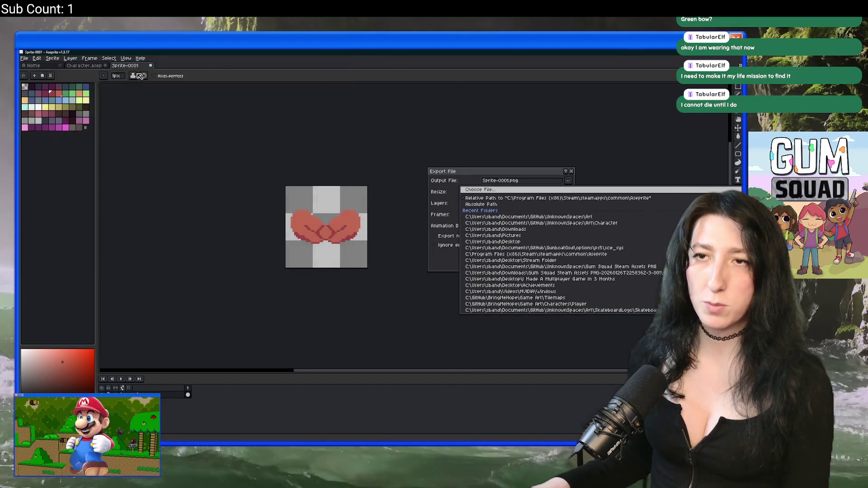
pyautogui.press('Escape')
pyautogui.click(91, 67)
# Step: Export the orange, blue and green bow frames as OrangeBowCharacter, BlueBowCharacter and GreenBowCharacter PNGs
pyautogui.hotkey('ctrl', 'shift', 'e')
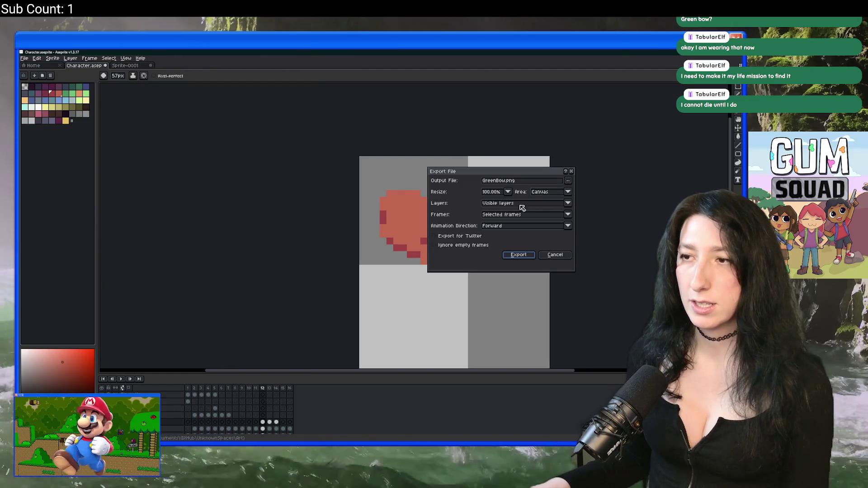
pyautogui.moveTo(495, 182); pyautogui.dragTo(456, 182)
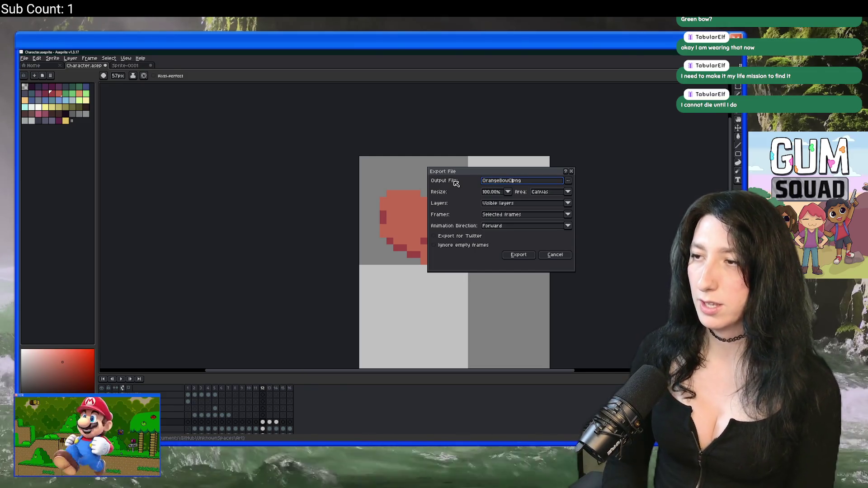
pyautogui.write('ter')
pyautogui.press('Return')
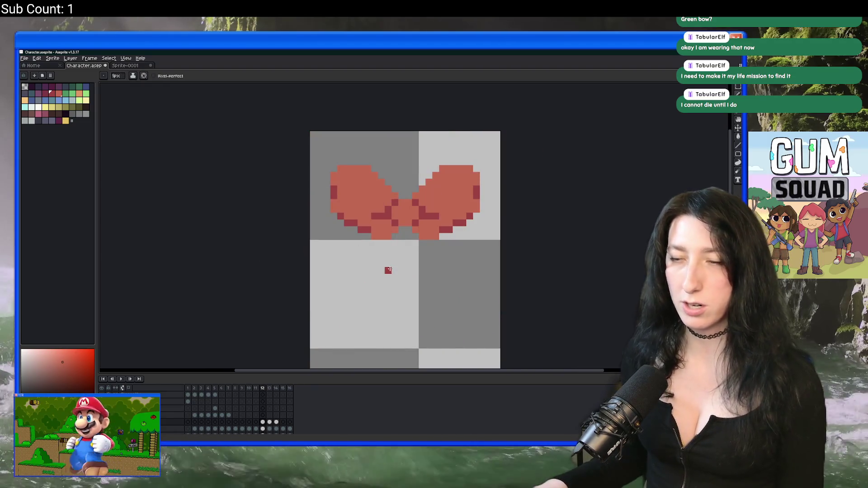
pyautogui.click(269, 422)
pyautogui.hotkey('ctrl', 'e')
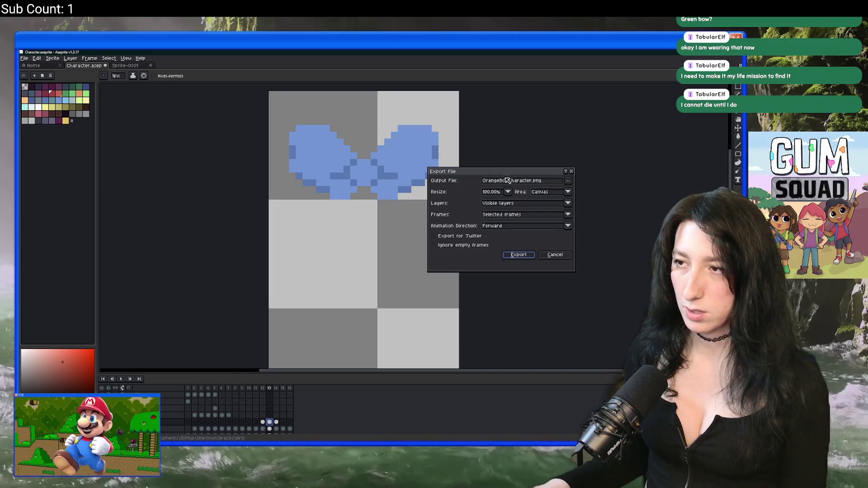
pyautogui.moveTo(500, 180); pyautogui.dragTo(459, 192)
pyautogui.write('ue')
pyautogui.press('Return')
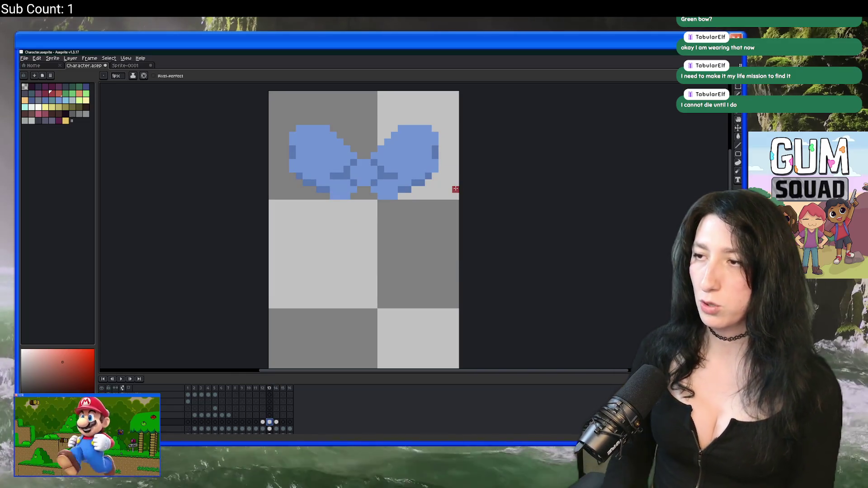
pyautogui.press('Right')
pyautogui.hotkey('ctrl', 'e')
pyautogui.moveTo(497, 181); pyautogui.dragTo(457, 180)
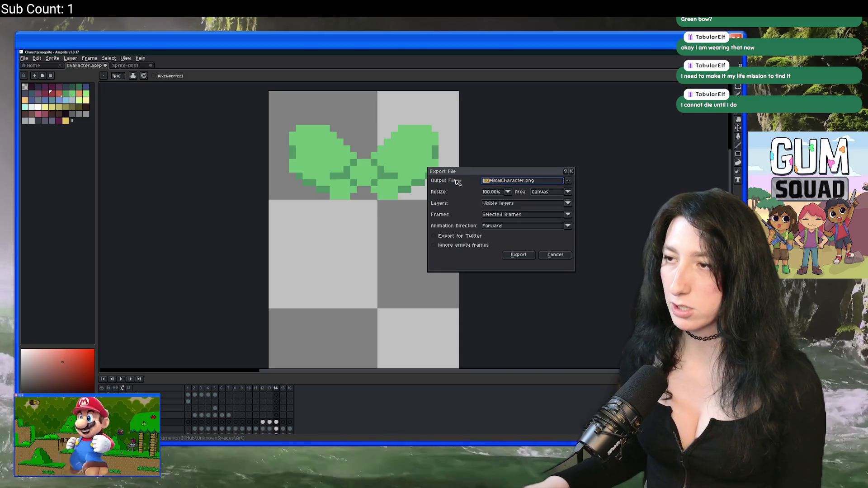
pyautogui.press('Return')
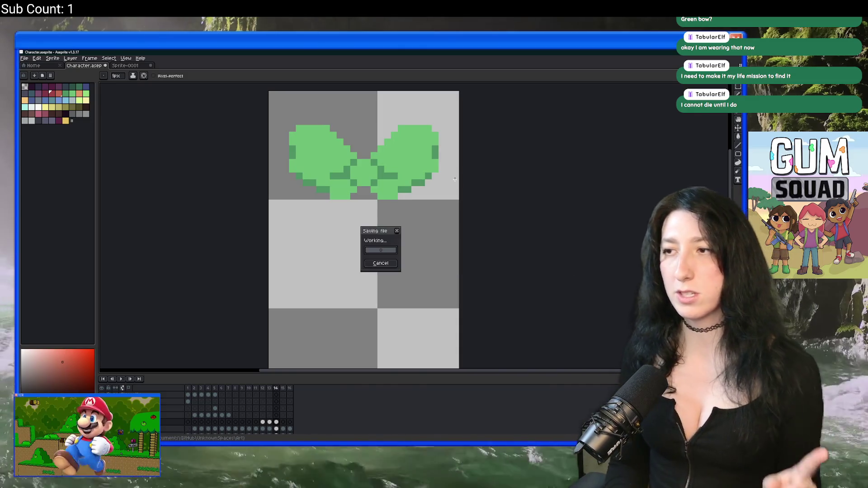
# Step: Compare the new bow sprite with Character's green bow, then return to the new sprite
pyautogui.click(132, 66)
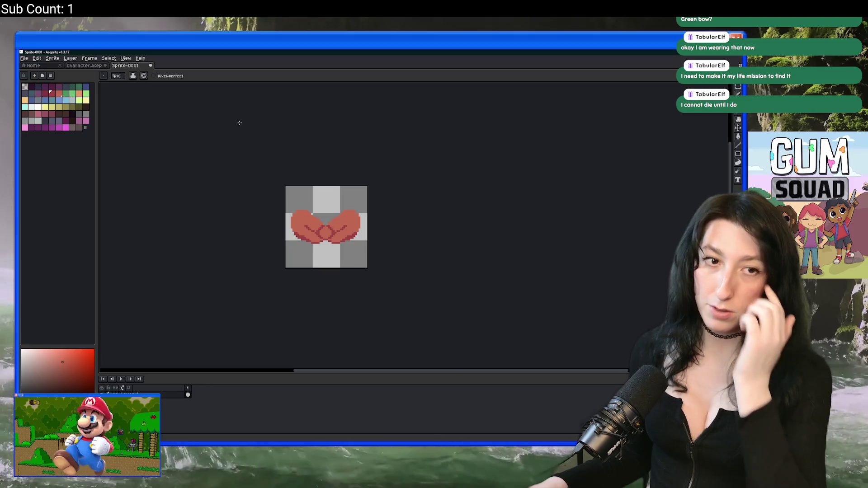
pyautogui.scroll(2, 336, 134)
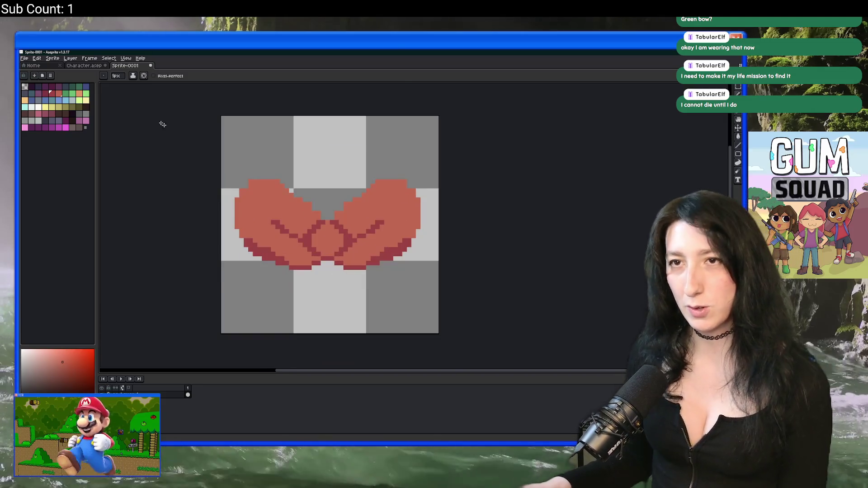
pyautogui.click(86, 65)
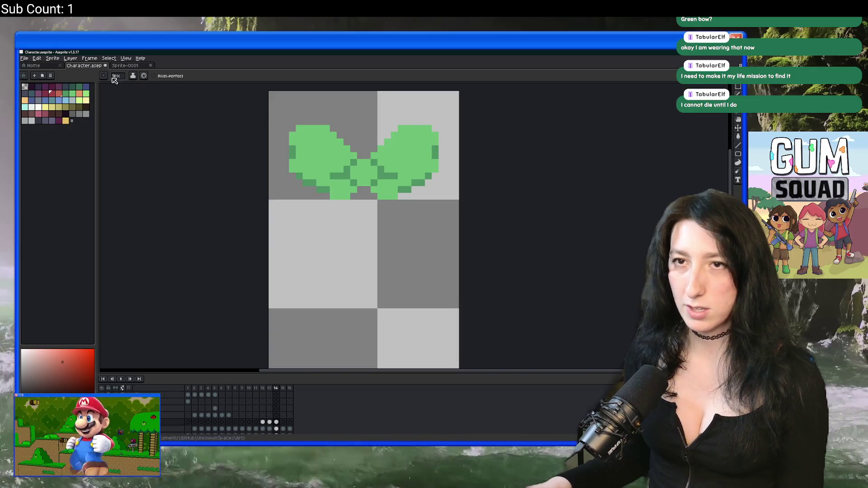
pyautogui.hotkey('ctrl', 'Tab')
# Step: Export the larger bow to UnknownSpaces/Art, replacing OrangeBow.png
pyautogui.hotkey('ctrl', 'alt', 'shift', 's')
pyautogui.click(568, 181)
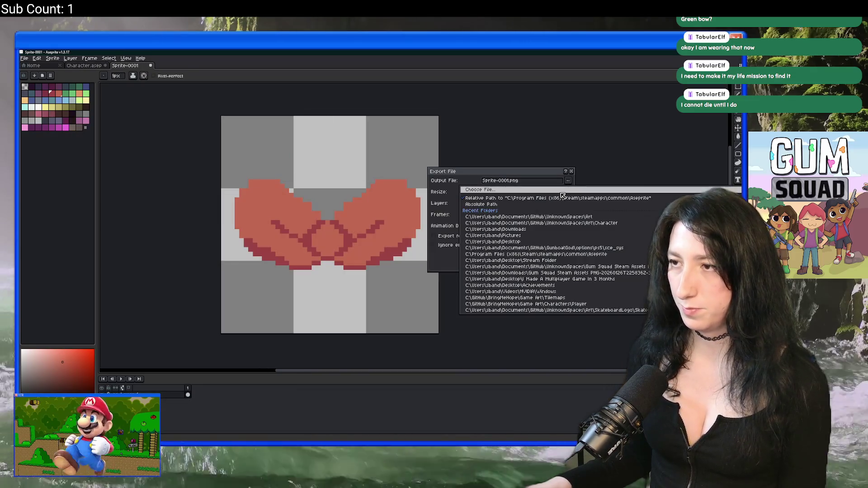
pyautogui.click(545, 190)
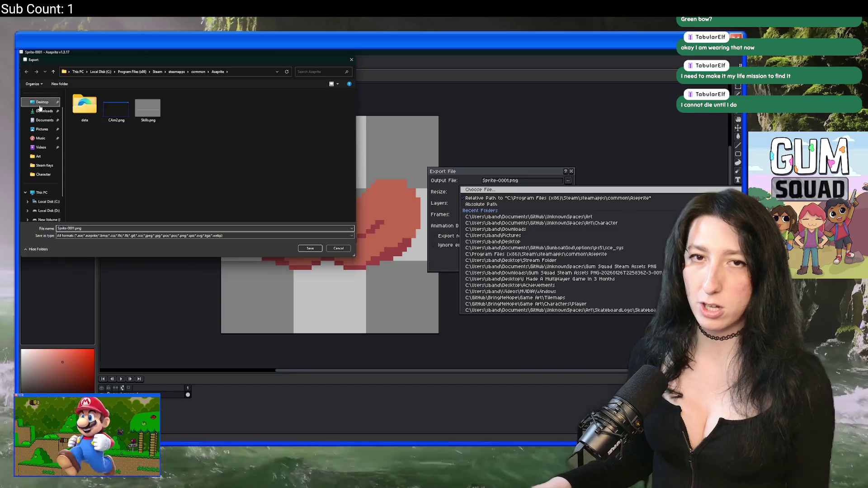
pyautogui.doubleClick(85, 193)
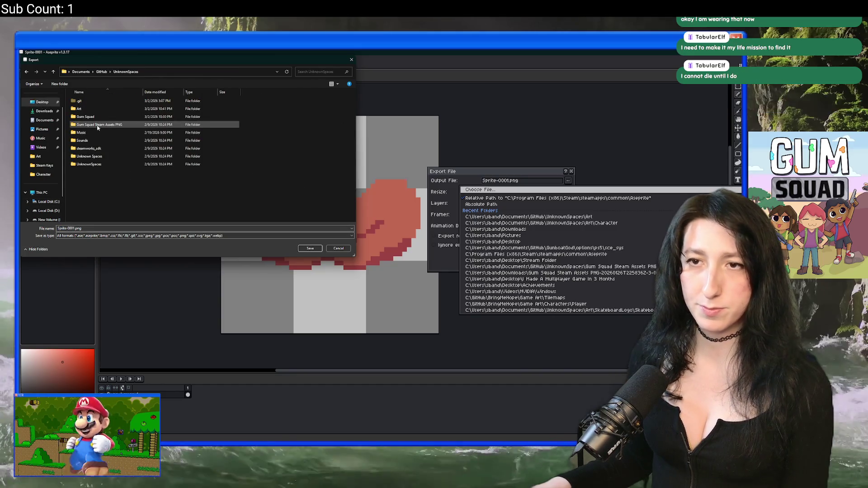
pyautogui.doubleClick(79, 108)
pyautogui.click(152, 134)
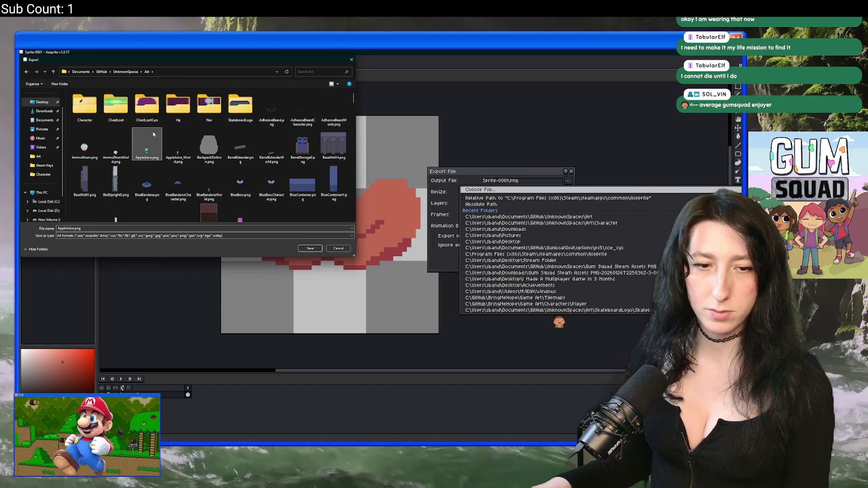
pyautogui.scroll(-10, 181, 145)
pyautogui.doubleClick(334, 107)
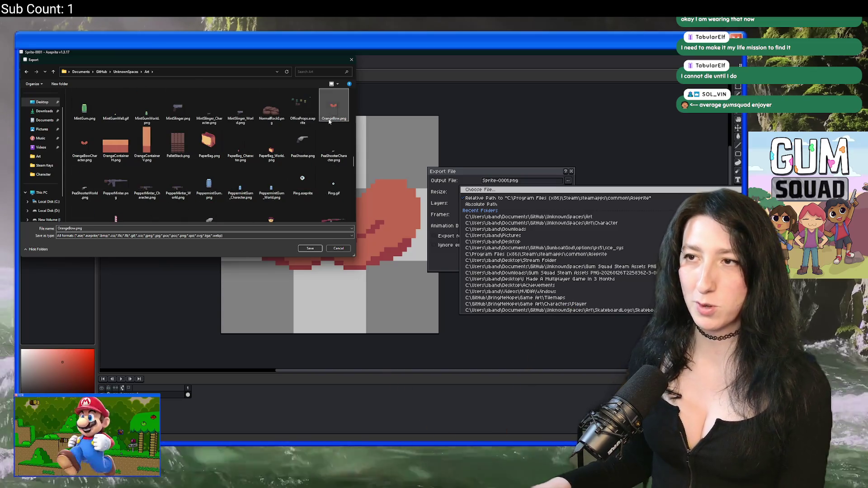
pyautogui.click(395, 249)
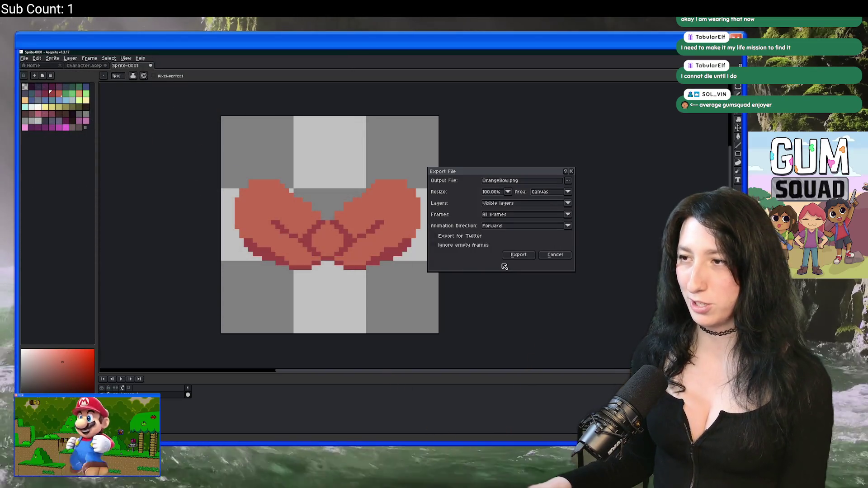
pyautogui.click(511, 257)
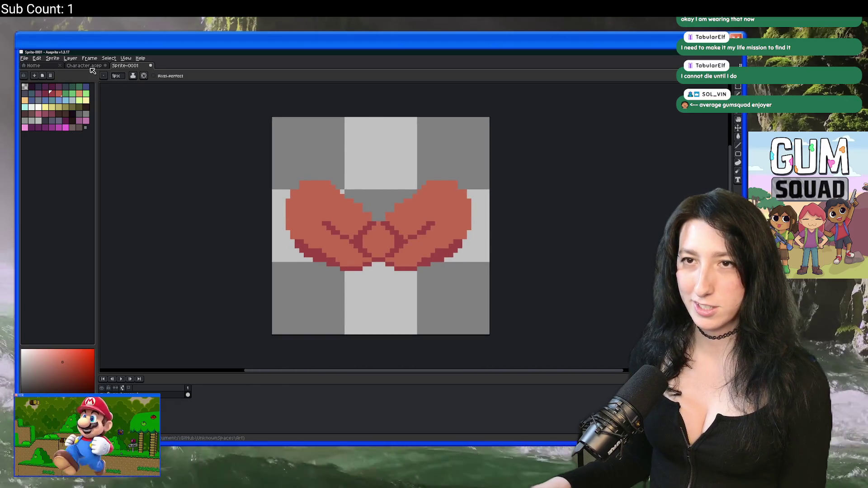
# Step: Sample the blue from Character's bow frame and recolour the red bow fill to blue
pyautogui.click(90, 66)
pyautogui.press('i')
pyautogui.press('Right')
pyautogui.scroll(2, 279, 142)
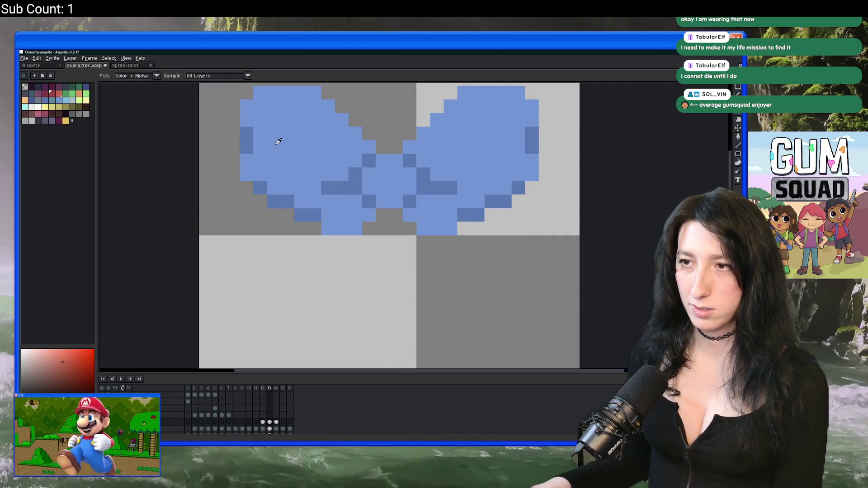
pyautogui.click(279, 142)
pyautogui.press('Right')
pyautogui.press('Right')
pyautogui.hotkey('ctrl', 'Tab')
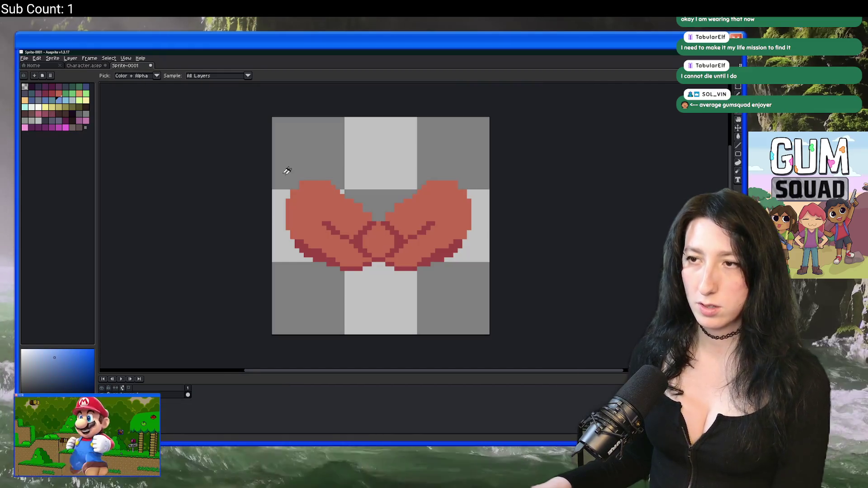
pyautogui.click(91, 67)
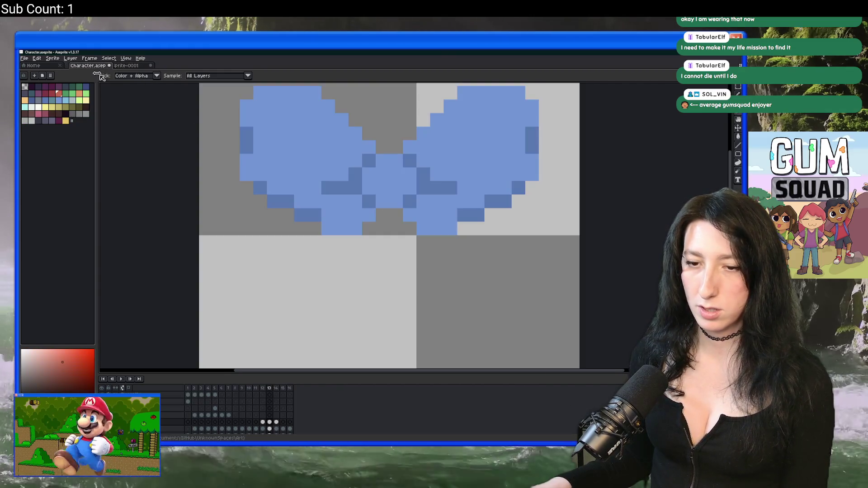
pyautogui.click(281, 145)
pyautogui.click(135, 67)
pyautogui.hotkey('shift', 'r')
# Step: Recolour the bow's red outline to dark blue
pyautogui.click(84, 65)
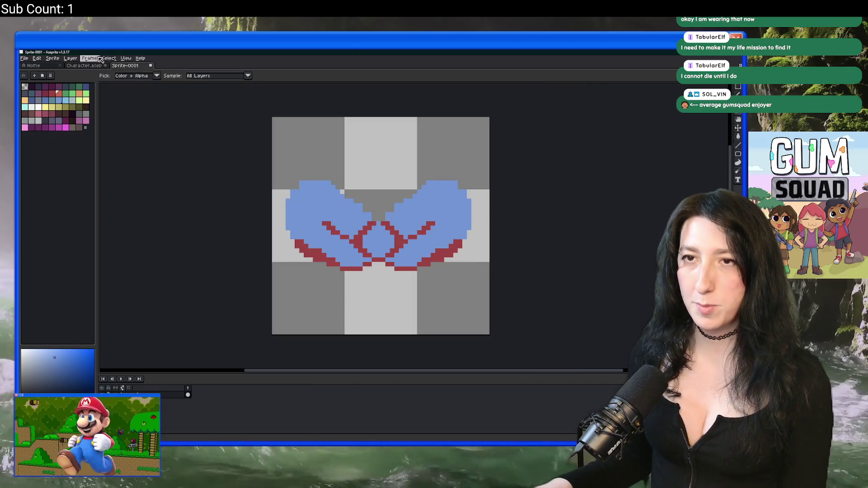
pyautogui.click(135, 66)
pyautogui.click(332, 222)
pyautogui.hotkey('shift', 'r')
pyautogui.scroll(-1, 332, 221)
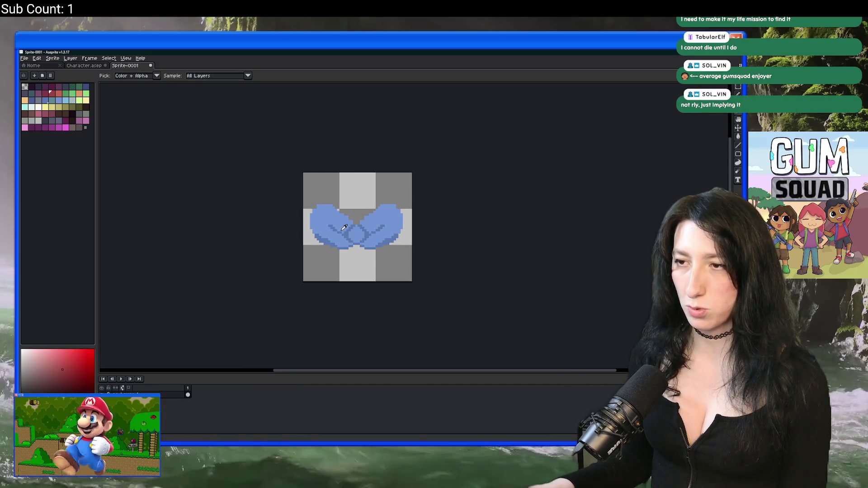
# Step: Export the blue bow as BlueBow.png, replacing the existing file
pyautogui.hotkey('ctrl', 'alt', 'shift', 's')
pyautogui.doubleClick(503, 183)
pyautogui.write('BlueBow.png')
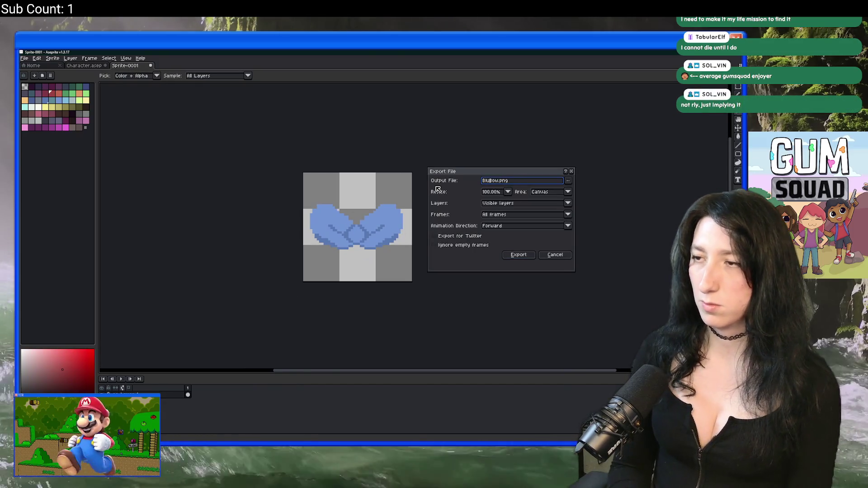
pyautogui.click(569, 180)
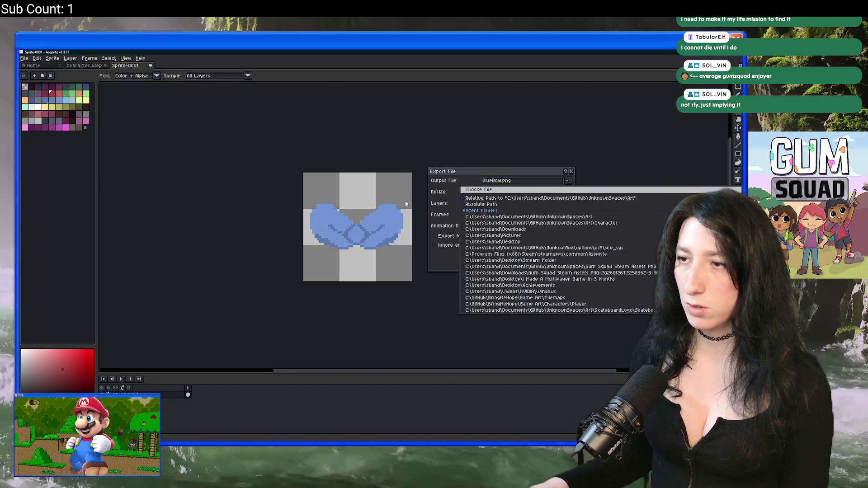
pyautogui.click(480, 189)
pyautogui.click(310, 248)
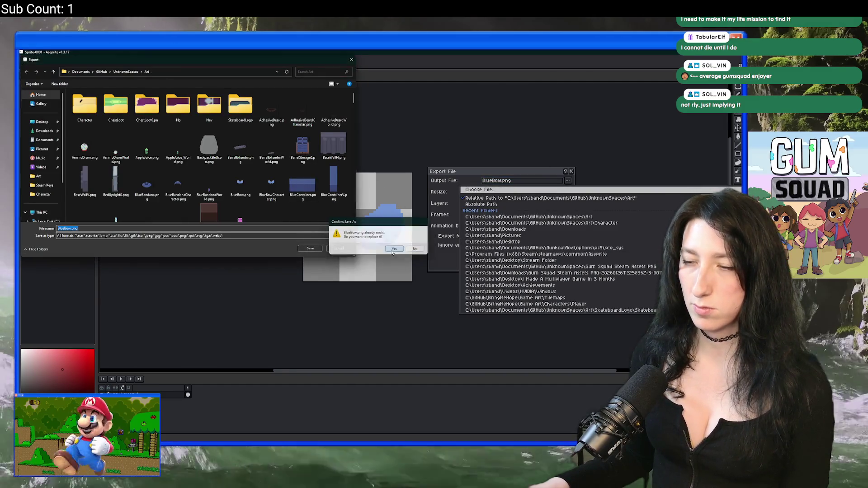
pyautogui.click(394, 249)
pyautogui.click(519, 256)
# Step: Sample green from the Character art and replace the bow's blue fill with it
pyautogui.click(83, 66)
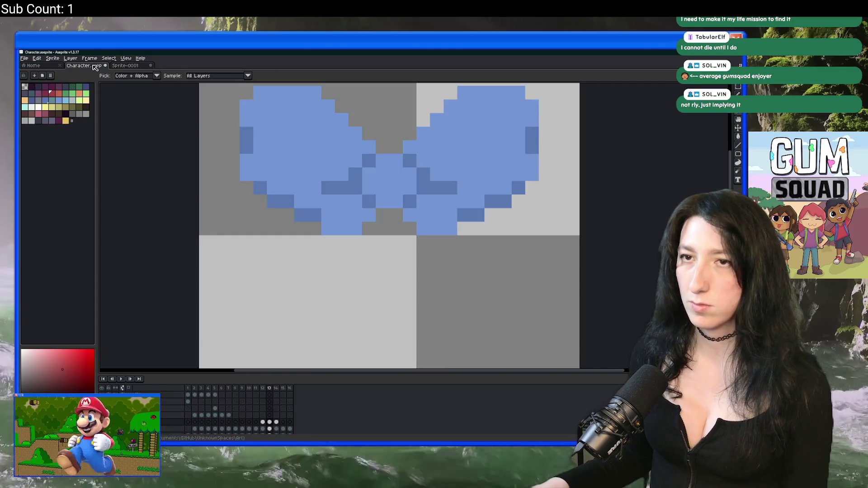
pyautogui.hotkey('ctrl', 'z')
pyautogui.click(257, 110)
pyautogui.click(135, 66)
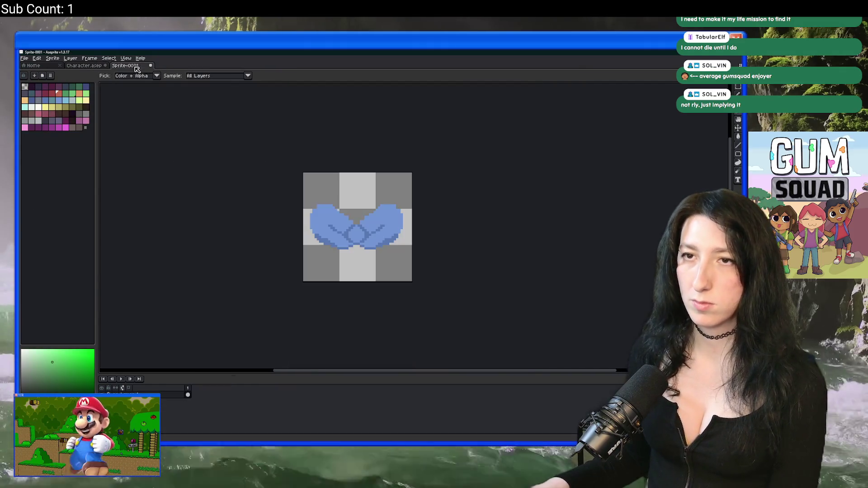
pyautogui.click(332, 191)
pyautogui.hotkey('shift', 'r')
pyautogui.press('Return')
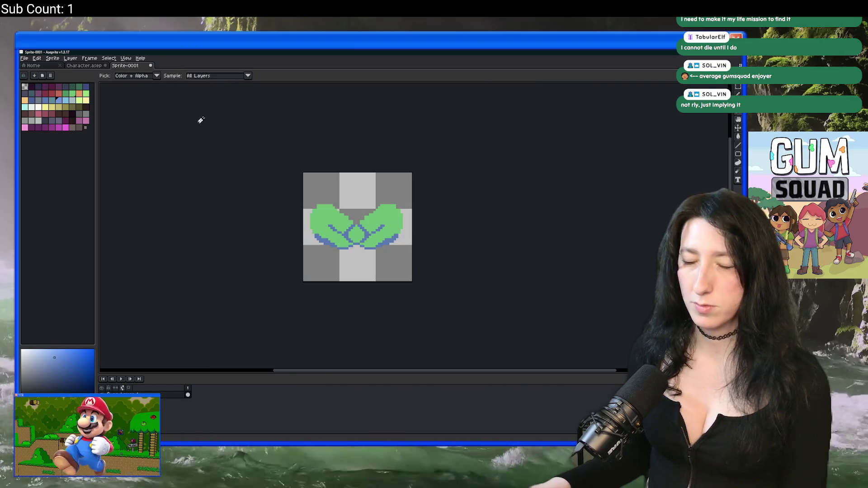
# Step: Replace the bow's blue outline with a darker green sampled from Character
pyautogui.click(82, 67)
pyautogui.click(268, 189)
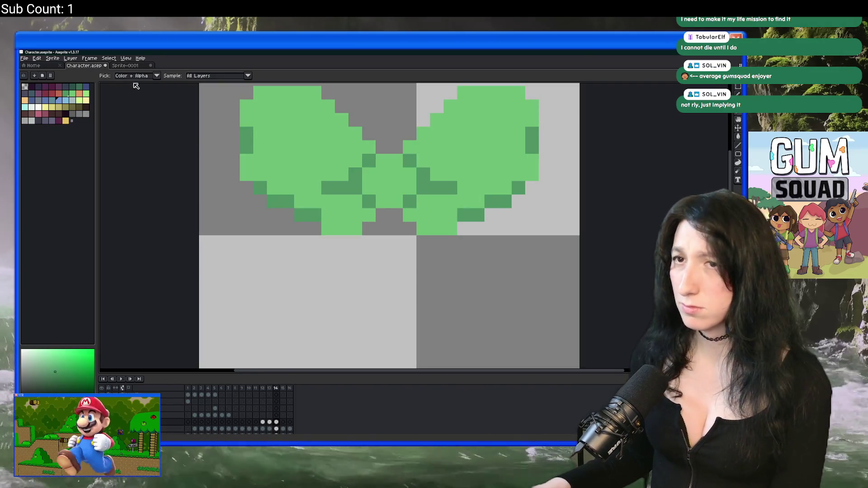
pyautogui.click(136, 67)
pyautogui.click(329, 241)
pyautogui.hotkey('shift', 'r')
pyautogui.press('Return')
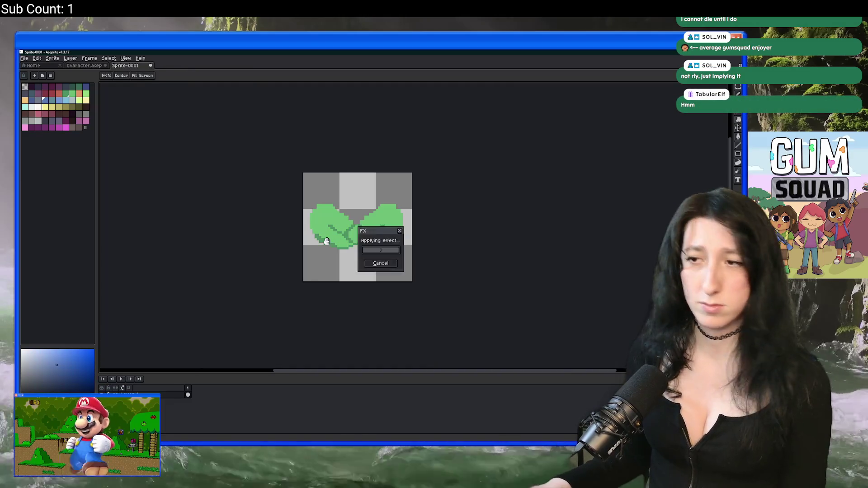
# Step: Export the green bow as GreenBow.png
pyautogui.hotkey('ctrl', 'alt', 'shift', 's')
pyautogui.moveTo(493, 181); pyautogui.dragTo(473, 184)
pyautogui.write('GreenBow.png')
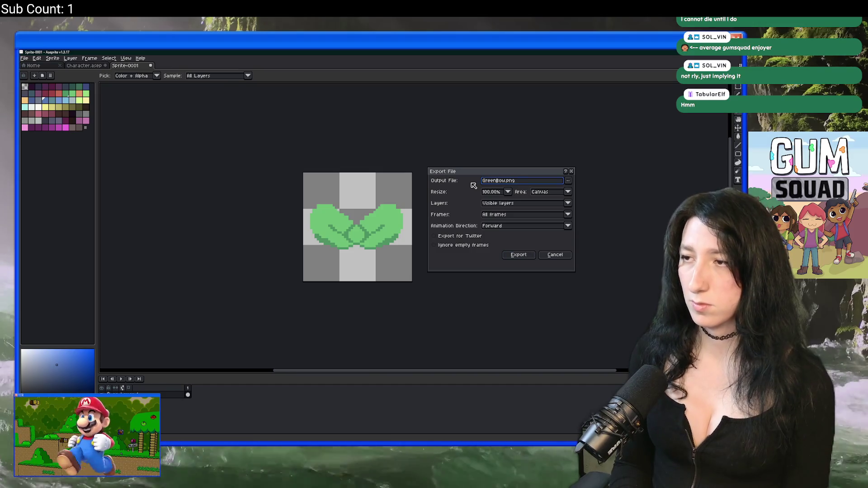
pyautogui.press('Return')
pyautogui.hotkey('alt', 'Tab')
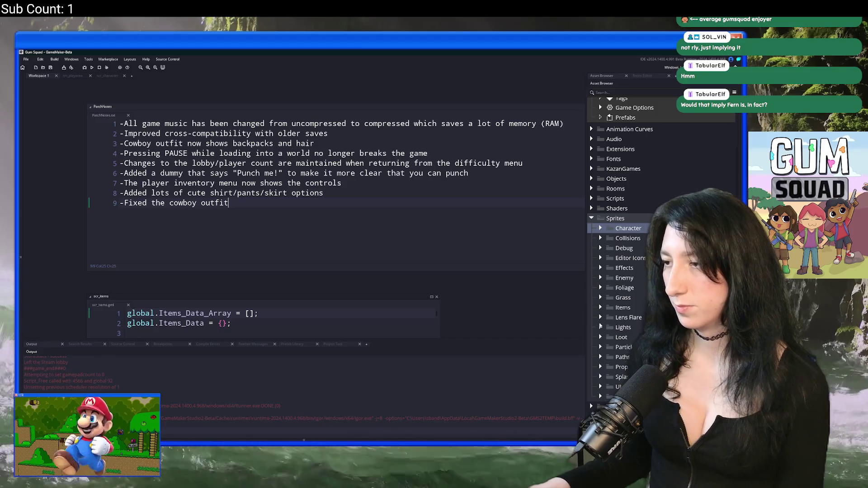
# Step: Expand Sprites > Items, peek into Mint Slinger, then open spr_item_orangebow from Orange Bow
pyautogui.scroll(-3, 644, 176)
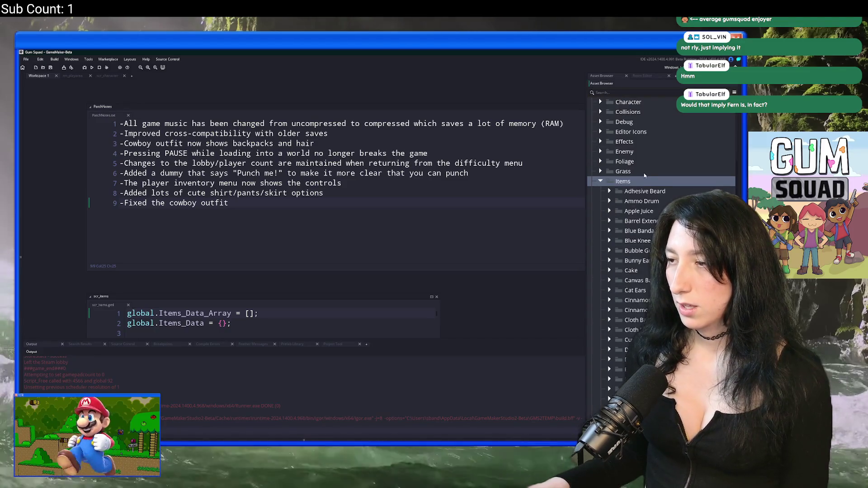
pyautogui.click(598, 399)
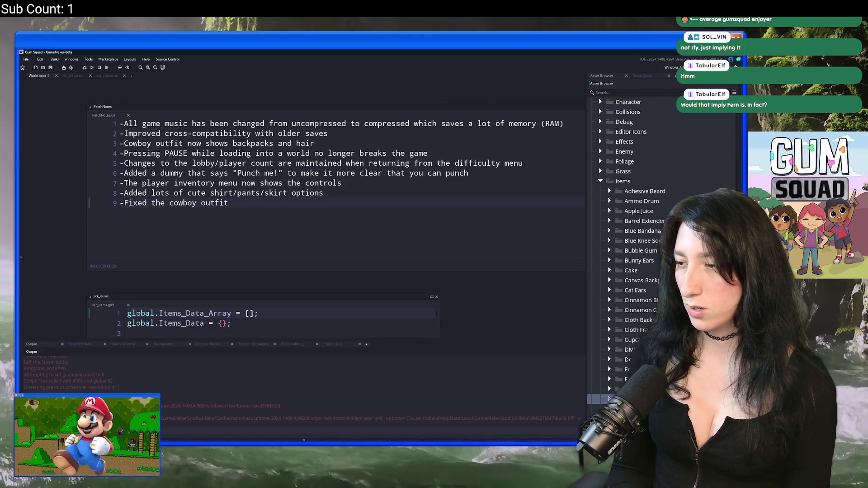
pyautogui.scroll(-7, 660, 232)
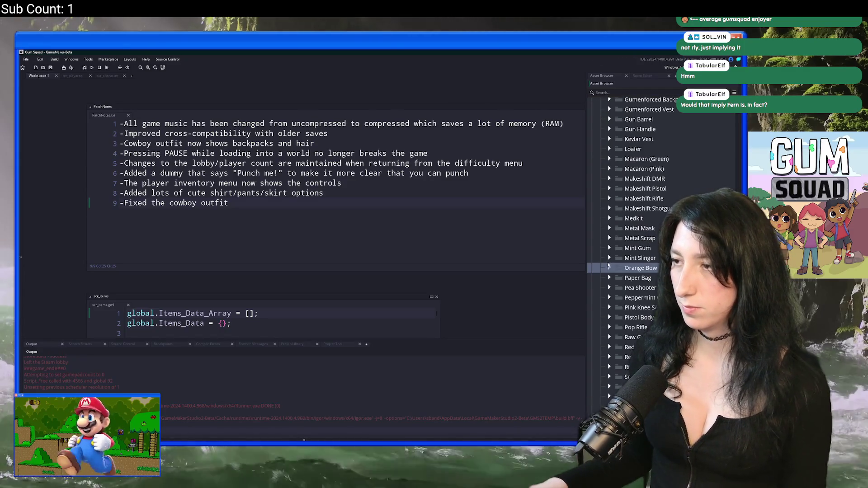
pyautogui.click(609, 259)
pyautogui.scroll(-2, 634, 274)
pyautogui.click(610, 213)
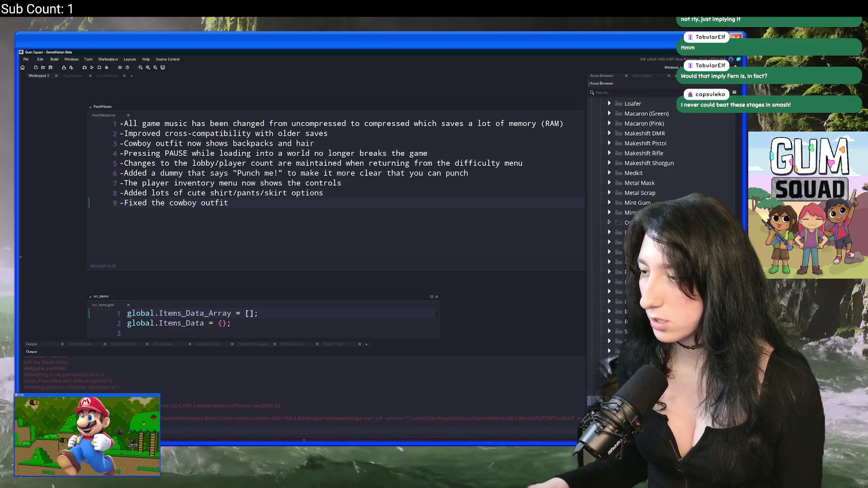
pyautogui.click(609, 223)
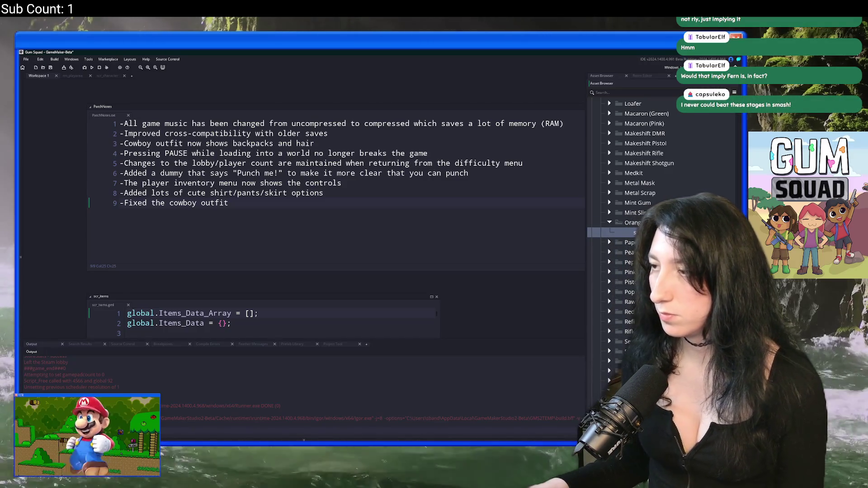
pyautogui.write('_item_oran')
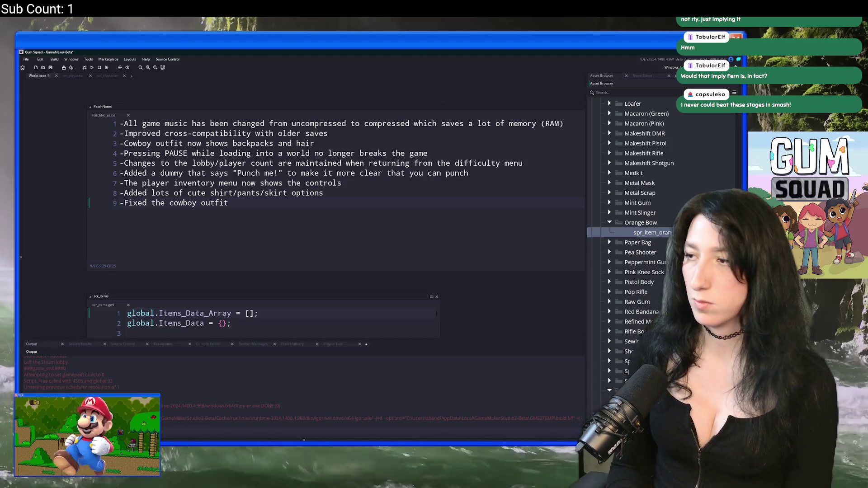
pyautogui.press('Return')
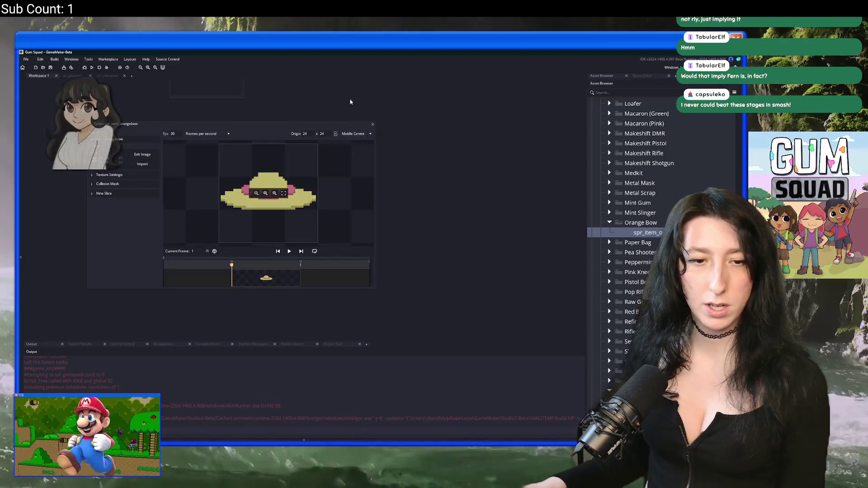
# Step: Import the bow PNG from the Art folder into spr_item_orangebow, replacing its image
pyautogui.click(144, 164)
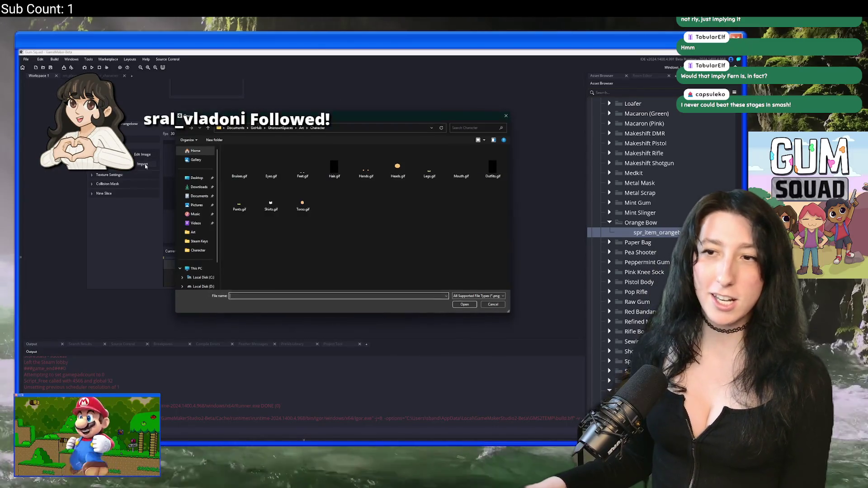
pyautogui.click(209, 128)
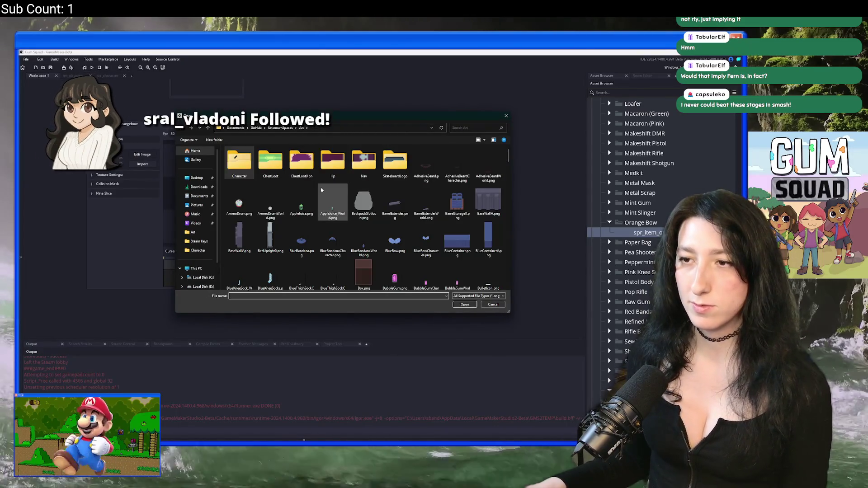
pyautogui.click(322, 187)
pyautogui.scroll(-15, 344, 217)
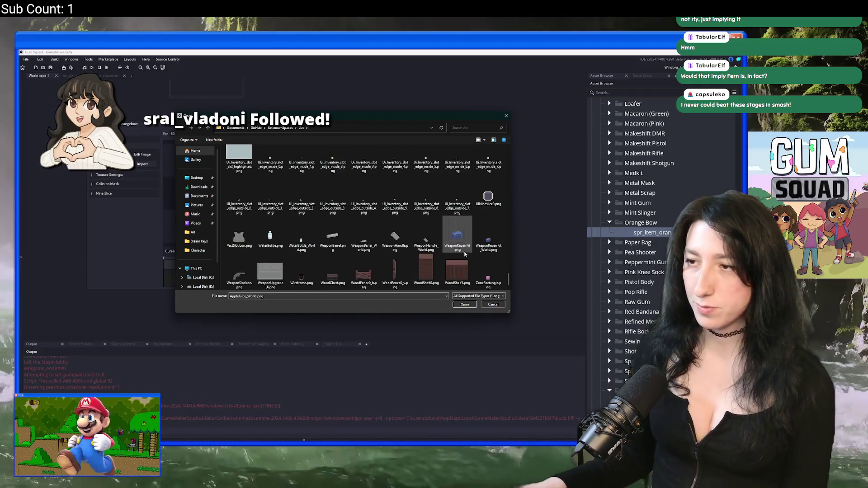
pyautogui.scroll(10, 411, 241)
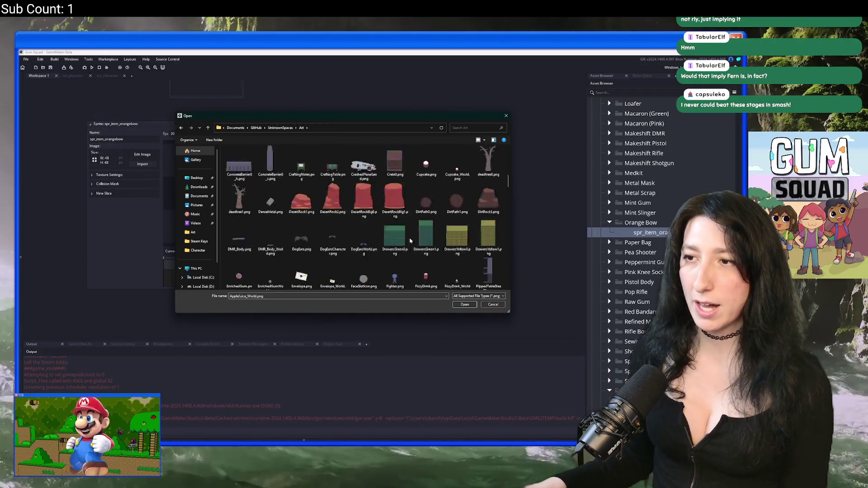
pyautogui.scroll(5, 410, 241)
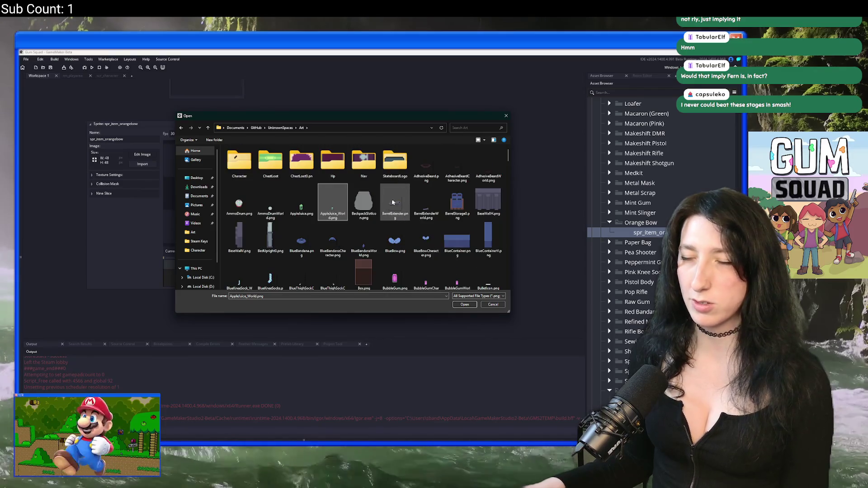
pyautogui.scroll(-2, 393, 202)
pyautogui.click(364, 191)
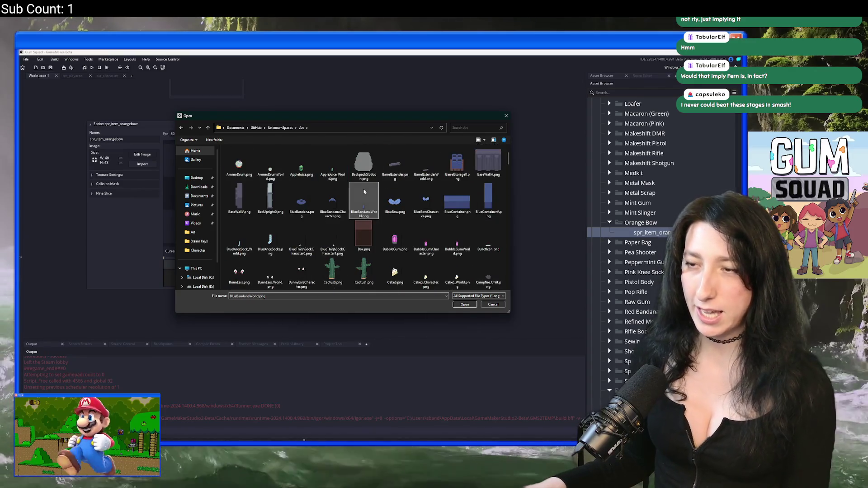
pyautogui.doubleClick(363, 192)
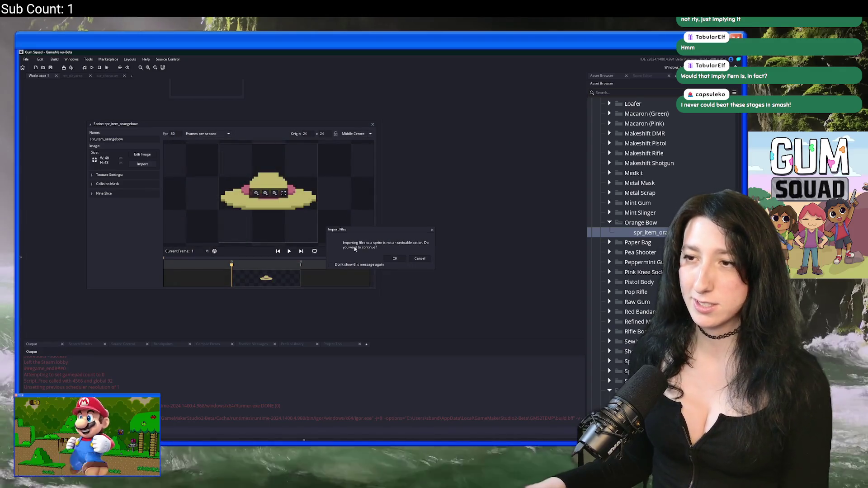
pyautogui.click(394, 258)
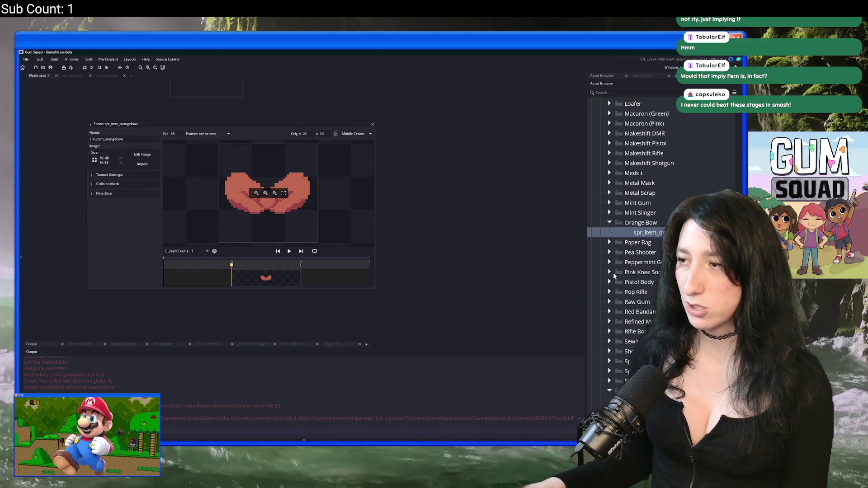
# Step: Move the sun hat sprite into Orange Bow, open it, and start importing an image
pyautogui.scroll(-2, 614, 276)
pyautogui.click(628, 377)
pyautogui.moveTo(628, 387)
pyautogui.mouseDown()
pyautogui.moveTo(642, 258)
pyautogui.moveTo(666, 201)
pyautogui.mouseUp()
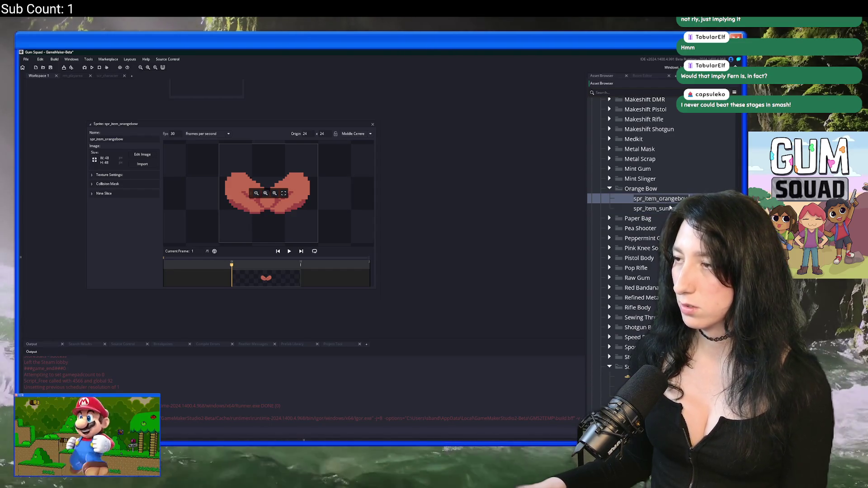
pyautogui.click(671, 208)
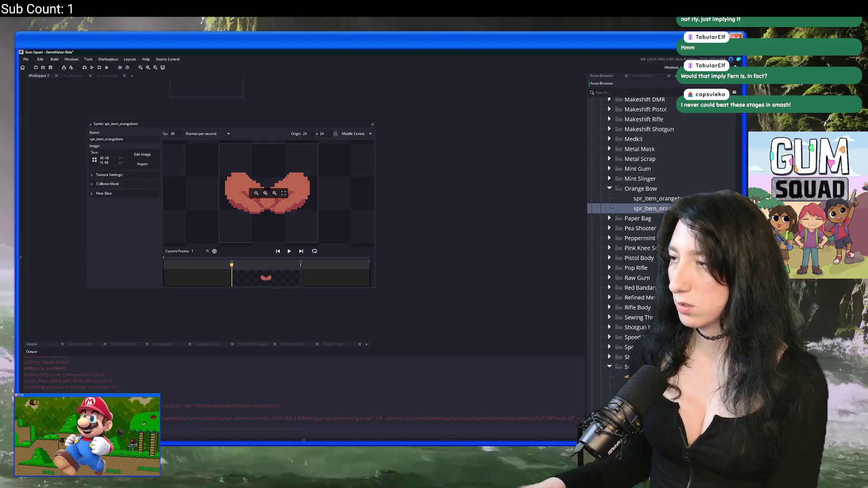
pyautogui.doubleClick(671, 209)
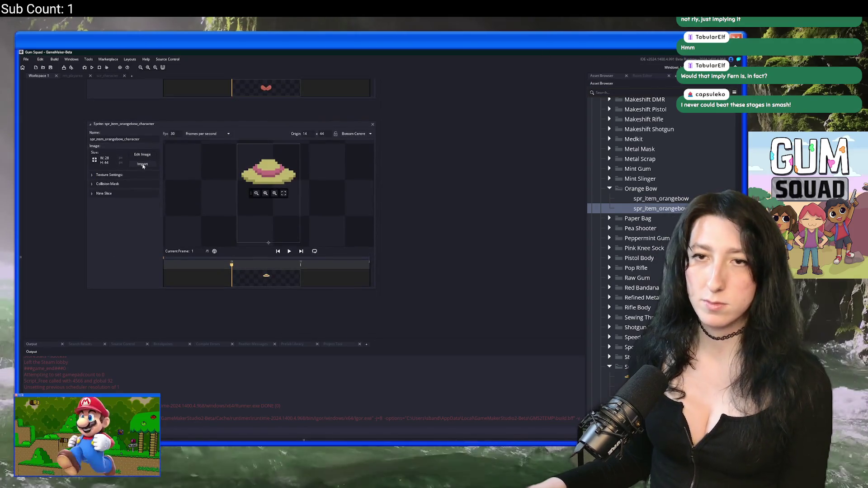
pyautogui.click(143, 165)
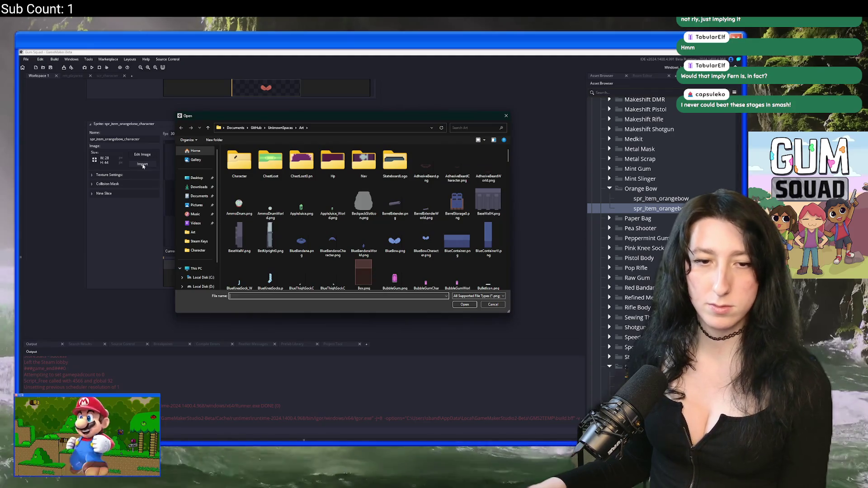
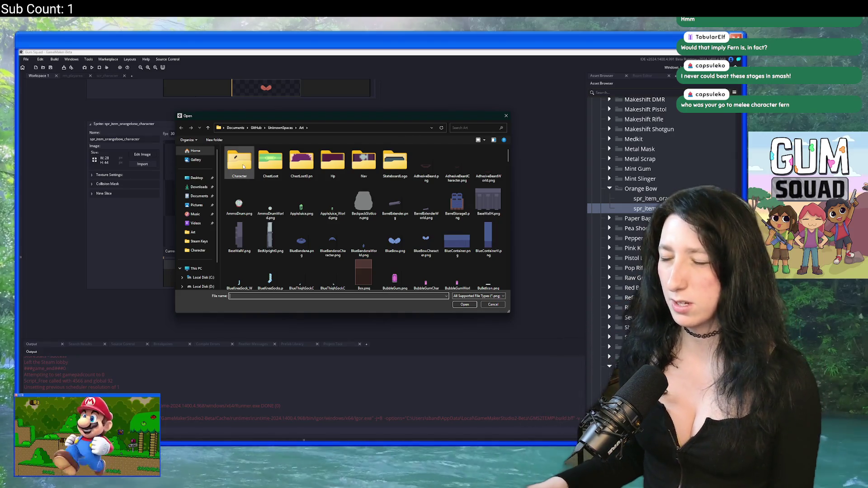
# Step: Import OrangeBowCharacter.png into the orange bow sprite, replacing its existing image
pyautogui.doubleClick(279, 167)
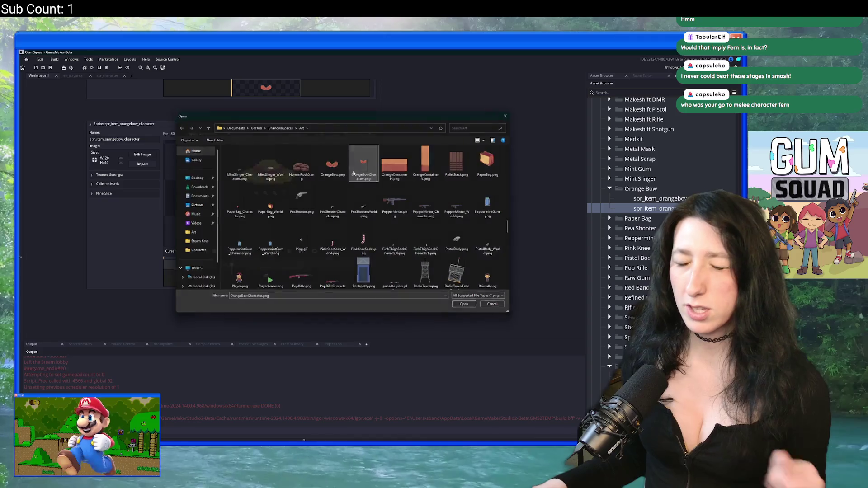
pyautogui.doubleClick(364, 164)
pyautogui.click(395, 258)
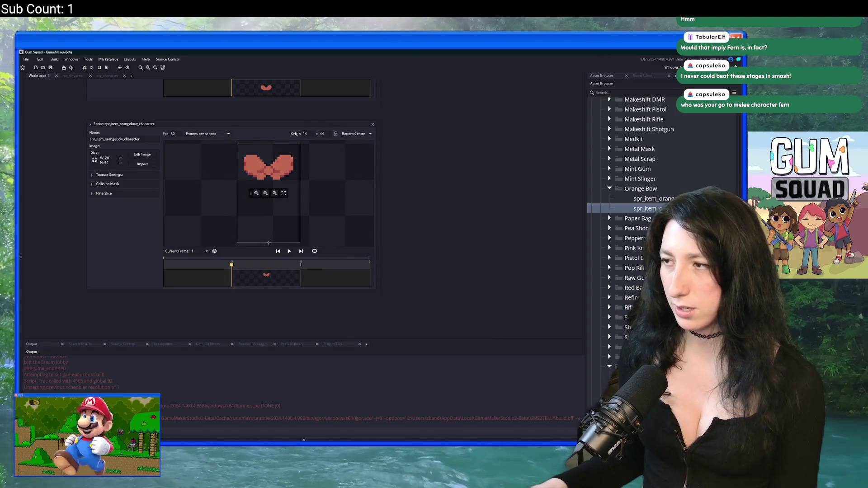
# Step: Duplicate the sprite, auto-crop it to 22x11 and set its origin to Middle Centre
pyautogui.hotkey('ctrl', 'd')
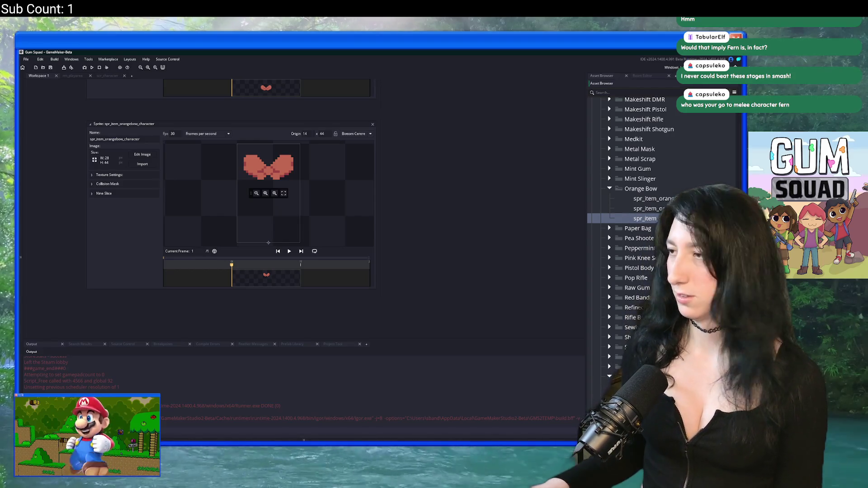
pyautogui.write('world')
pyautogui.click(146, 155)
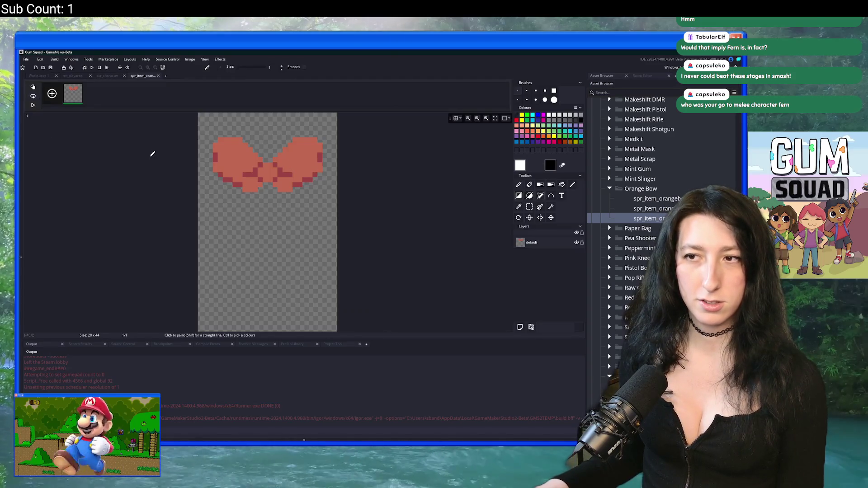
pyautogui.click(189, 60)
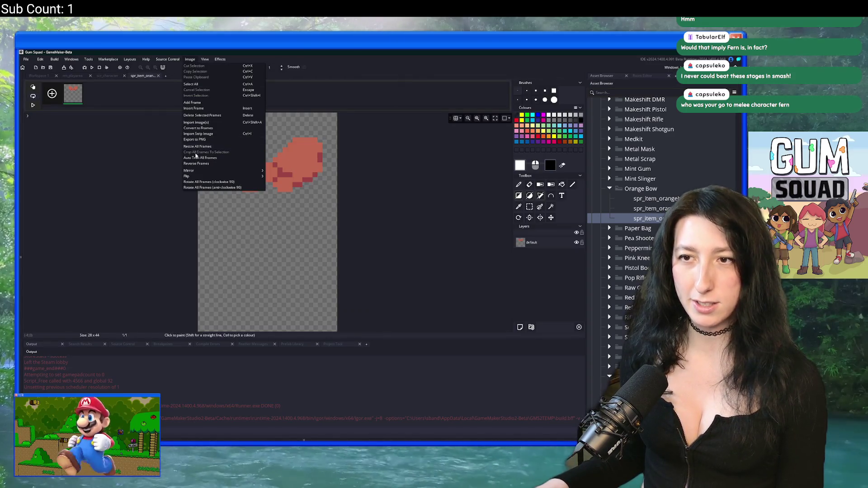
pyautogui.click(199, 158)
pyautogui.click(158, 76)
pyautogui.click(370, 134)
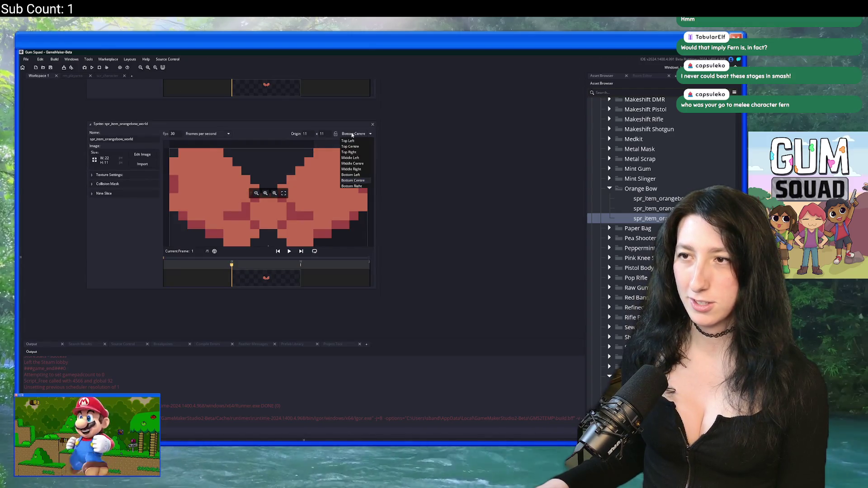
pyautogui.click(355, 162)
pyautogui.click(372, 125)
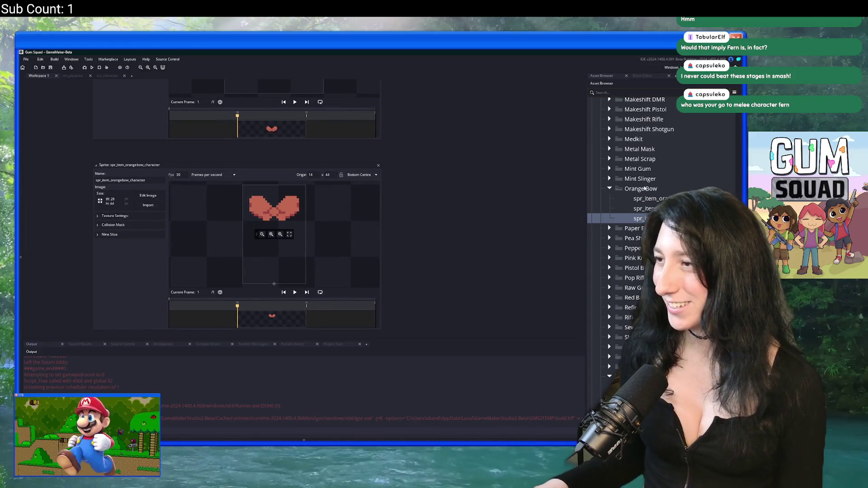
pyautogui.scroll(10, 620, 312)
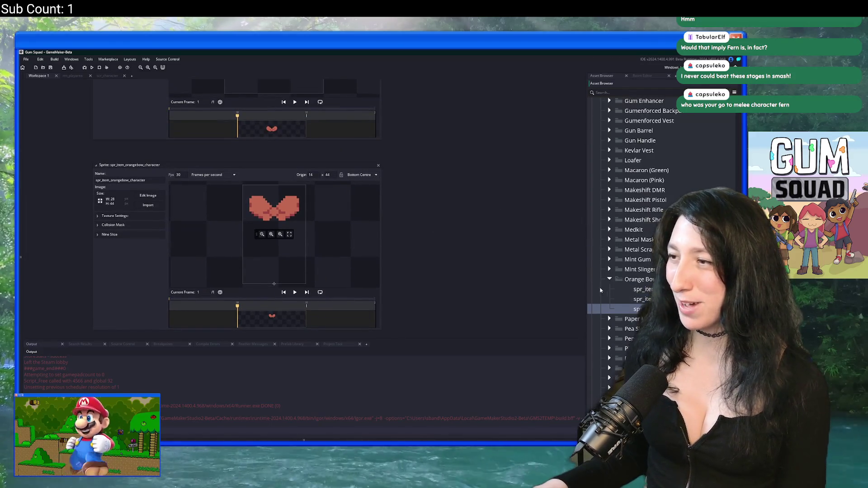
# Step: Rename the group1 folder to 'Green Bow'
pyautogui.scroll(1, 644, 171)
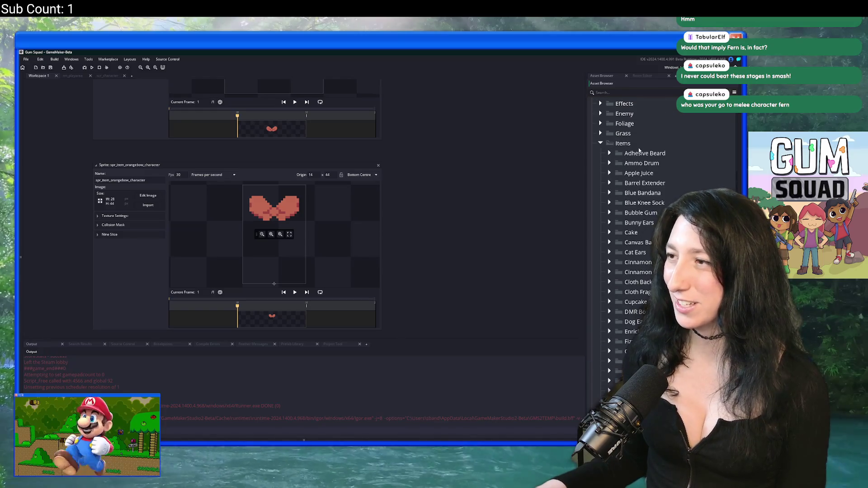
pyautogui.scroll(-1, 649, 197)
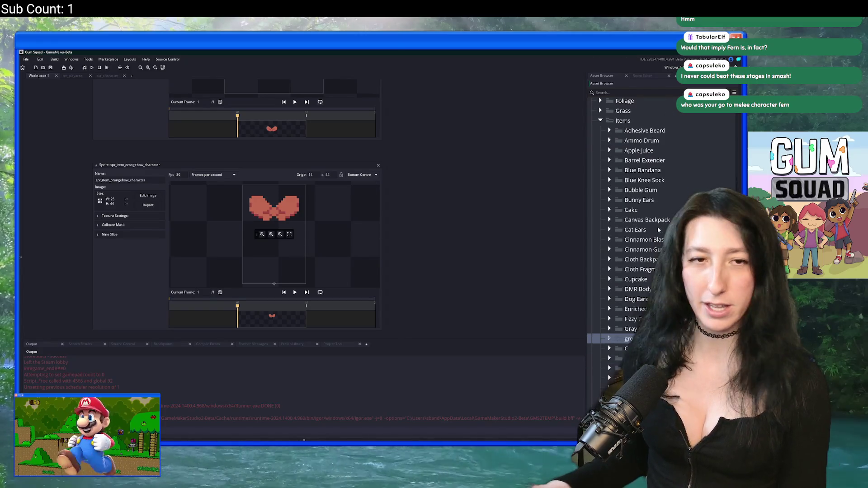
pyautogui.press('Delete')
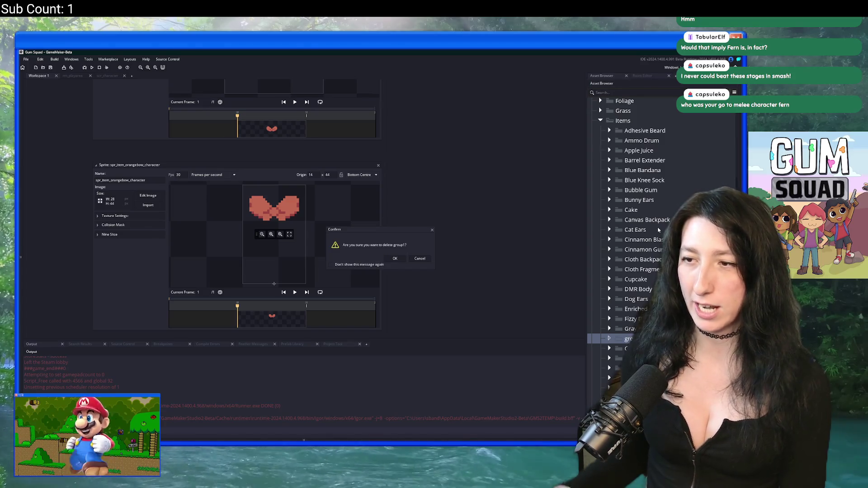
pyautogui.press('Escape')
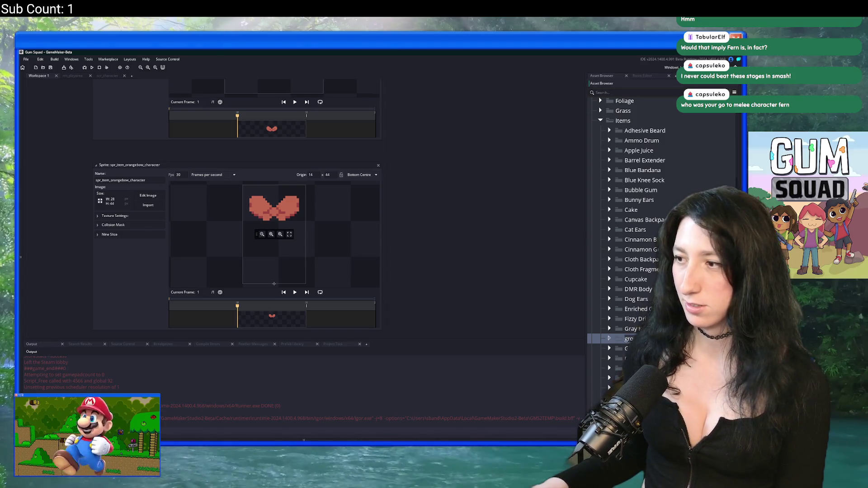
pyautogui.scroll(-5, 648, 227)
pyautogui.press('F2')
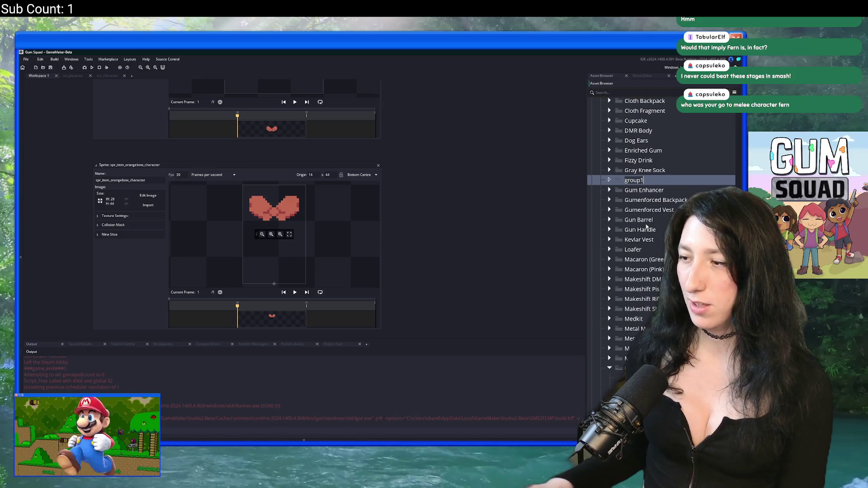
pyautogui.write('Green Bow')
pyautogui.press('Return')
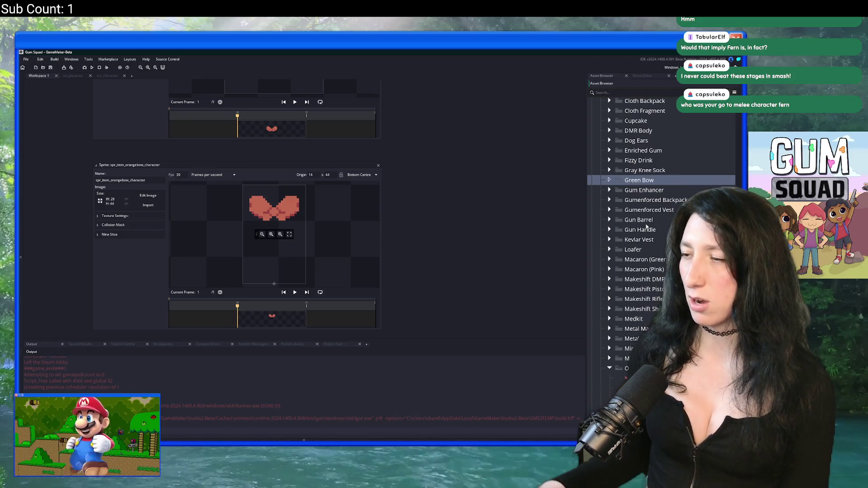
# Step: Move the duplicated orange bow sprite into Green Bow and rename it spr_item_greenbow
pyautogui.click(602, 388)
pyautogui.moveTo(601, 388)
pyautogui.mouseDown()
pyautogui.moveTo(624, 199)
pyautogui.moveTo(639, 180)
pyautogui.mouseUp()
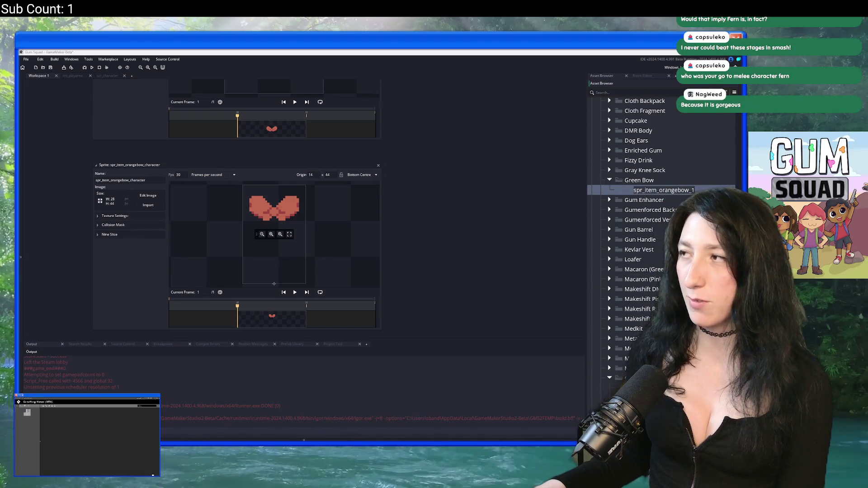
pyautogui.click(672, 190)
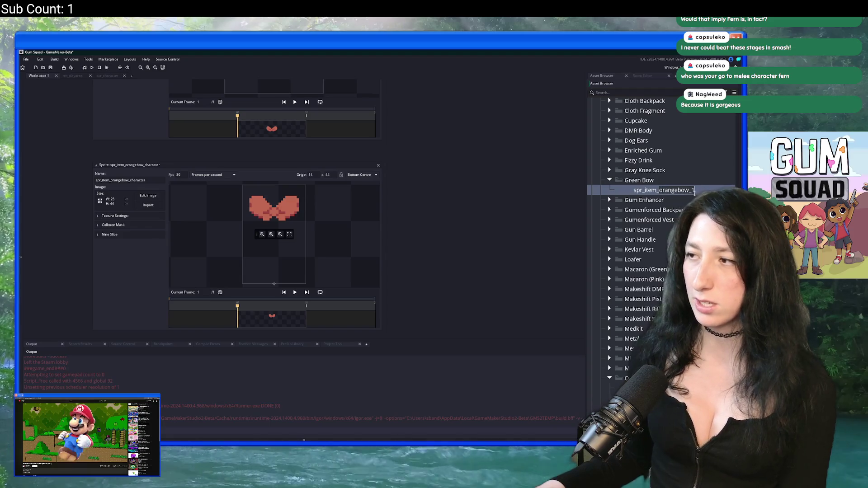
pyautogui.write('greenb')
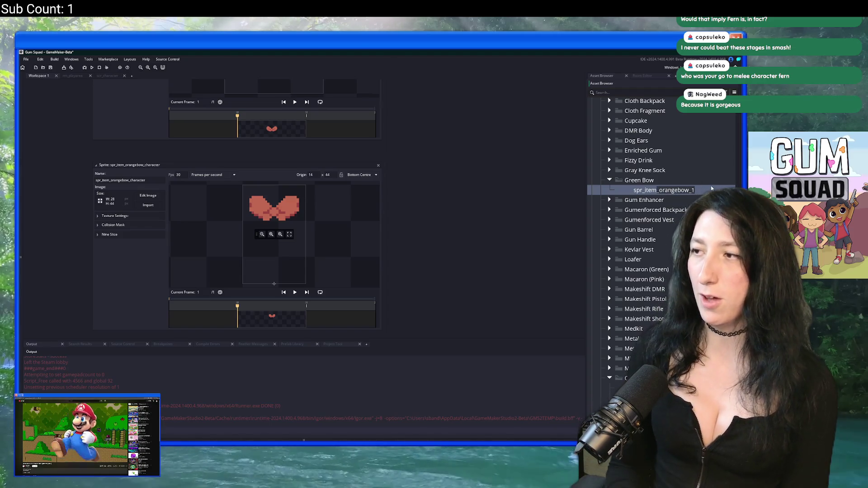
pyautogui.write('w')
pyautogui.press('Return')
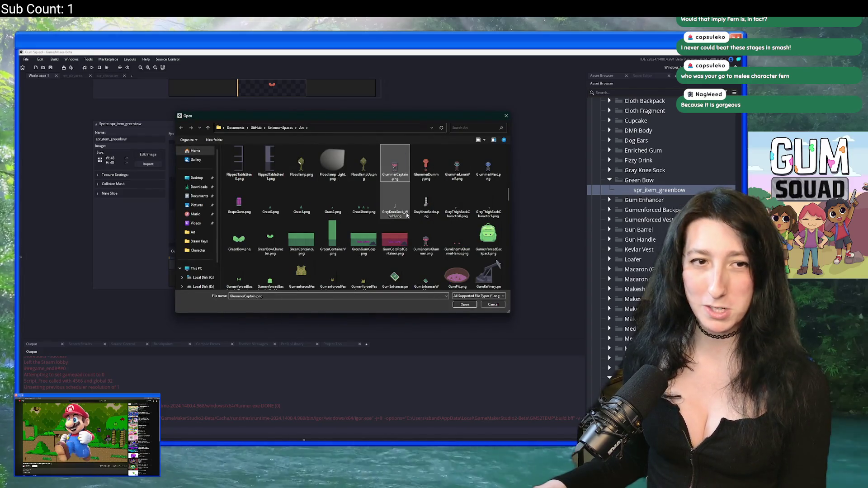
# Step: Import GreenBow.png and add a duplicated bow sprite under Green Bow
pyautogui.doubleClick(239, 239)
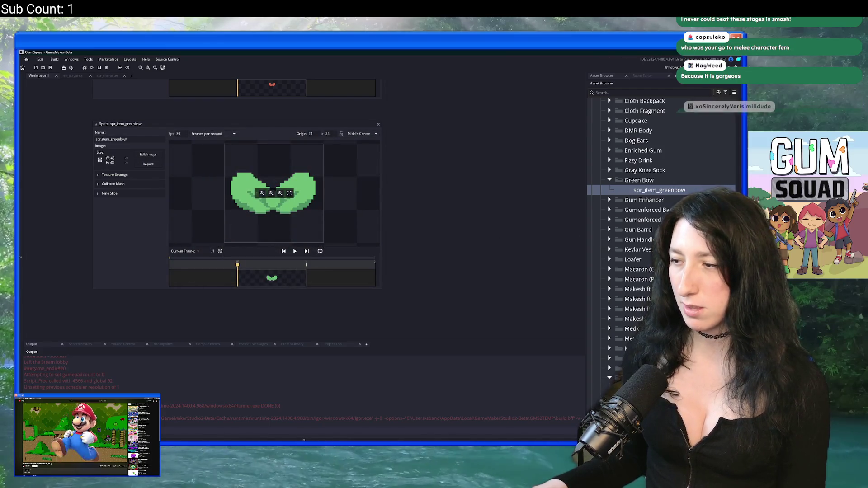
pyautogui.click(665, 239)
pyautogui.hotkey('ctrl', 'd')
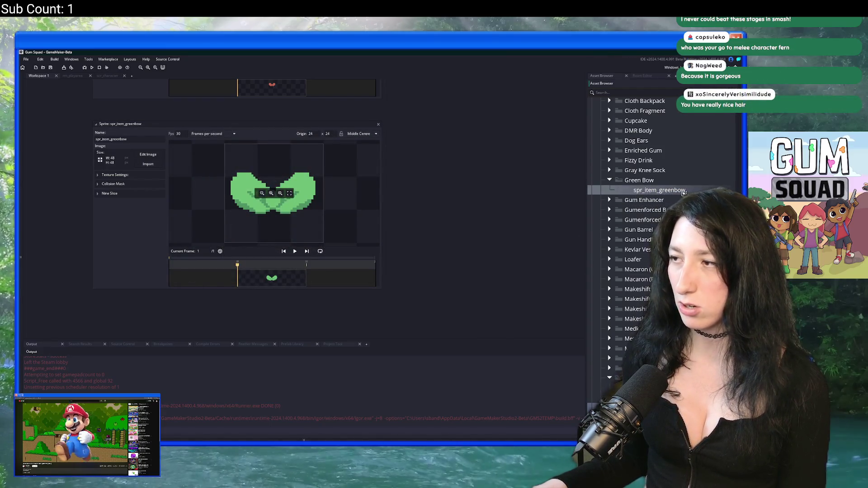
pyautogui.write('spr_item_orangebow')
pyautogui.hotkey('ctrl', 'z')
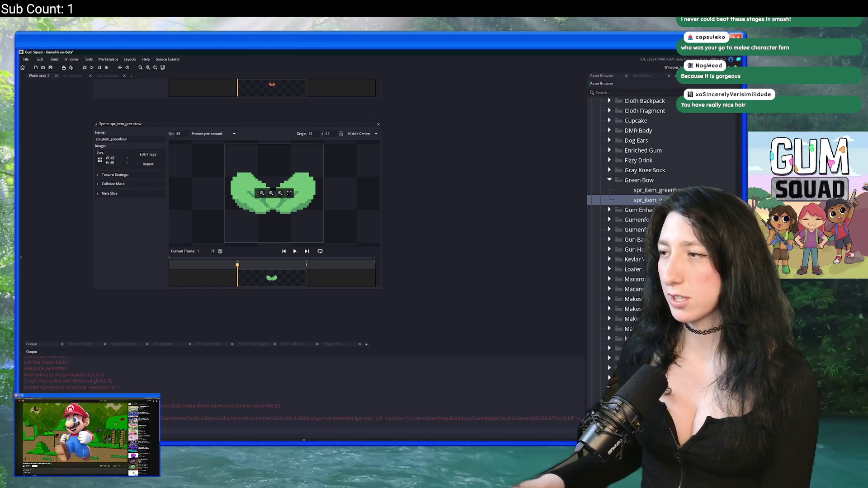
# Step: Replace spr_item_greenbow_character's image with the green bow character art
pyautogui.doubleClick(656, 200)
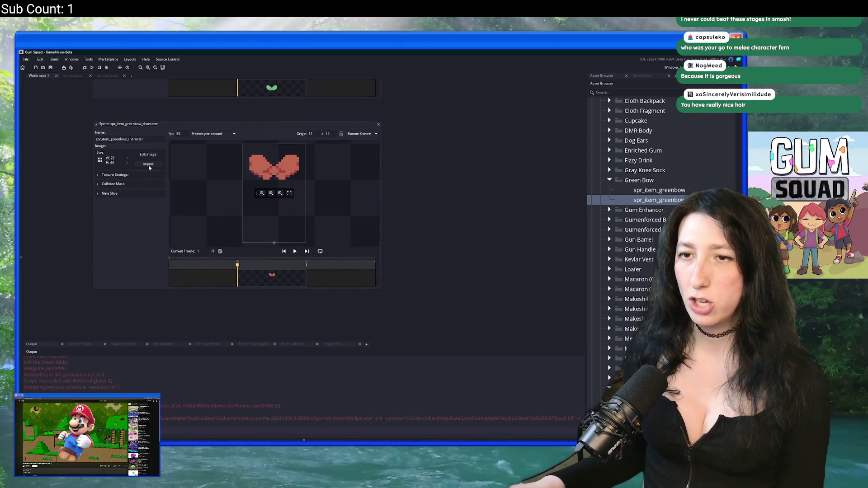
pyautogui.click(149, 164)
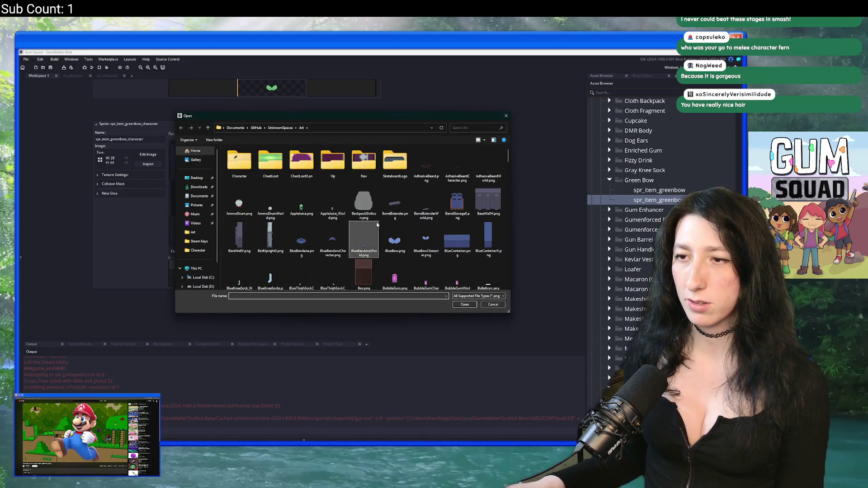
pyautogui.scroll(-5, 377, 225)
pyautogui.click(396, 272)
pyautogui.scroll(-3, 398, 226)
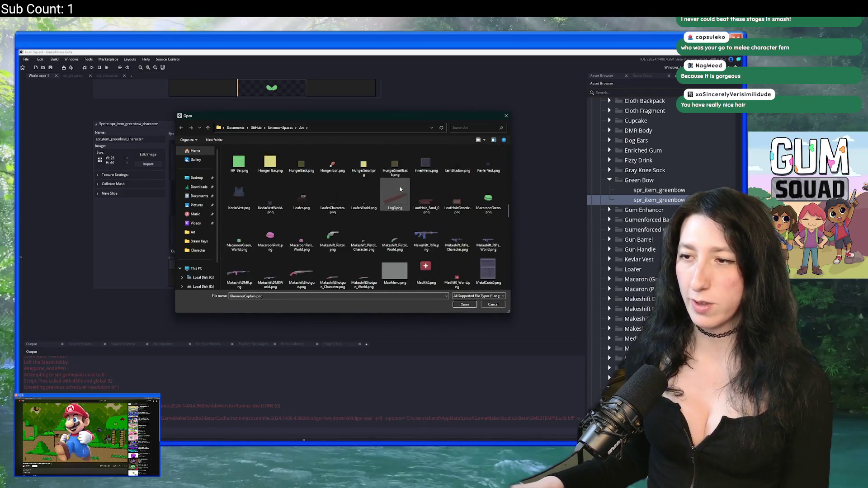
pyautogui.doubleClick(271, 224)
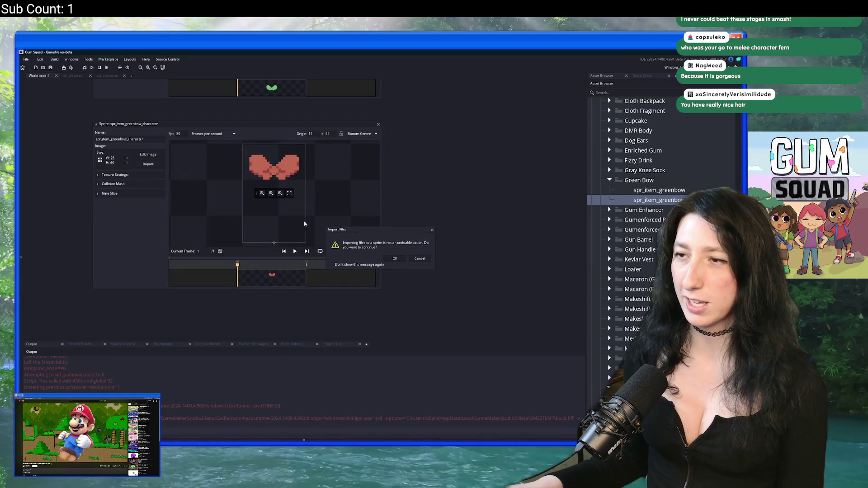
pyautogui.click(395, 259)
pyautogui.scroll(-1, 636, 202)
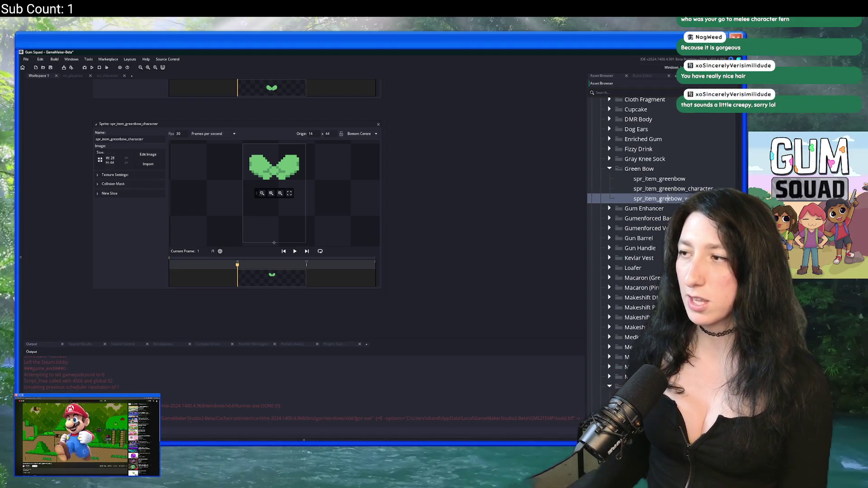
pyautogui.write('en')
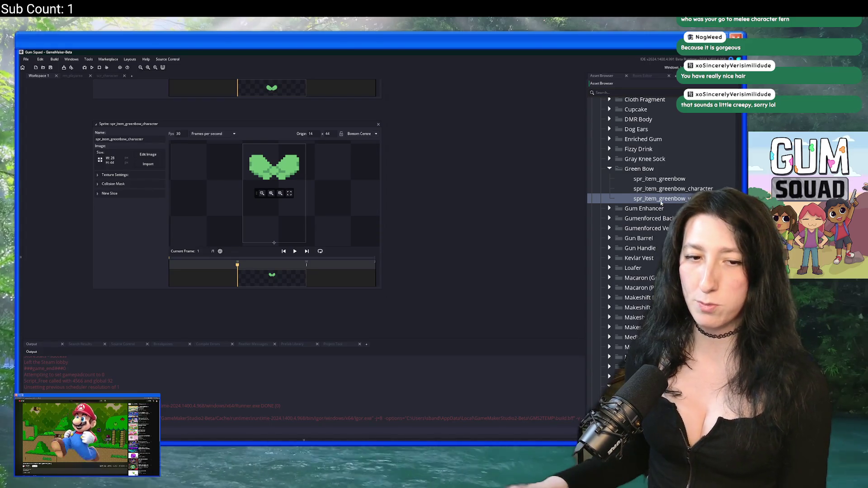
# Step: Import the green bow image from the Art folder into spr_item_greenbow_world
pyautogui.doubleClick(656, 199)
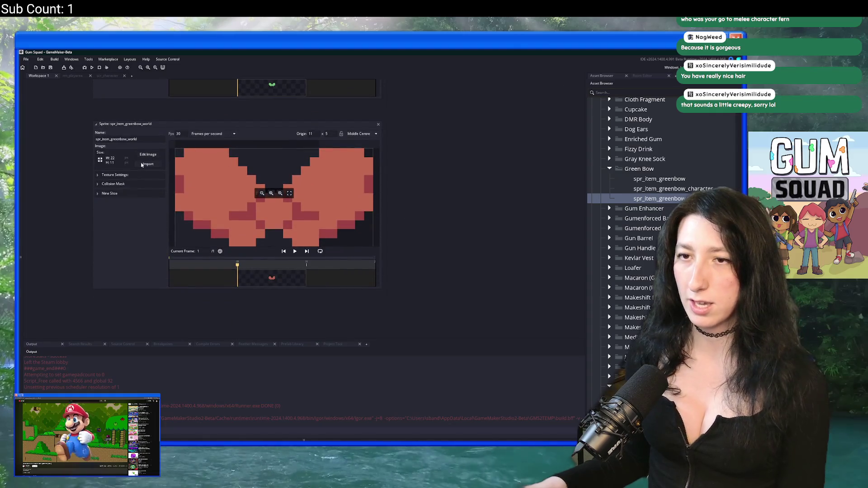
pyautogui.click(148, 163)
pyautogui.scroll(-5, 362, 213)
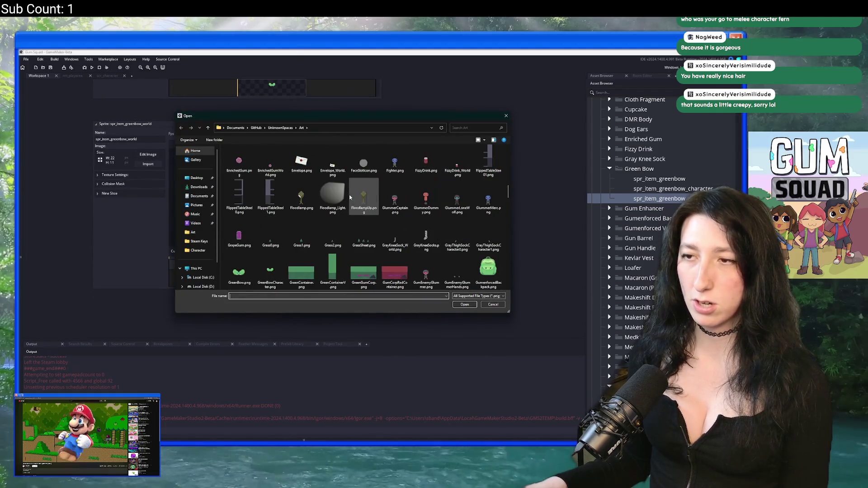
pyautogui.click(458, 197)
pyautogui.press('Right')
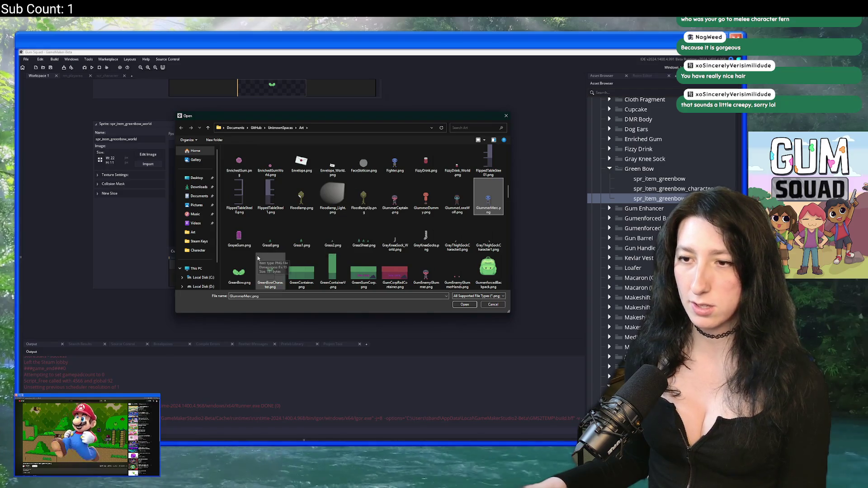
pyautogui.scroll(-2, 272, 271)
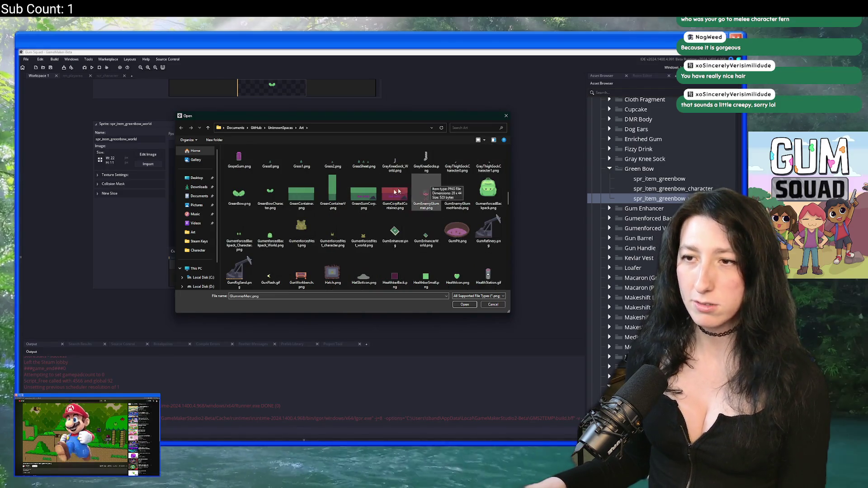
pyautogui.doubleClick(270, 195)
pyautogui.click(395, 260)
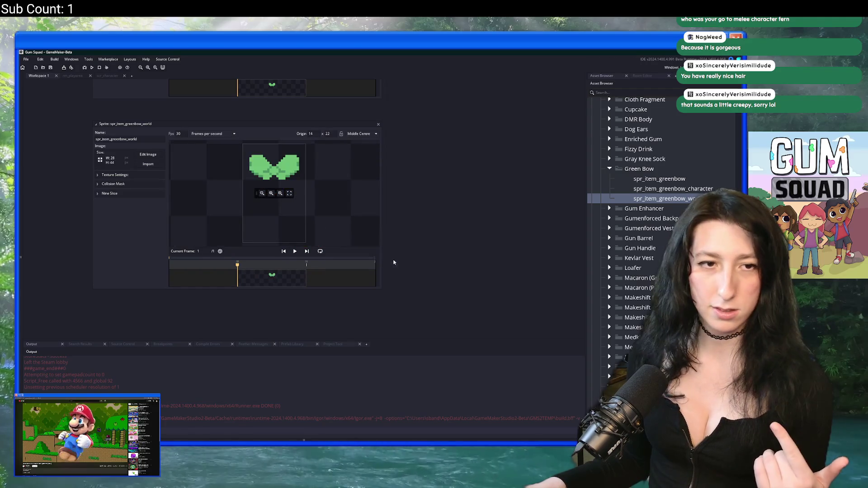
# Step: Auto-trim the world sprite's frames down to the 22x11 bow
pyautogui.click(154, 155)
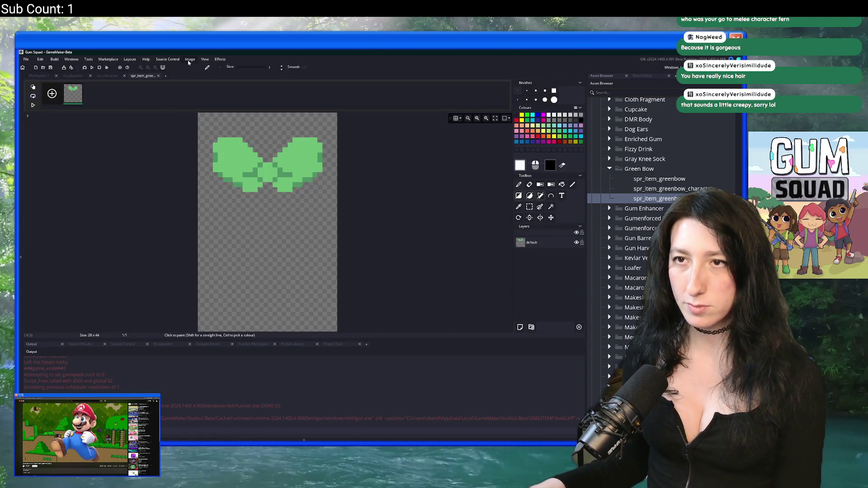
pyautogui.click(189, 60)
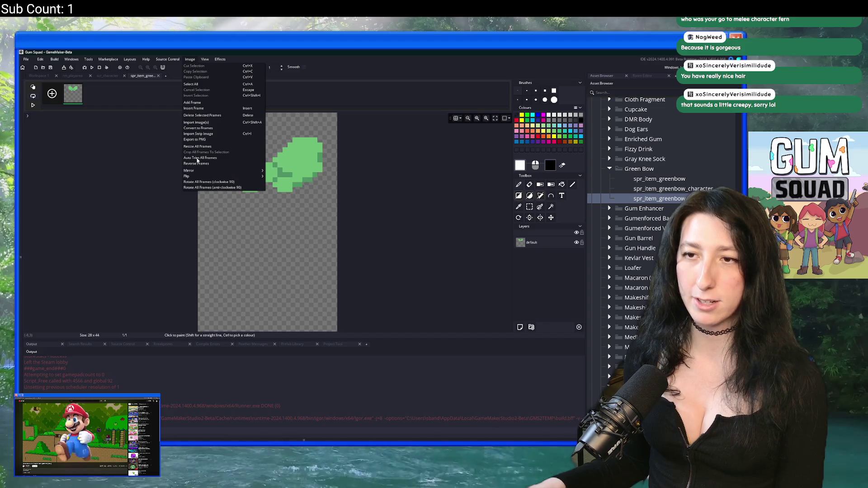
pyautogui.click(158, 76)
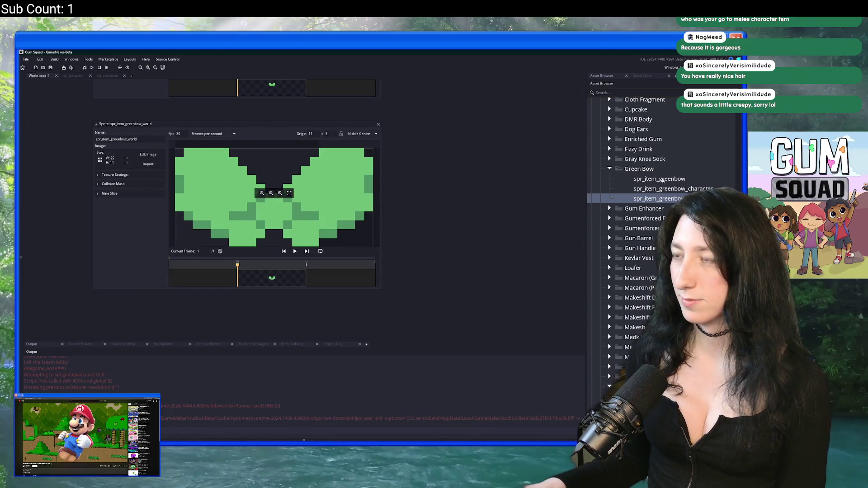
pyautogui.scroll(6, 662, 180)
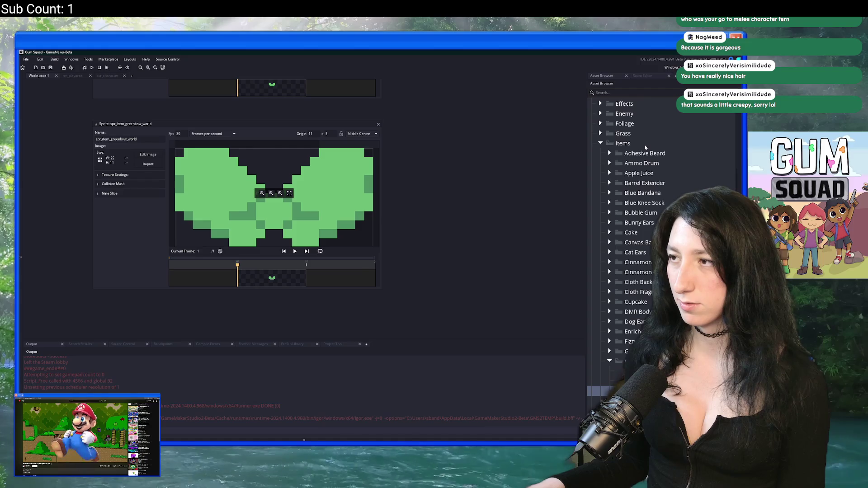
# Step: Create a Blue Bow group under Items, move a sprite in, and rename it spr_item_bluebow
pyautogui.rightClick(656, 143)
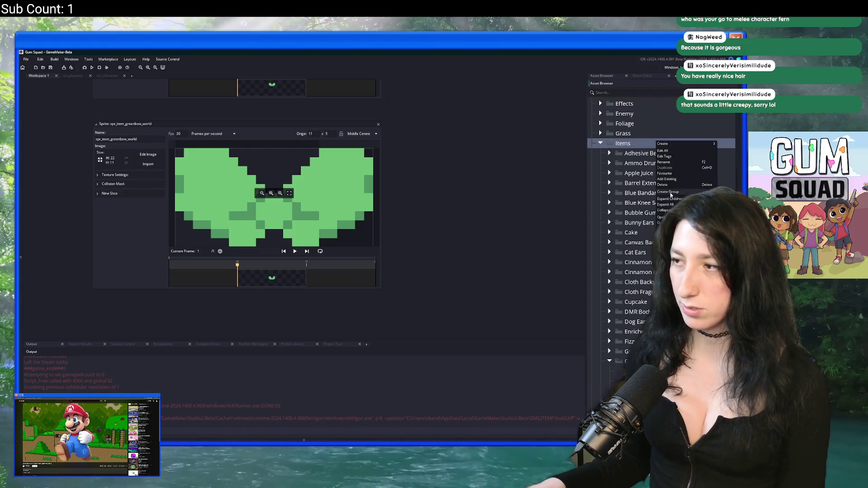
pyautogui.click(671, 195)
pyautogui.press('Return')
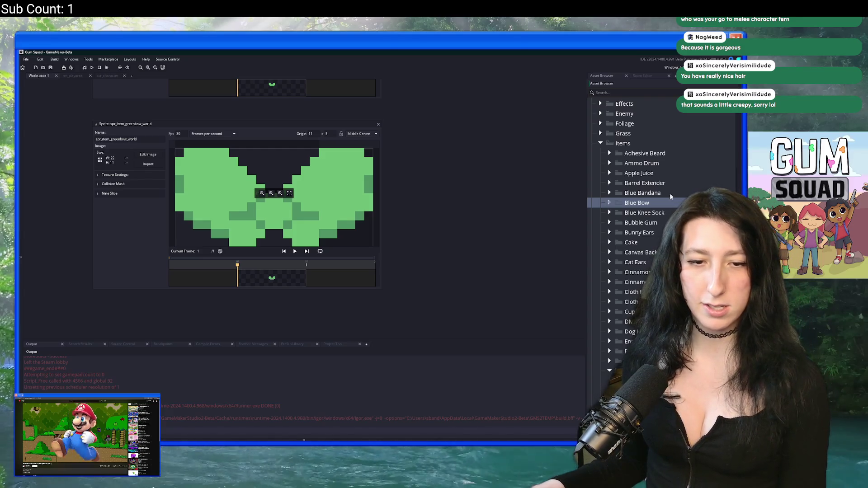
pyautogui.moveTo(601, 392)
pyautogui.mouseDown()
pyautogui.moveTo(615, 262)
pyautogui.moveTo(642, 205)
pyautogui.mouseUp()
pyautogui.press('F2')
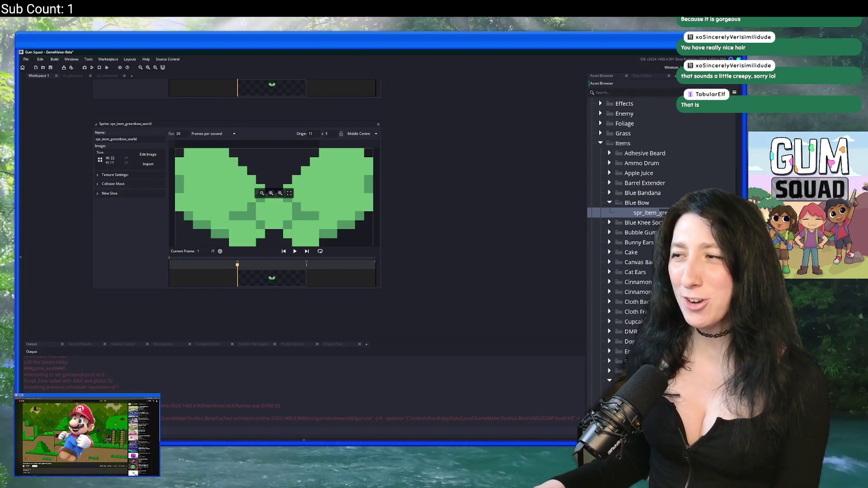
pyautogui.write('uebow')
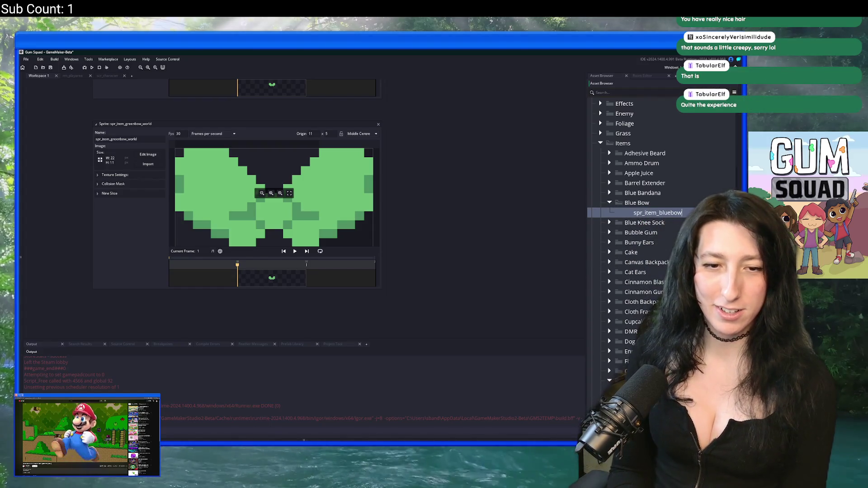
pyautogui.press('Return')
pyautogui.doubleClick(630, 212)
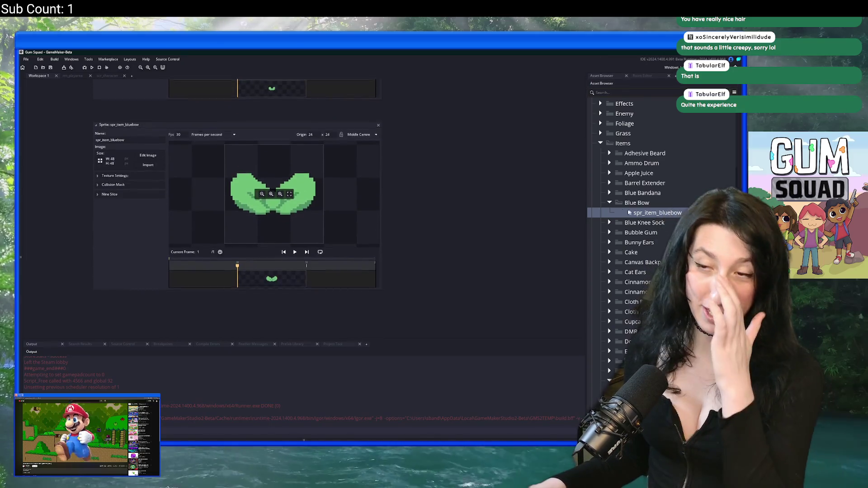
# Step: Import BlueBow.png from the Art folder into spr_item_bluebow, replacing the green art
pyautogui.click(148, 164)
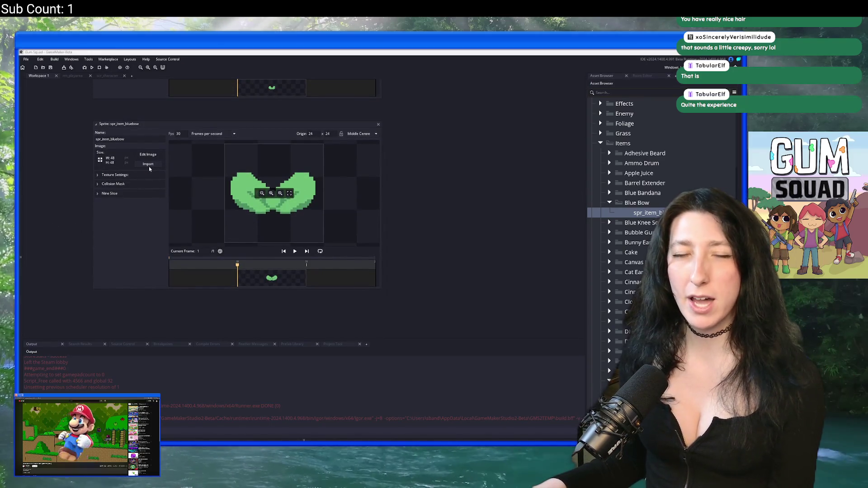
pyautogui.click(395, 206)
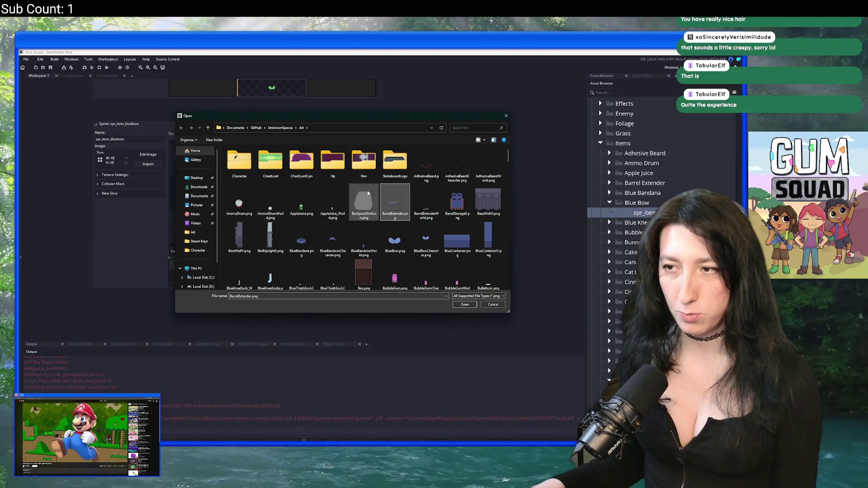
pyautogui.scroll(-5, 404, 218)
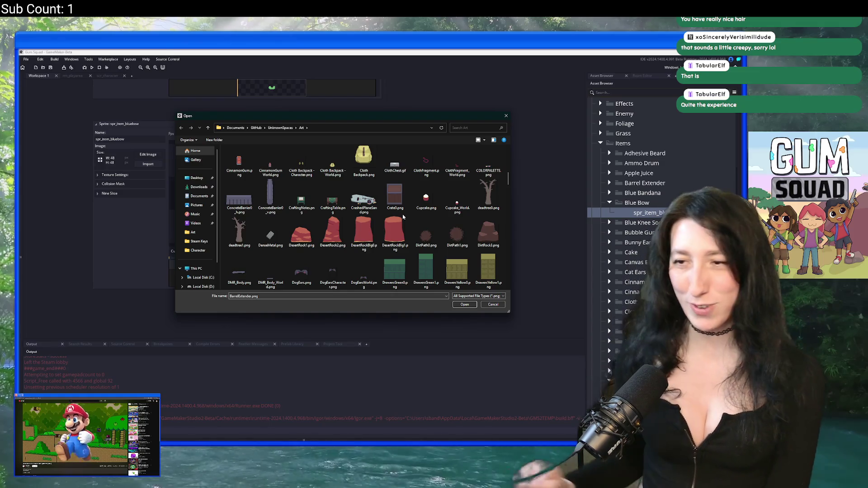
pyautogui.press('Right')
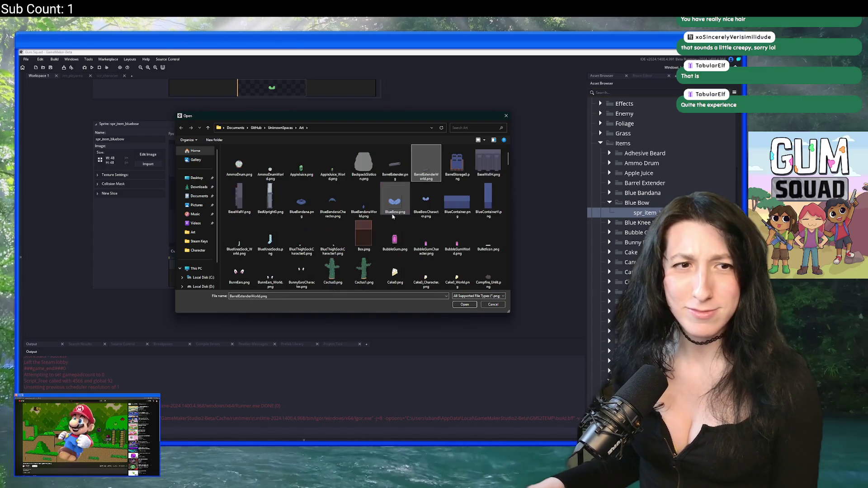
pyautogui.doubleClick(392, 208)
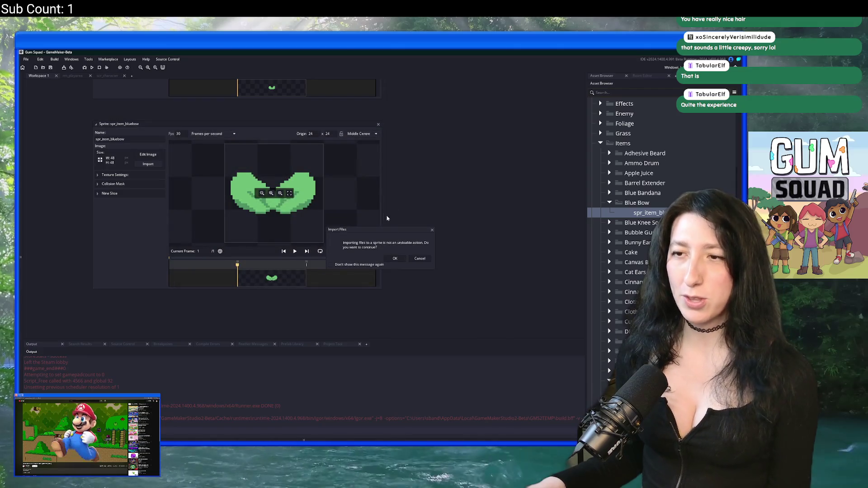
pyautogui.click(396, 259)
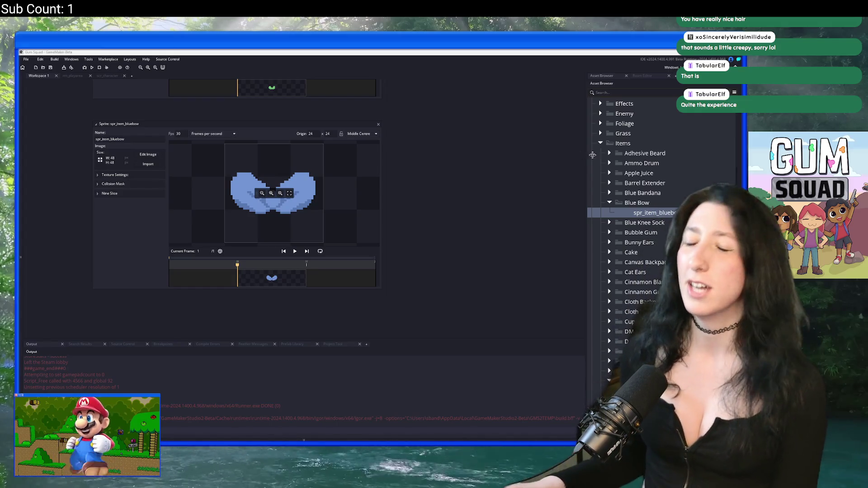
pyautogui.click(642, 216)
# Step: Add a copied bow sprite into the Blue Bow folder
pyautogui.hotkey('ctrl', 'd')
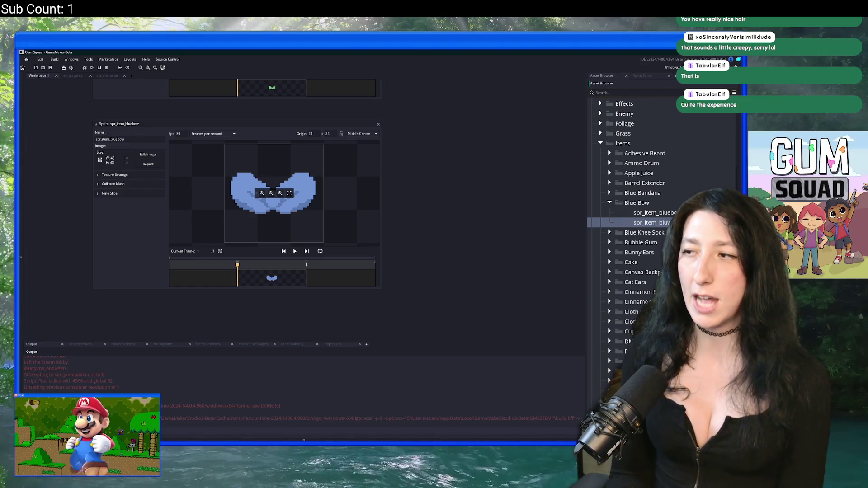
pyautogui.press('BackSpace')
pyautogui.press('BackSpace')
pyautogui.press('BackSpace')
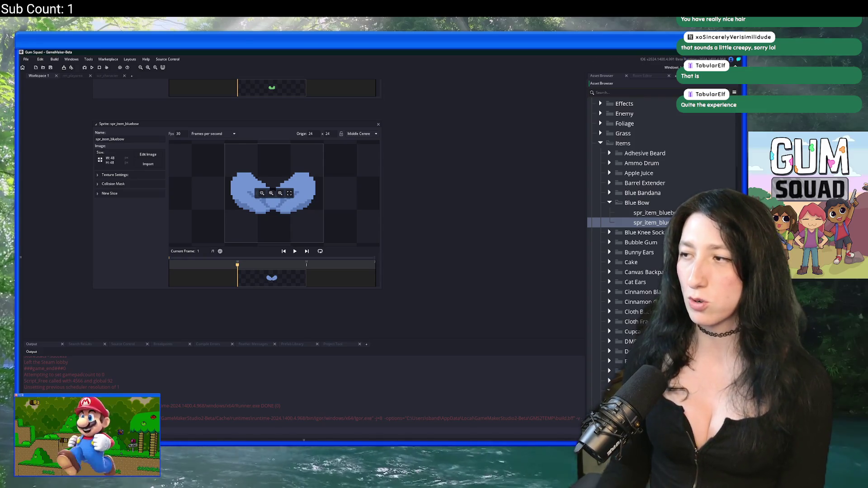
pyautogui.press('Delete')
pyautogui.press('Return')
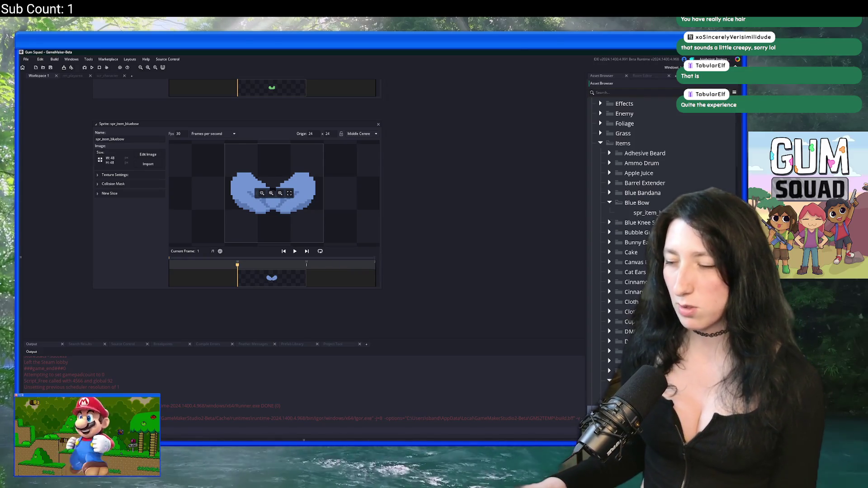
pyautogui.hotkey('ctrl', 'v')
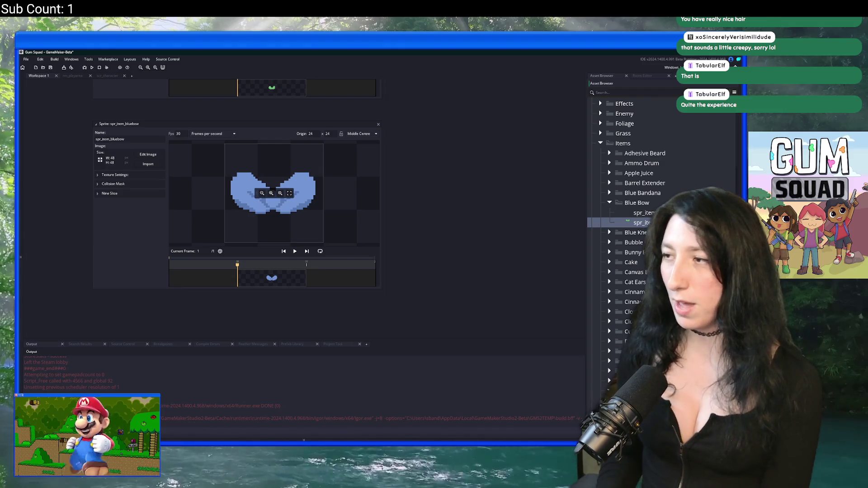
# Step: Import BlueBowCharacter.png into spr_item_bluebow_character
pyautogui.doubleClick(642, 223)
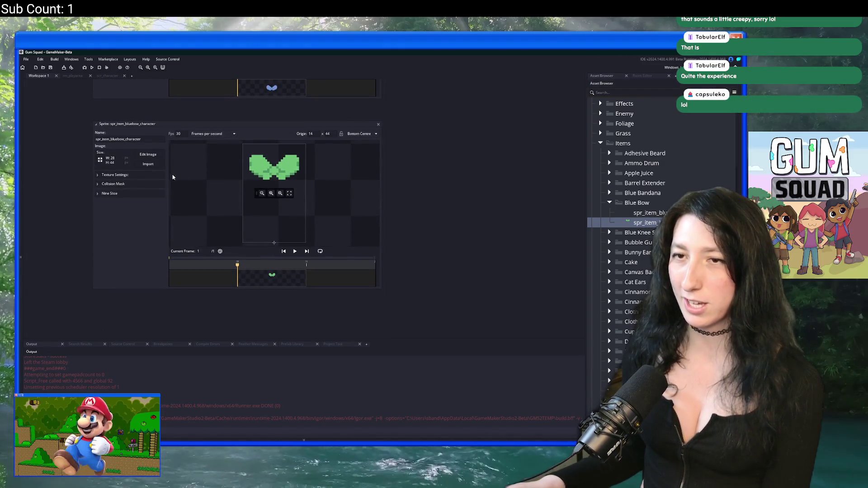
pyautogui.click(148, 165)
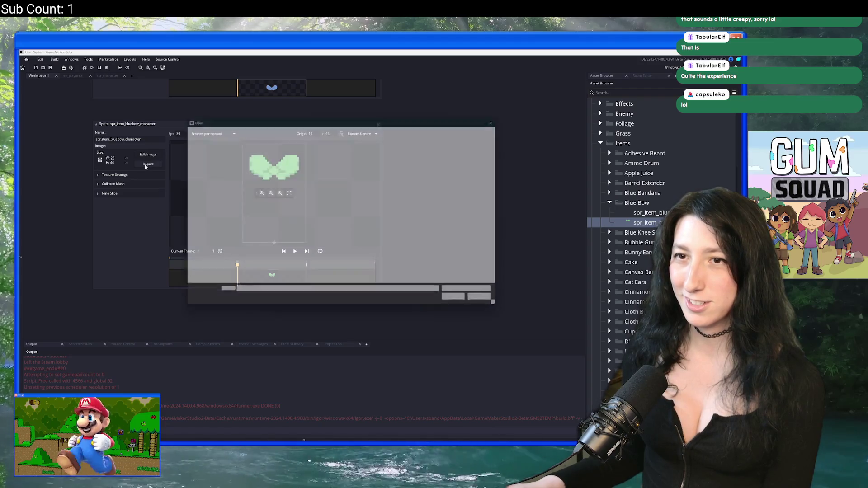
pyautogui.doubleClick(426, 240)
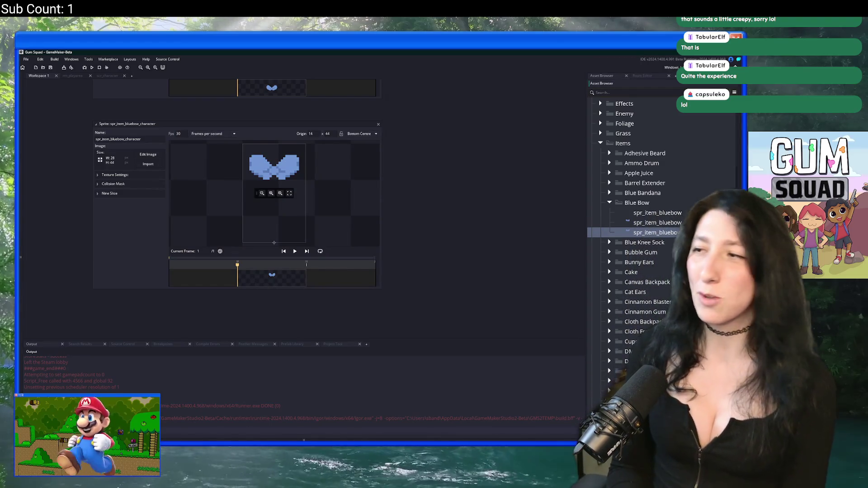
# Step: Auto-trim the blue bow sprite to its 22x11 visible pixels
pyautogui.click(148, 157)
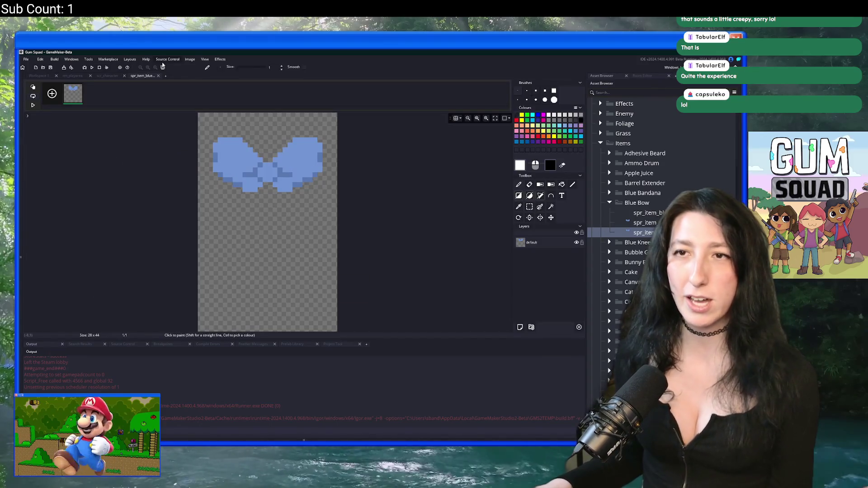
pyautogui.click(190, 59)
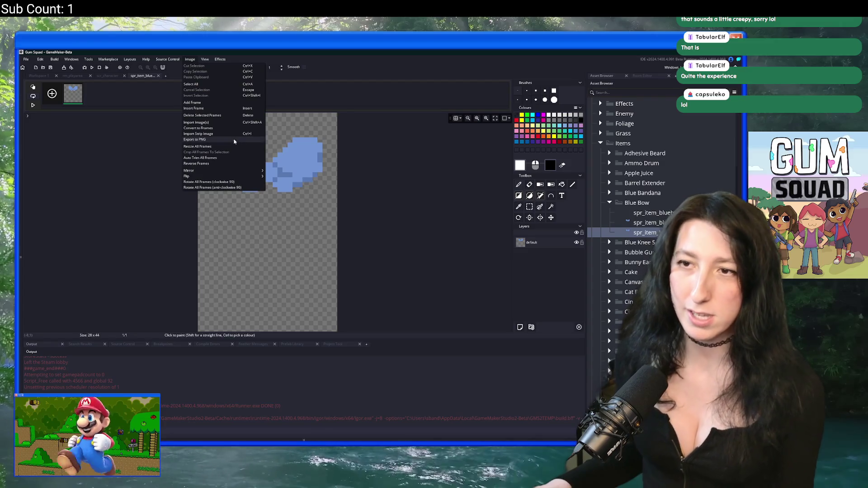
pyautogui.click(225, 157)
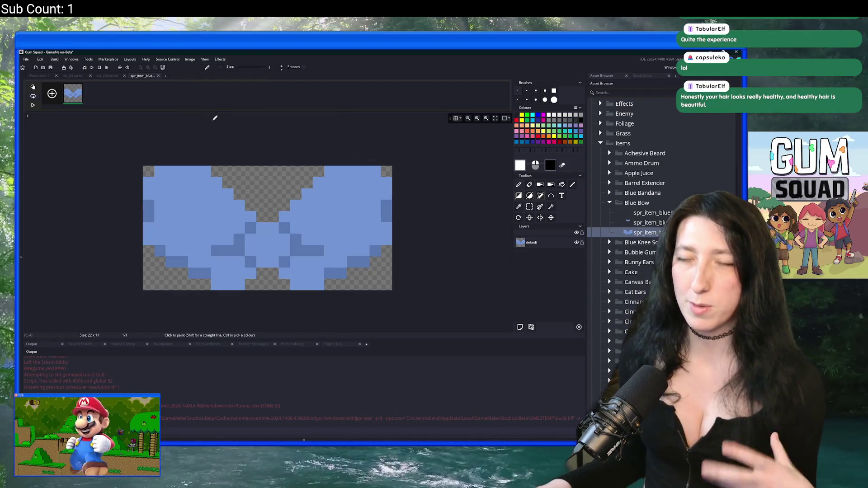
pyautogui.hotkey('ctrl', 'w')
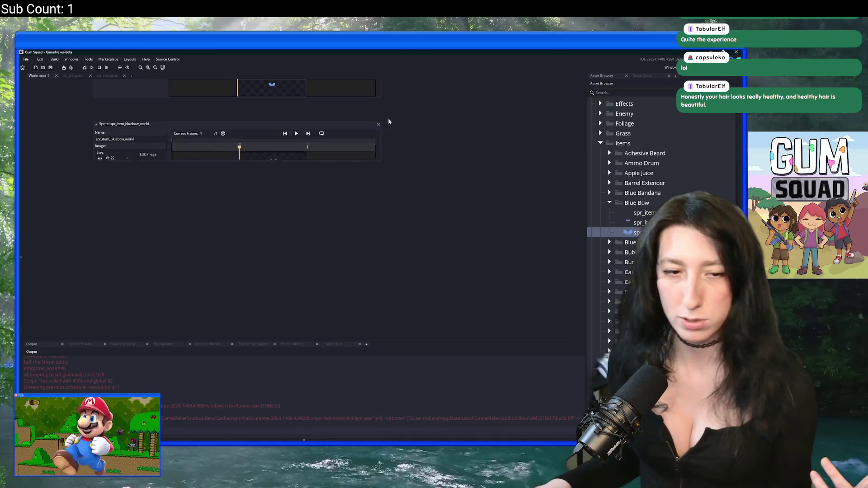
# Step: Close the blue, green and orange bow sprite editor windows
pyautogui.scroll(10, 419, 265)
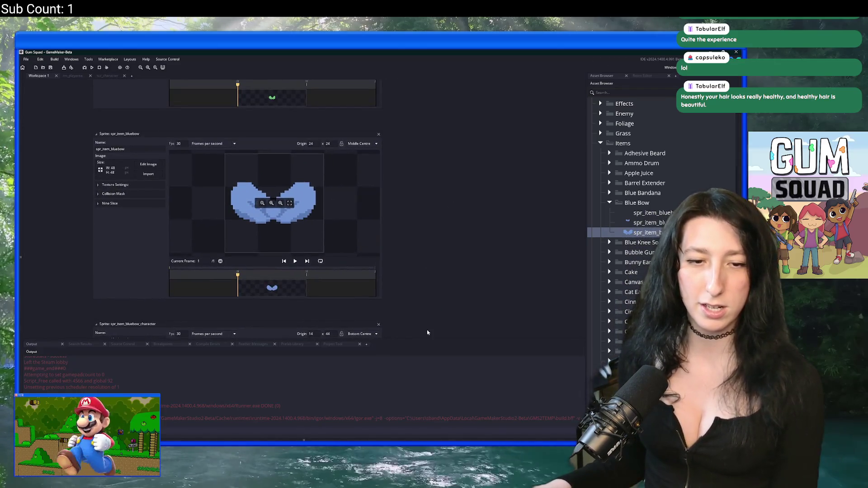
pyautogui.scroll(-2, 408, 308)
pyautogui.scroll(4, 398, 236)
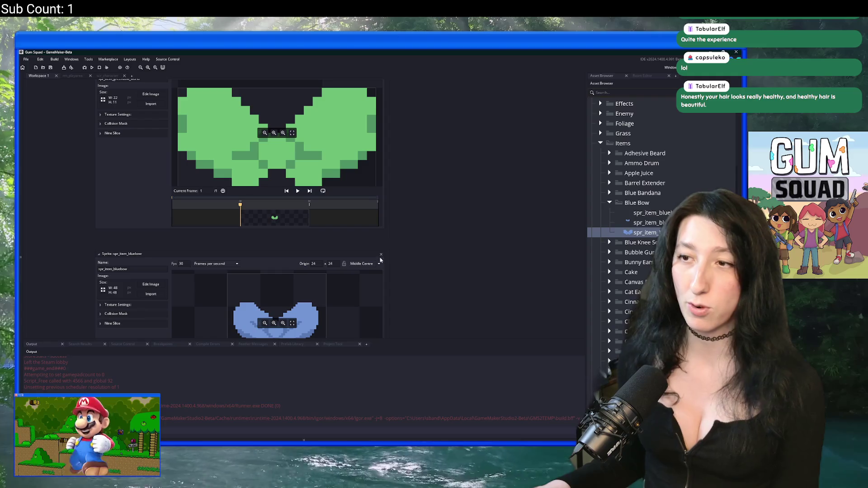
pyautogui.click(381, 255)
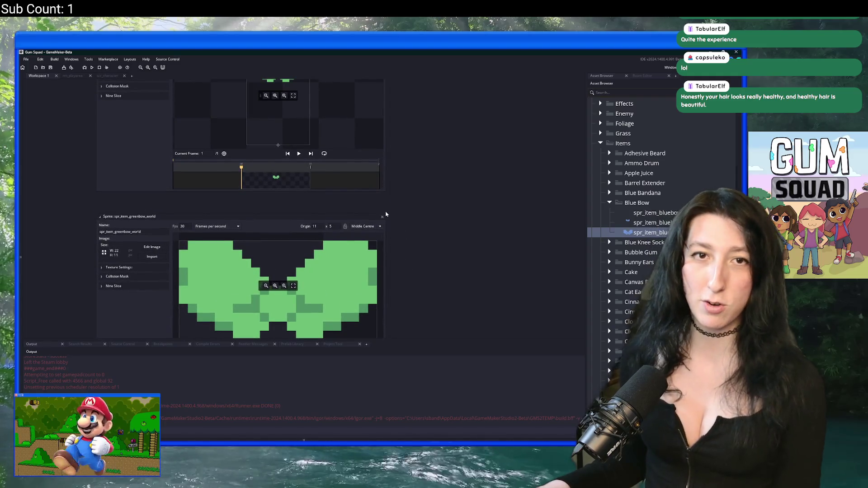
pyautogui.click(382, 218)
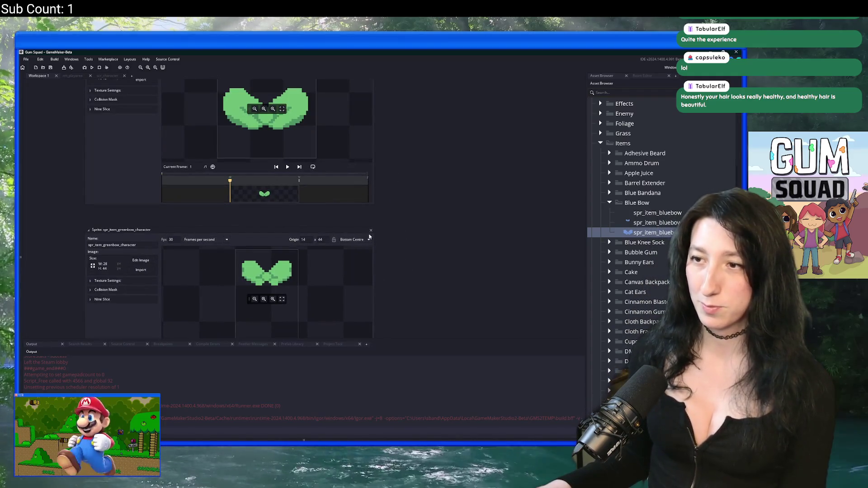
pyautogui.scroll(-3, 389, 249)
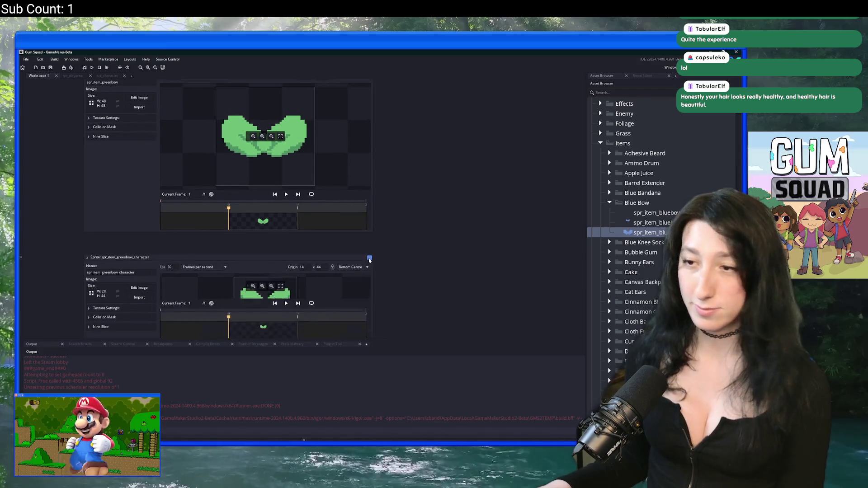
pyautogui.scroll(2, 389, 285)
pyautogui.click(366, 274)
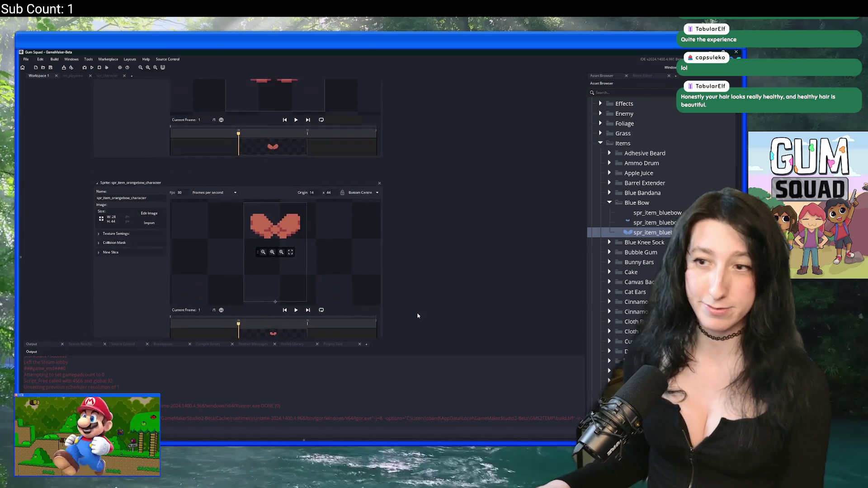
pyautogui.click(380, 186)
pyautogui.scroll(5, 373, 264)
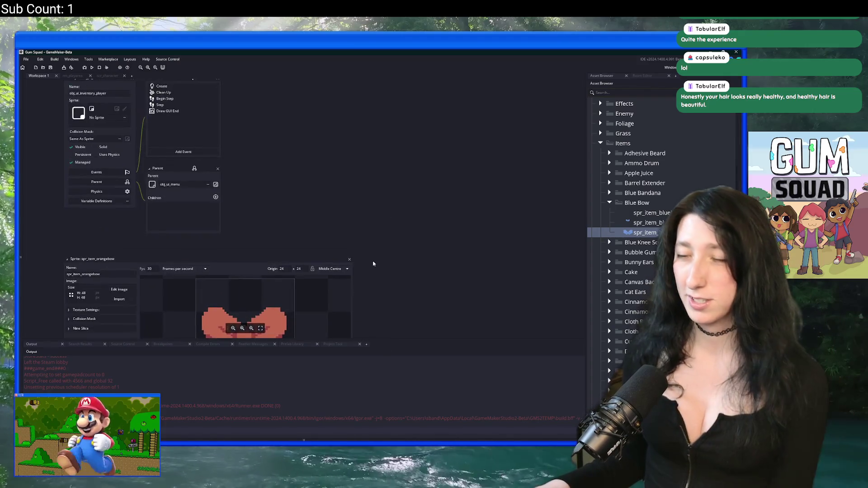
pyautogui.click(350, 261)
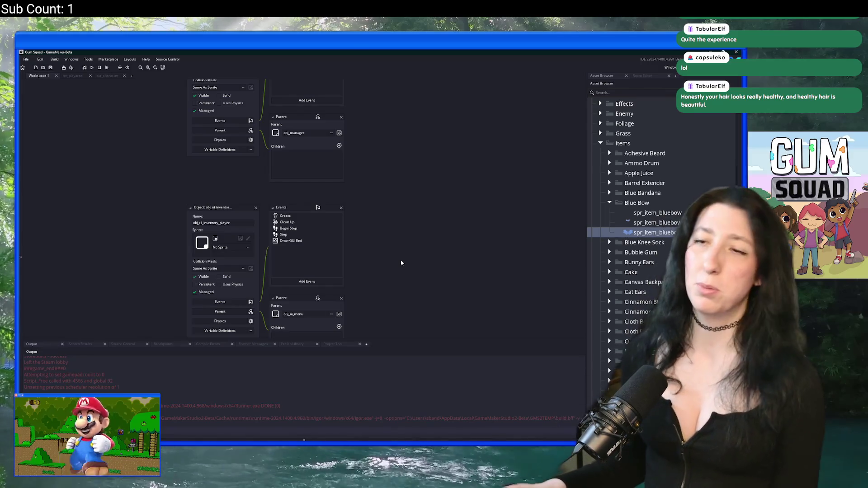
# Step: Collapse the Blue Bow and Sprites folders in the Asset Browser
pyautogui.scroll(5, 302, 206)
pyautogui.scroll(8, 302, 205)
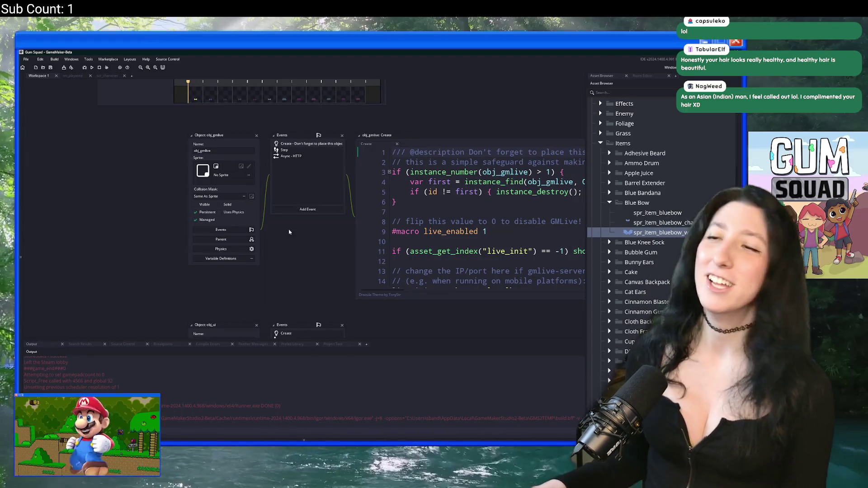
pyautogui.scroll(10, 298, 204)
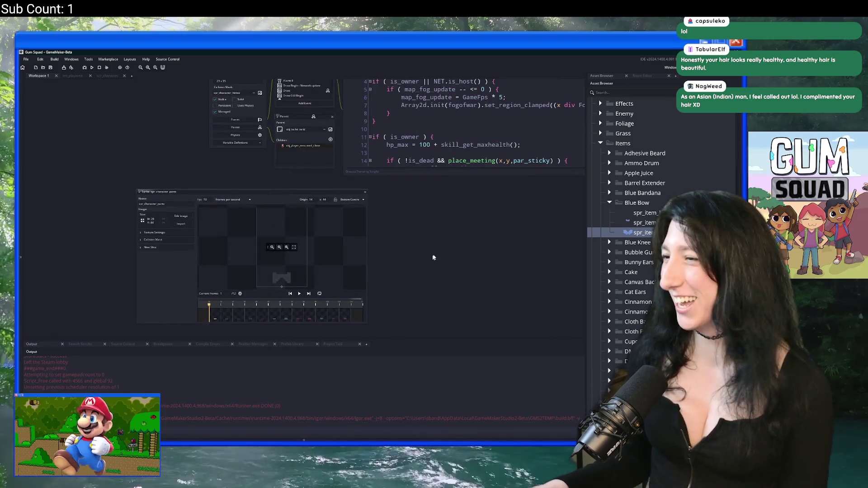
pyautogui.click(610, 203)
pyautogui.scroll(-1, 606, 334)
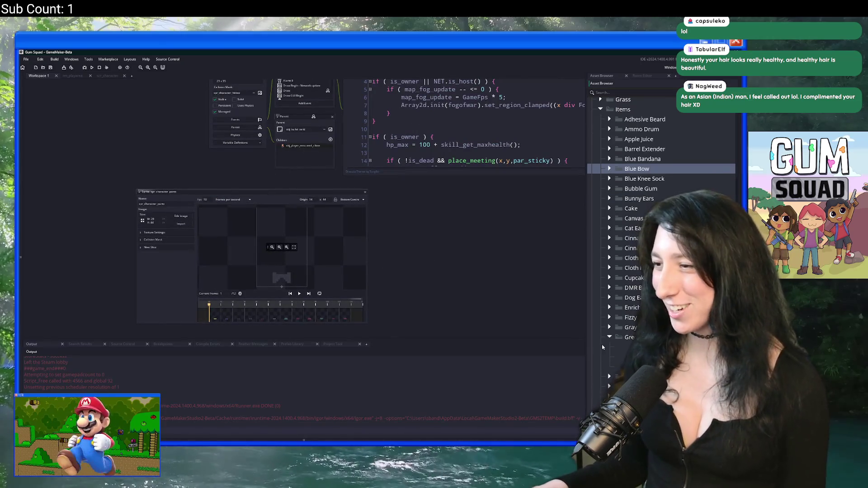
pyautogui.scroll(10, 611, 204)
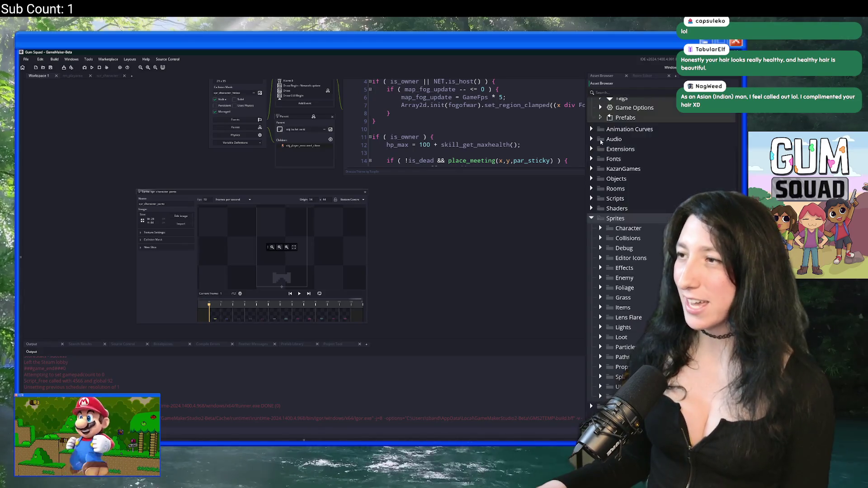
pyautogui.click(592, 273)
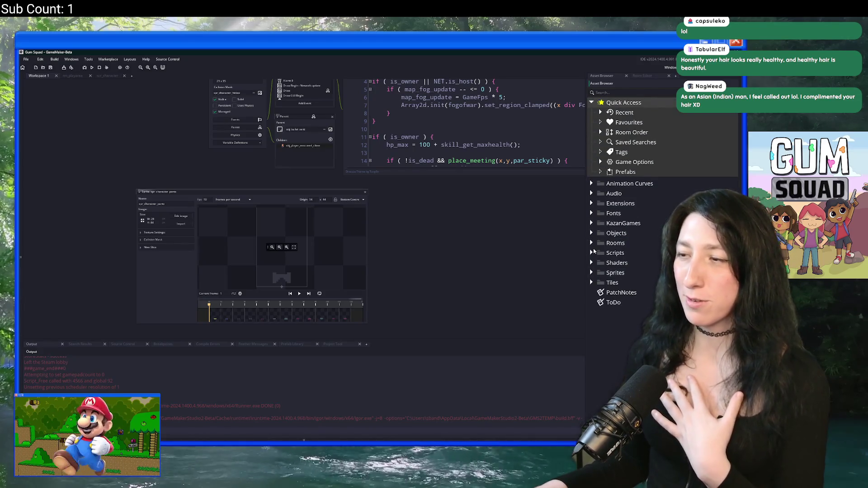
# Step: Open the scr_items script full-size with the side docks hidden
pyautogui.hotkey('ctrl', 't')
pyautogui.write('scr_ite')
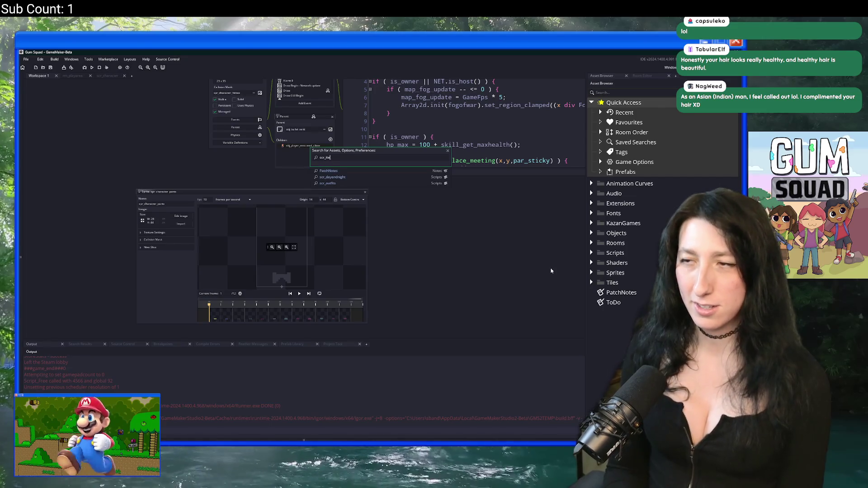
pyautogui.press('Return')
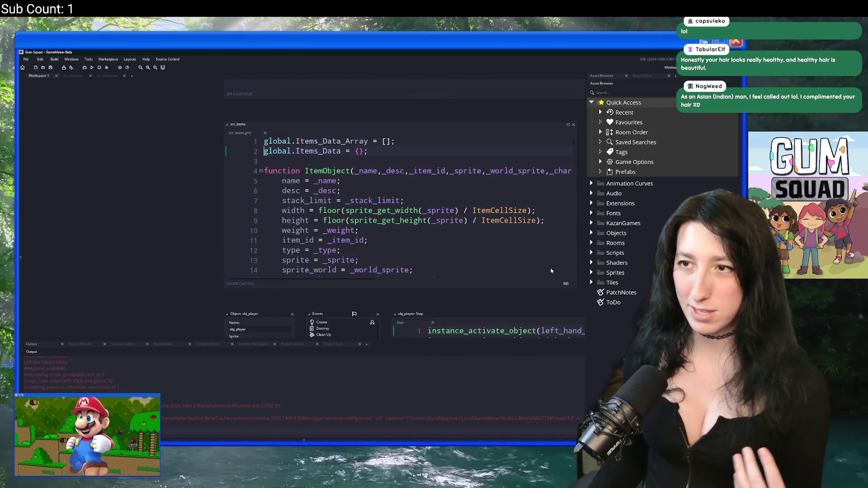
pyautogui.click(569, 125)
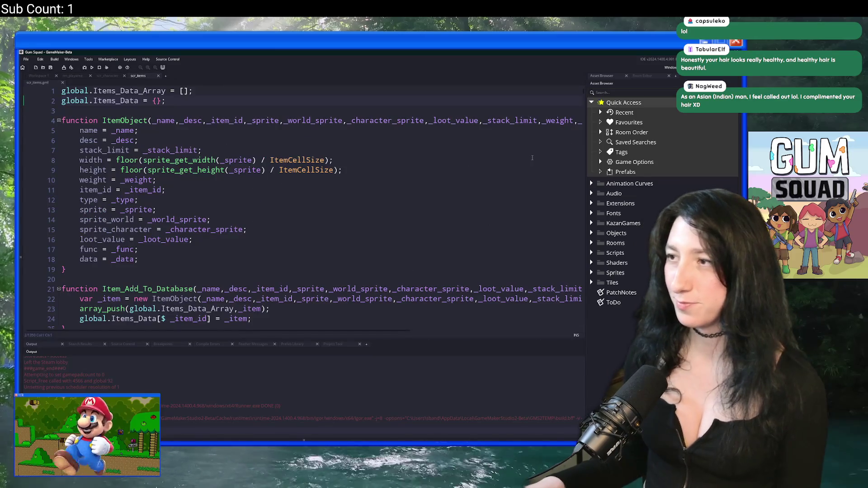
pyautogui.click(534, 137)
pyautogui.press('F12')
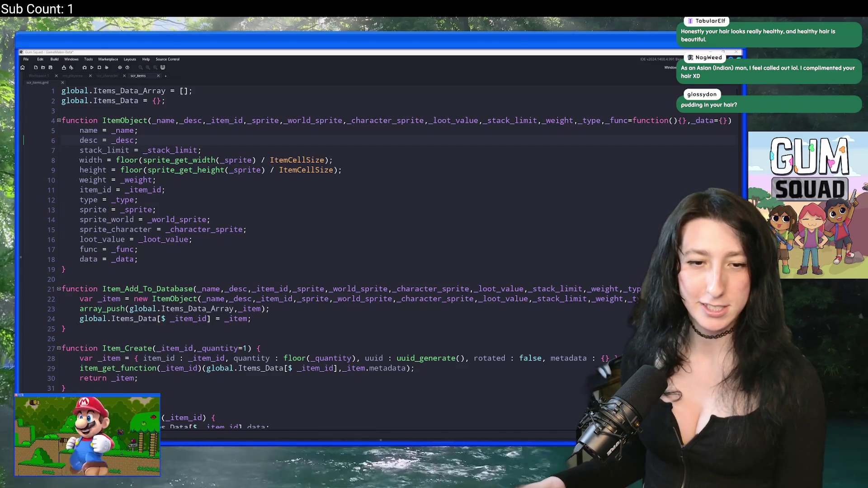
# Step: Add OrangeBow, BlueBow and GreenBow to the ItemType enum after EndGameLetter
pyautogui.scroll(-20, 380, 253)
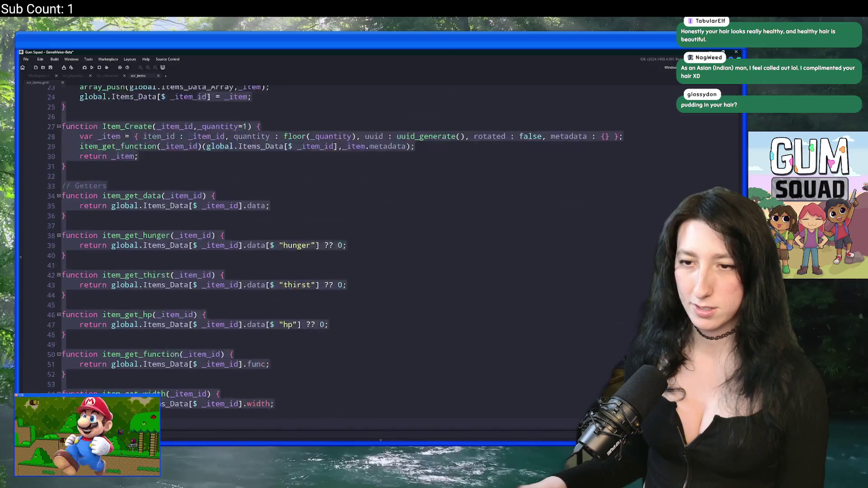
pyautogui.scroll(-20, 372, 297)
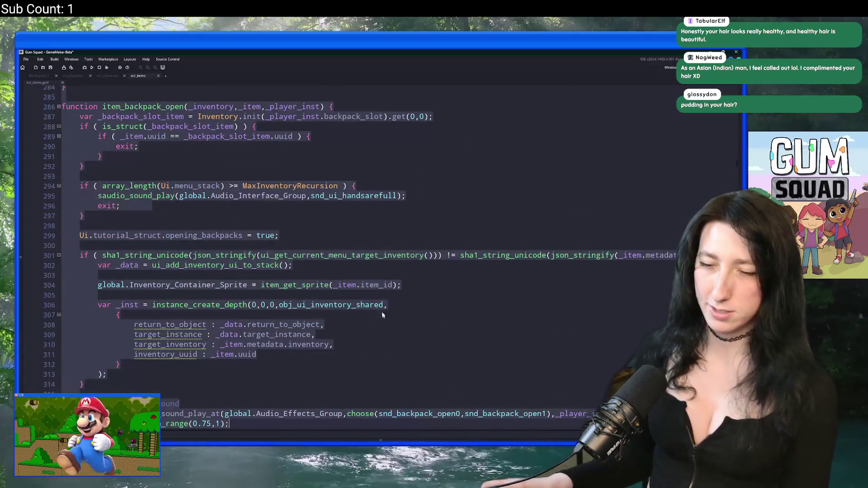
pyautogui.scroll(-18, 371, 298)
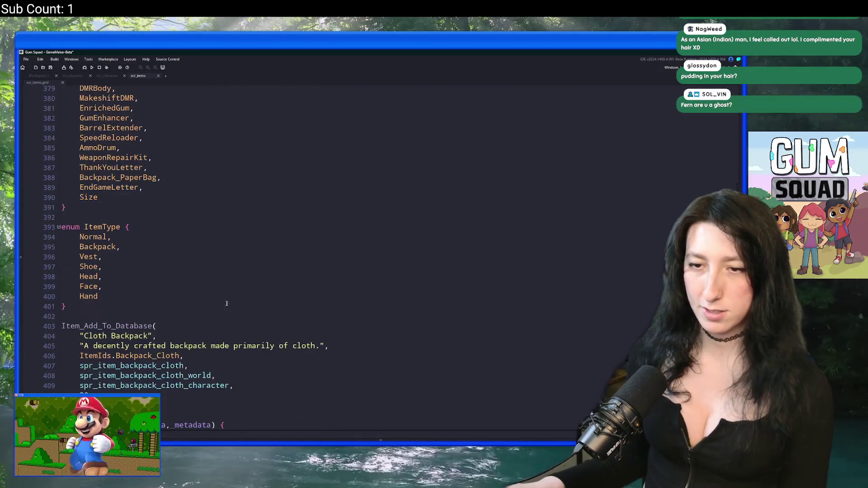
pyautogui.press('Return')
pyautogui.write('OrangeB')
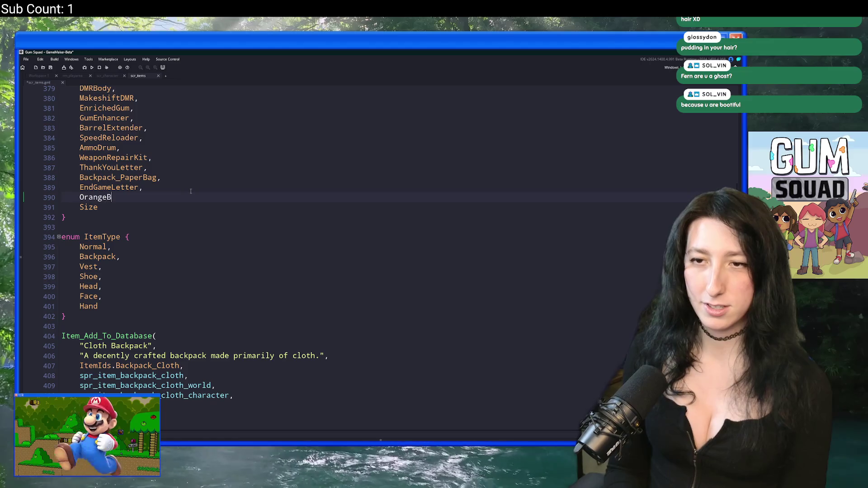
pyautogui.write('ow,')
pyautogui.press('Return')
pyautogui.write('Blu')
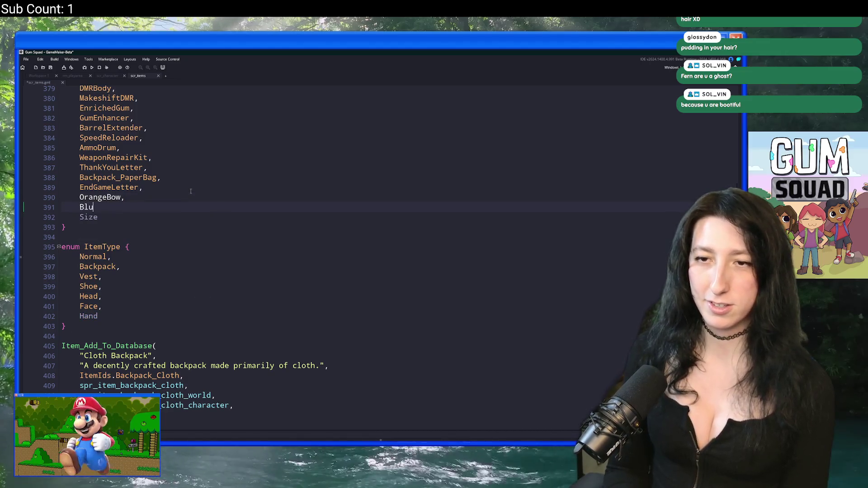
pyautogui.write('eBow,')
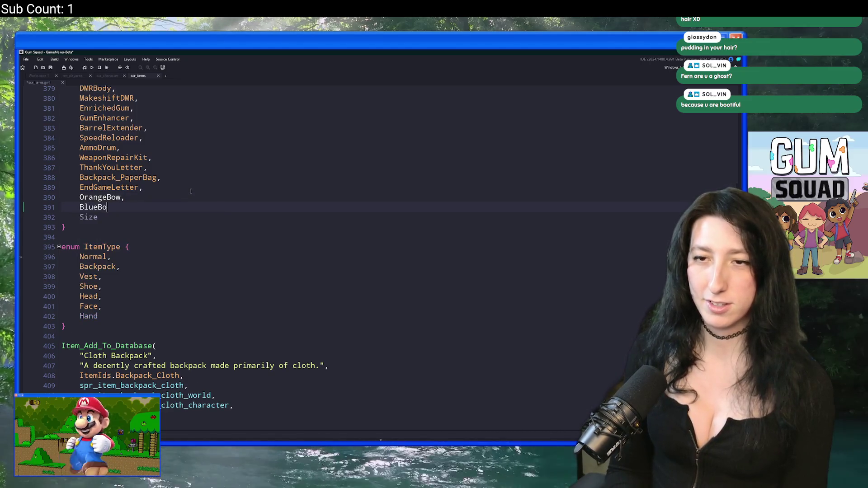
pyautogui.press('Return')
pyautogui.write('GreenBow')
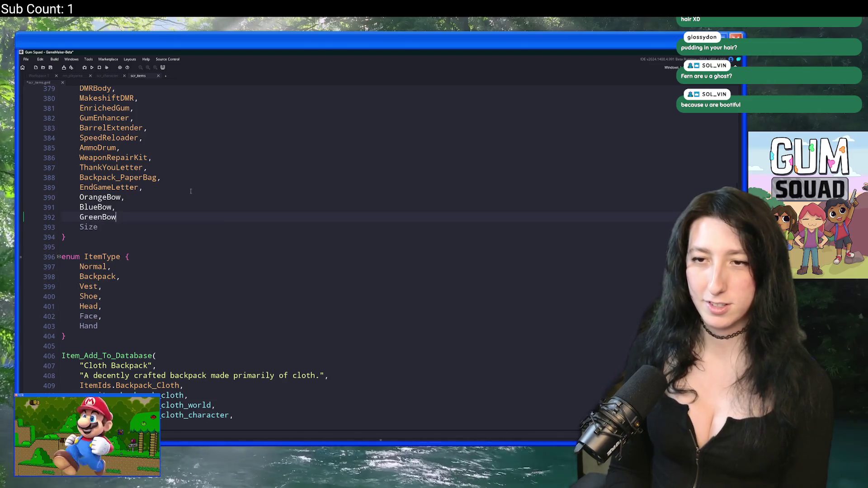
pyautogui.write(',')
pyautogui.scroll(-2, 191, 192)
pyautogui.click(191, 191)
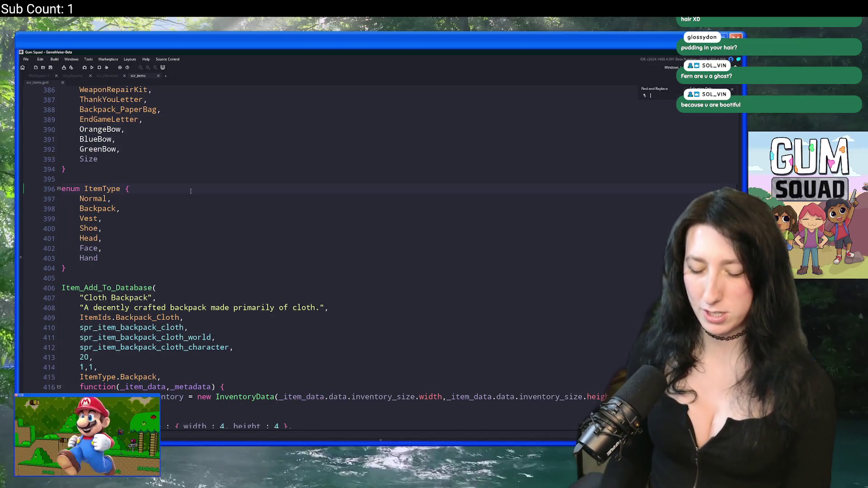
# Step: Find the Dog Ears entry and paste a copy at the script's end
pyautogui.hotkey('ctrl', 'f')
pyautogui.write('dog')
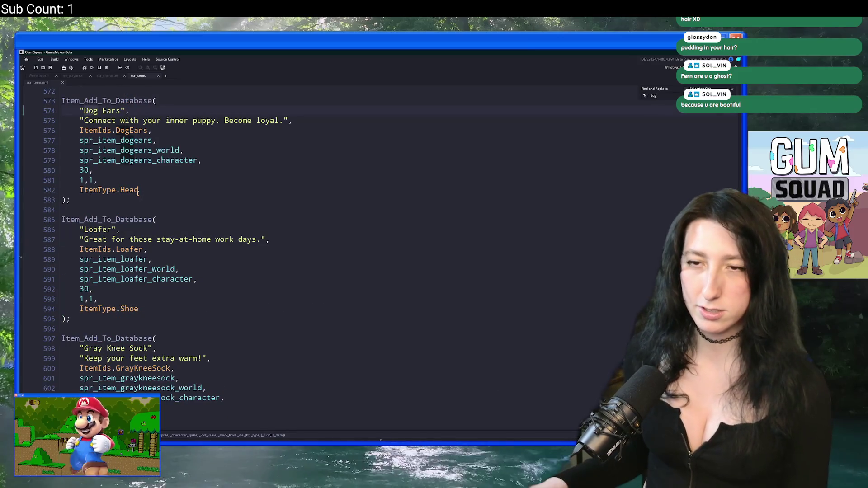
pyautogui.scroll(-15, 89, 150)
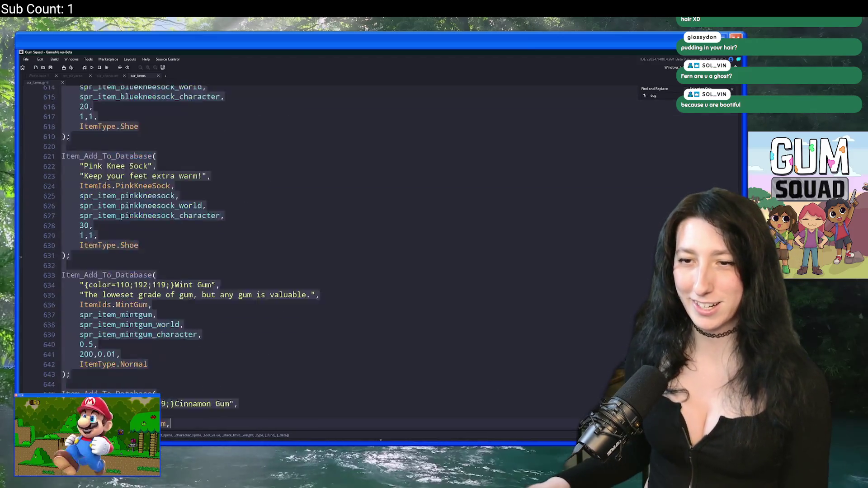
pyautogui.scroll(-19, 348, 173)
pyautogui.click(347, 174)
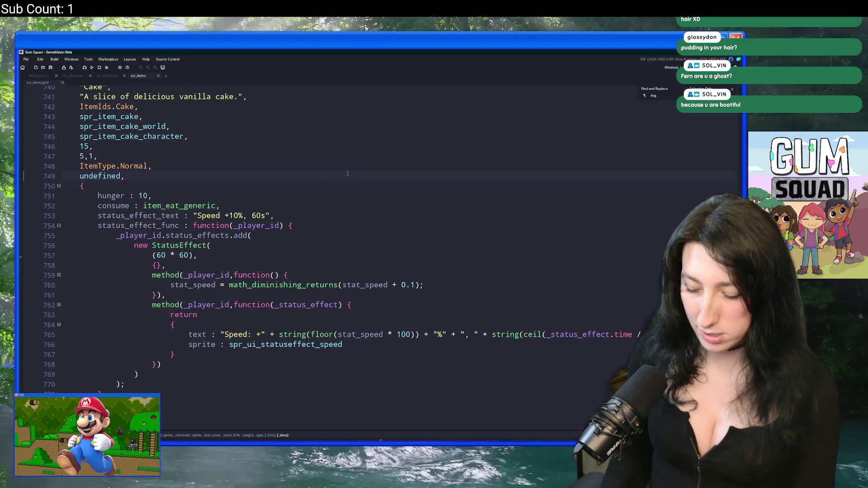
pyautogui.hotkey('ctrl', 'End')
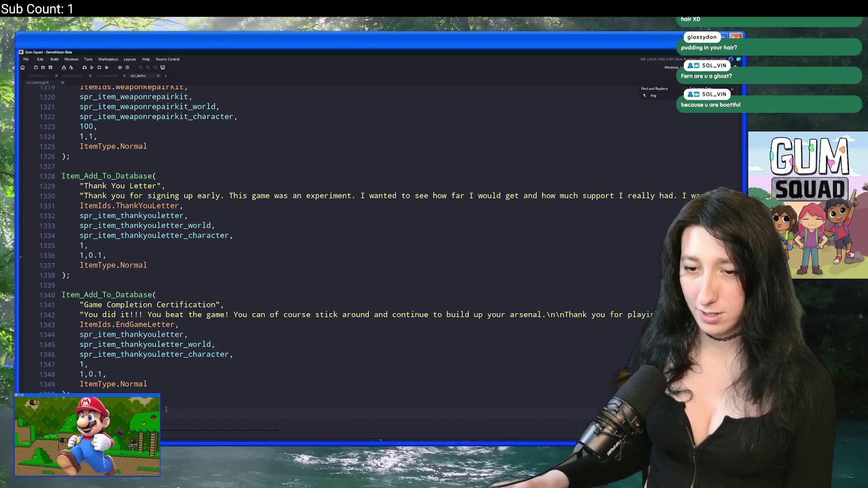
pyautogui.write('Item_Add_To_Database( \t"Dog Ears", \t"Connect with your inner puppy. Become loyal.", \tItemIds.DogEars, \tspr_item_dogears, \tspr_item_dogears_world, \tspr_item_dogears_character, \t30, \t1,1, \tItemType.Head );')
pyautogui.press('Return')
pyautogui.press('Return')
pyautogui.press('Return')
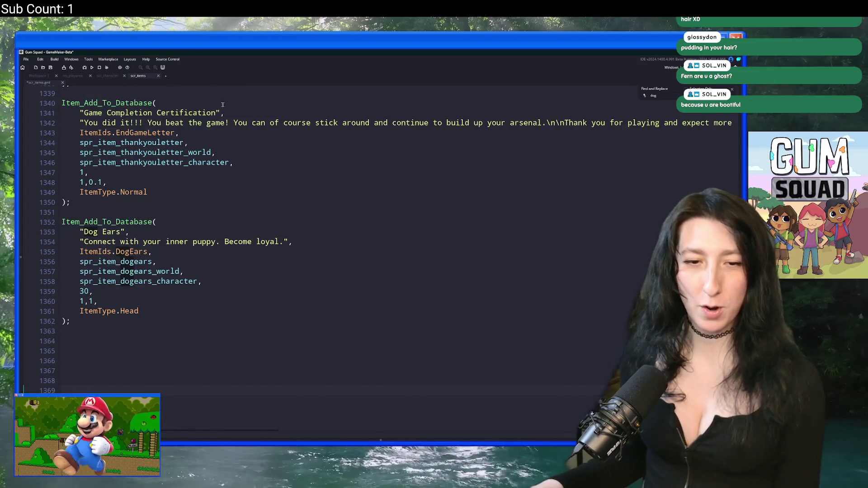
# Step: Rename the copied item to Orange Bow with ItemIds.OrangeBow and spr_item_orangebow sprites
pyautogui.click(97, 237)
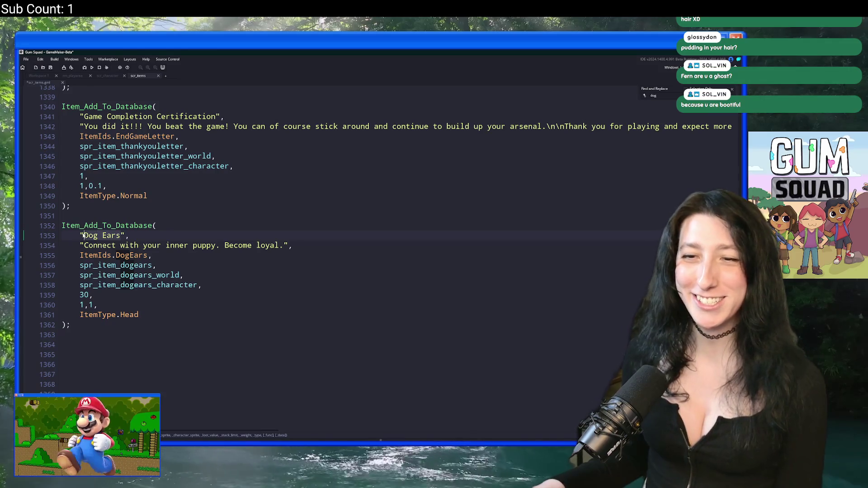
pyautogui.write('Orange Bow')
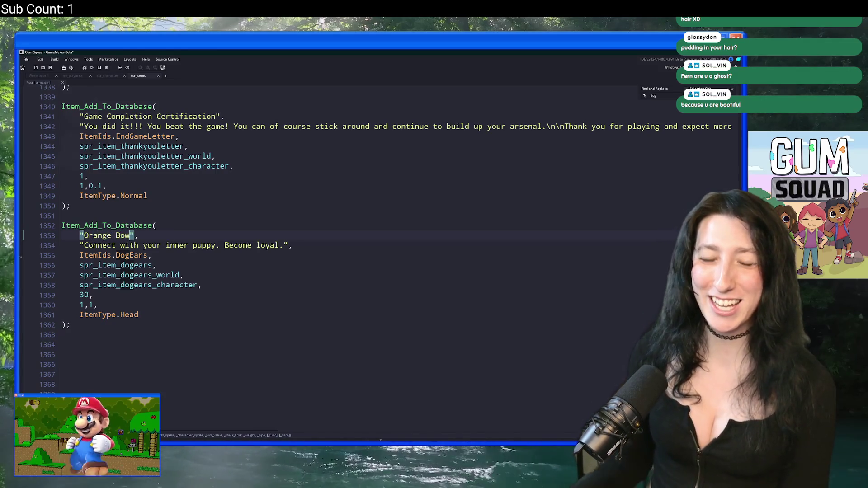
pyautogui.press('End')
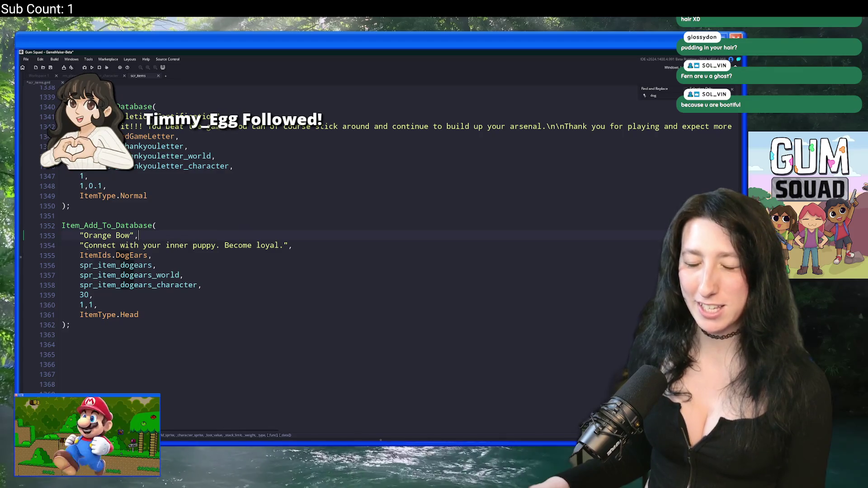
pyautogui.moveTo(87, 246); pyautogui.dragTo(276, 246)
pyautogui.click(148, 255)
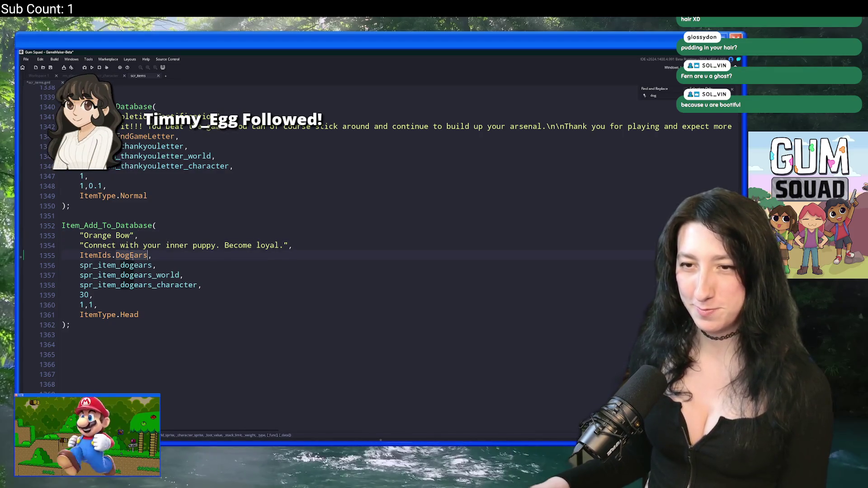
pyautogui.doubleClick(131, 256)
pyautogui.write('OrangeBow')
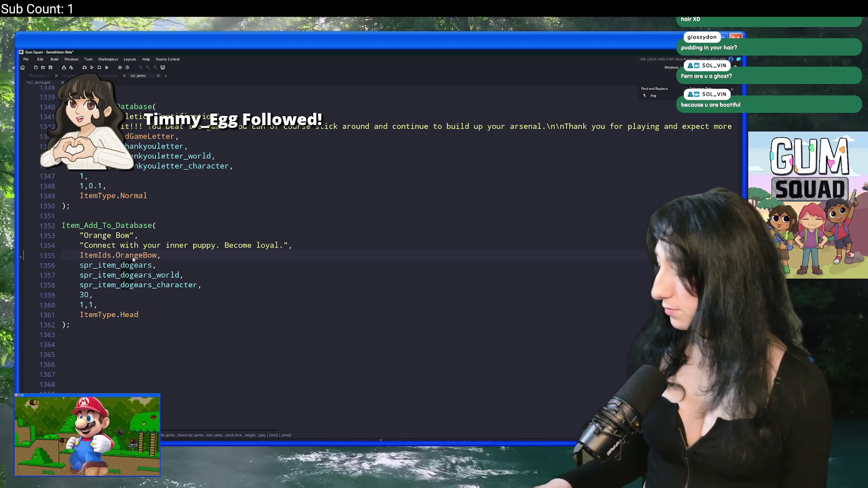
pyautogui.click(113, 295)
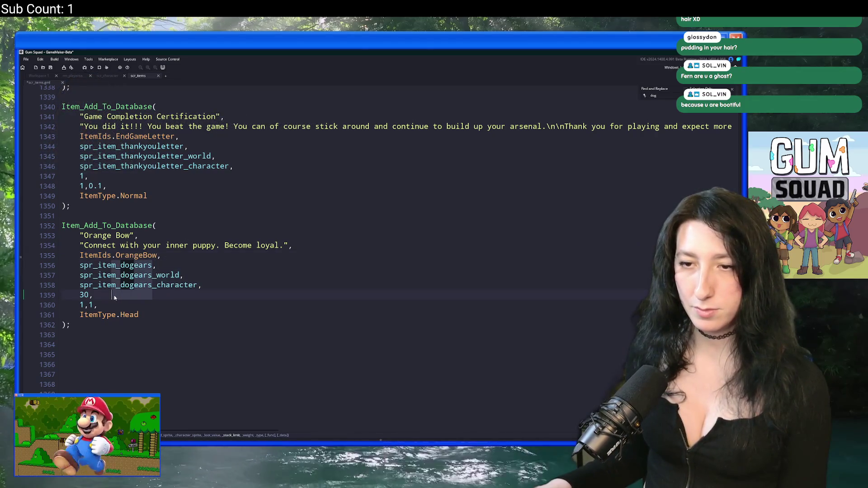
pyautogui.moveTo(114, 295); pyautogui.dragTo(121, 290)
pyautogui.write('orangek')
pyautogui.press('BackSpace')
pyautogui.write('bow')
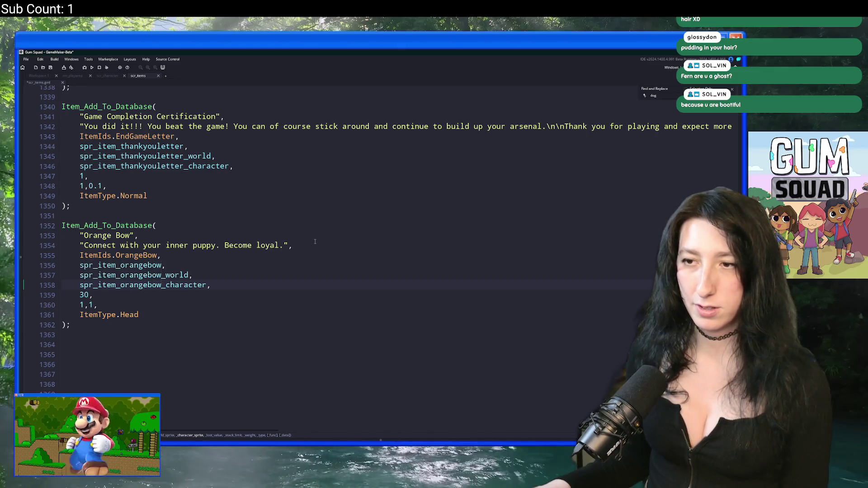
# Step: Replace the old Dog Ears description with a new one starting 'A cute bow to help you stay cute despite the circumstance'
pyautogui.click(84, 246)
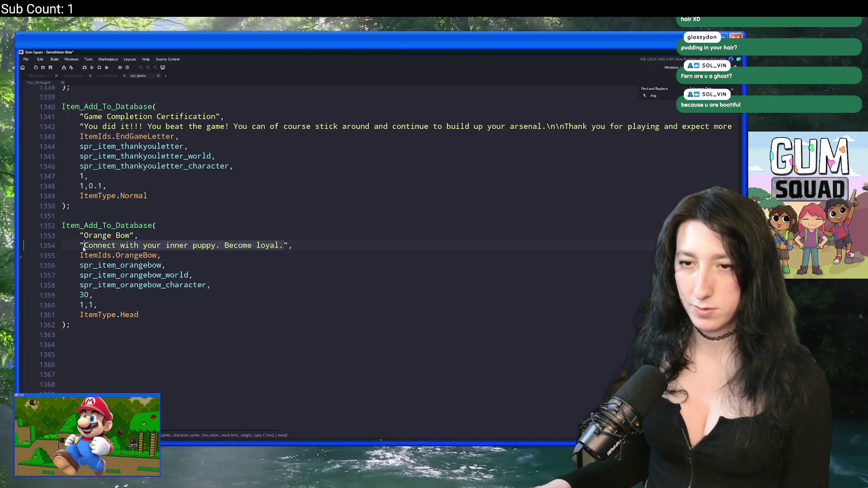
pyautogui.hotkey('shift', 'End')
pyautogui.hotkey('shift', 'Left')
pyautogui.hotkey('shift', 'Left')
pyautogui.press('BackSpace')
pyautogui.write('A cute ')
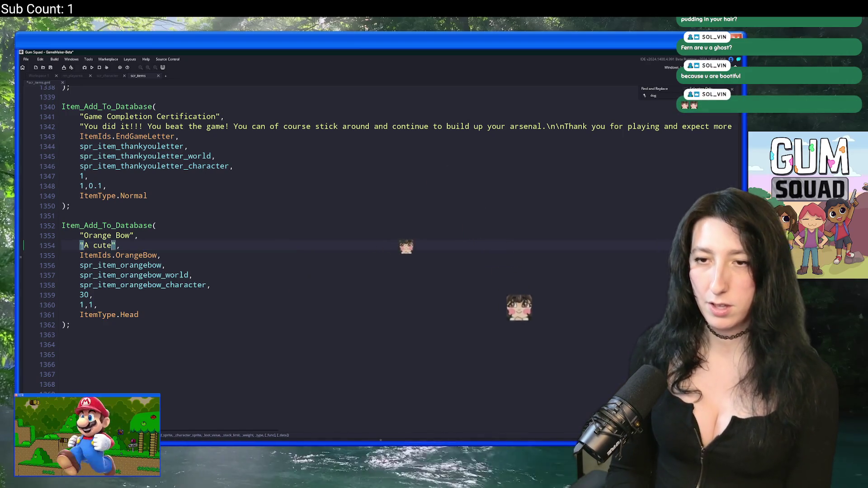
pyautogui.write('bow to help you stay cute despite the circumstance')
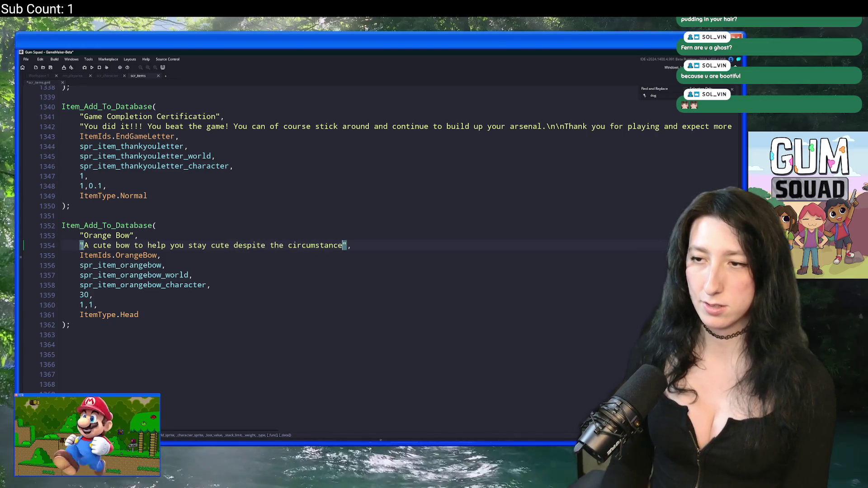
pyautogui.write('s')
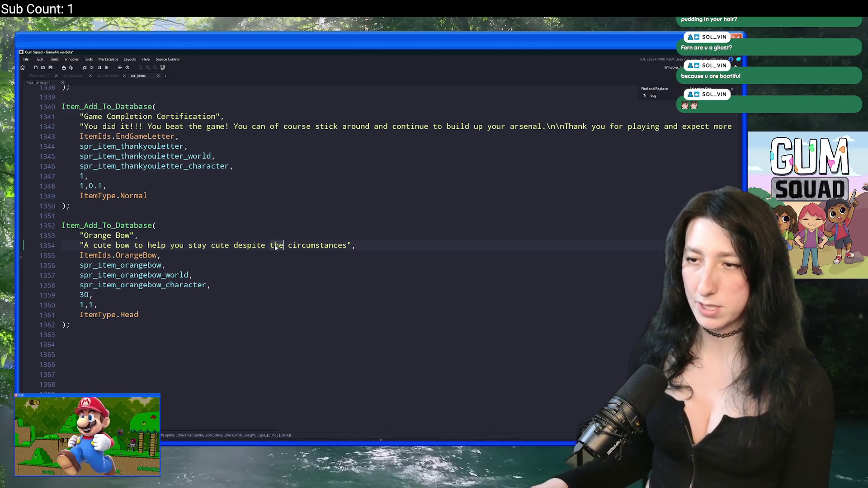
pyautogui.write('r')
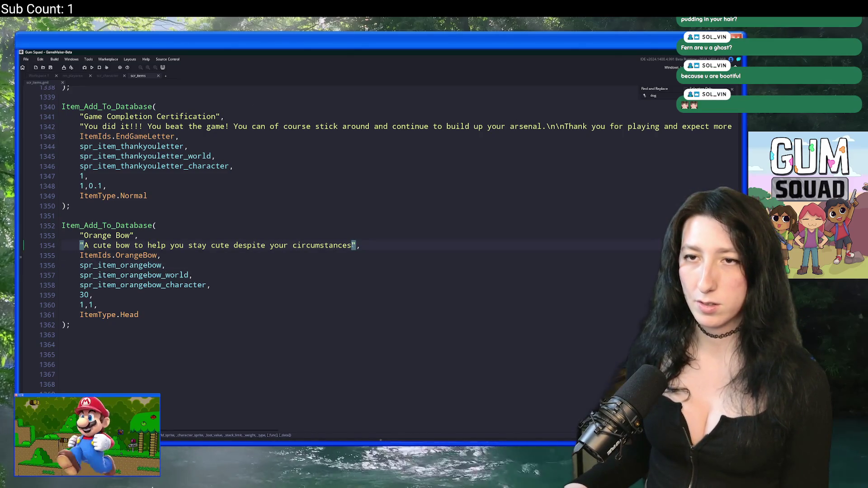
pyautogui.write('.')
# Step: Select the whole Orange Bow entry and duplicate it below with Ctrl+D
pyautogui.scroll(-1, 149, 292)
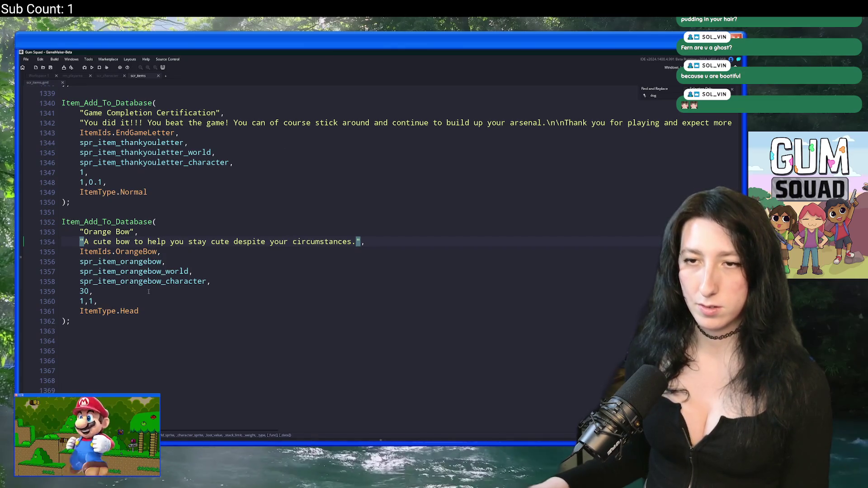
pyautogui.moveTo(109, 322); pyautogui.dragTo(87, 207)
pyautogui.scroll(1, 86, 207)
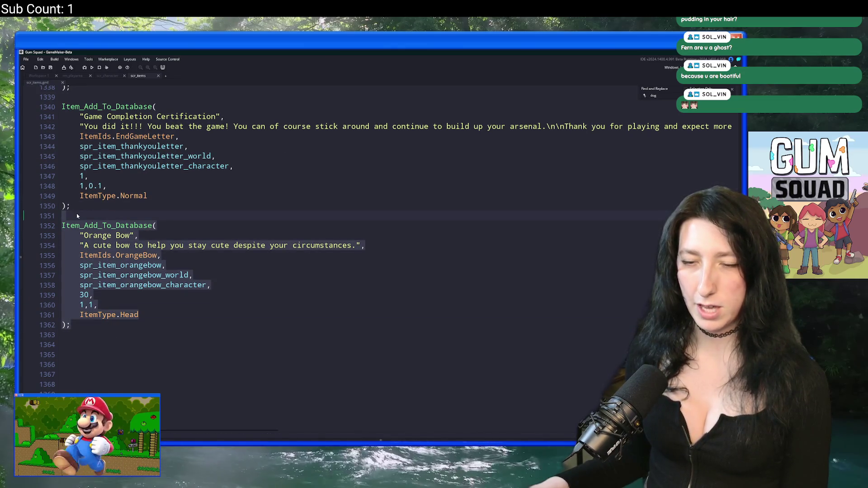
pyautogui.click(85, 296)
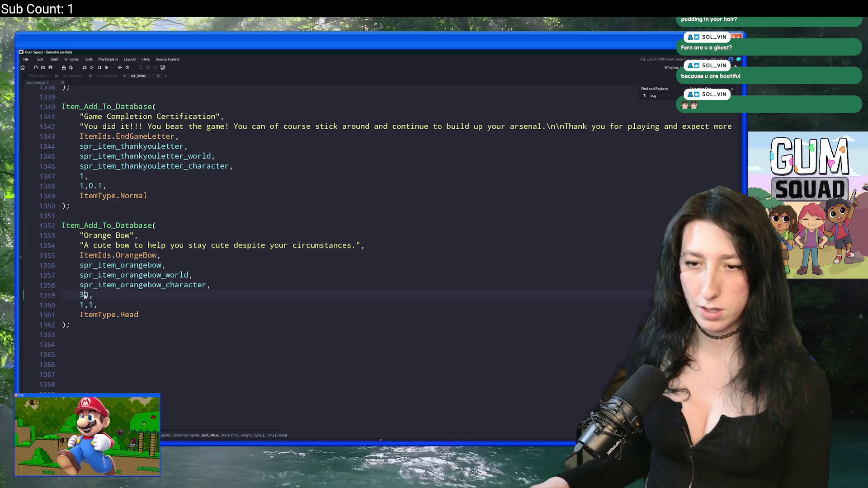
pyautogui.moveTo(97, 286)
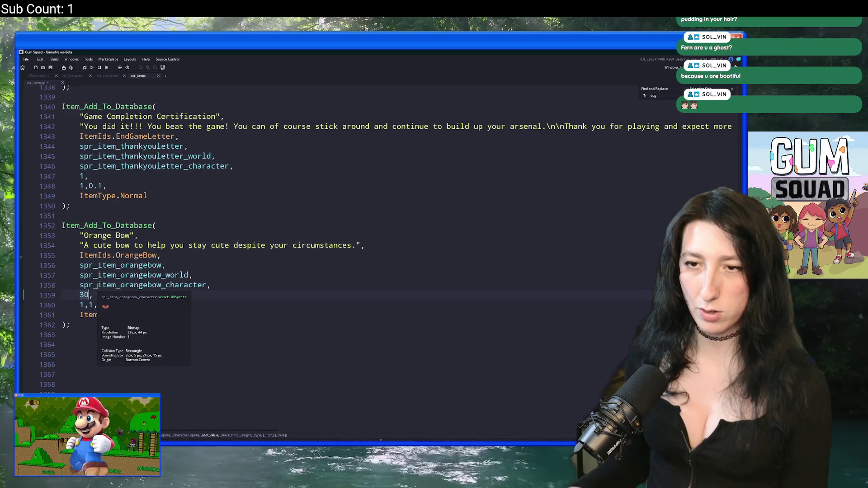
pyautogui.moveTo(72, 325); pyautogui.dragTo(94, 196)
pyautogui.hotkey('ctrl', 'd')
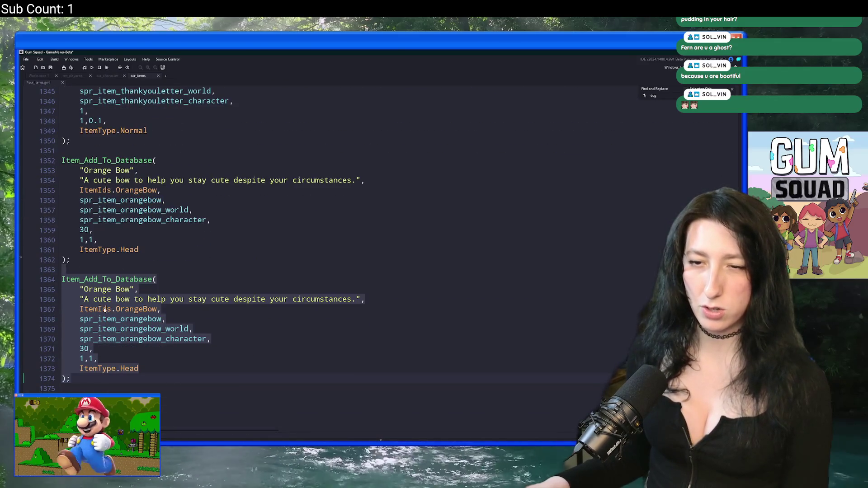
# Step: Turn the copy into Blue Bow with ItemIds.BlueBow and bluebow sprites, then duplicate it
pyautogui.click(95, 294)
pyautogui.doubleClick(94, 290)
pyautogui.write('Blue')
pyautogui.scroll(-2, 113, 281)
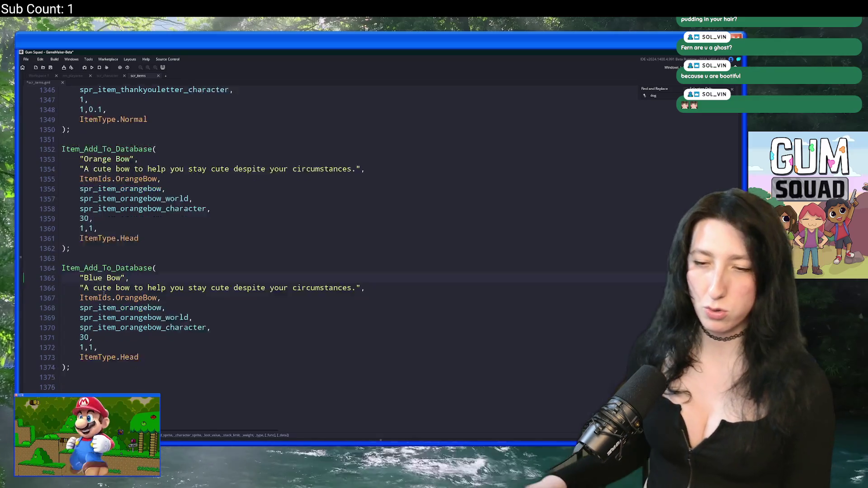
pyautogui.click(117, 256)
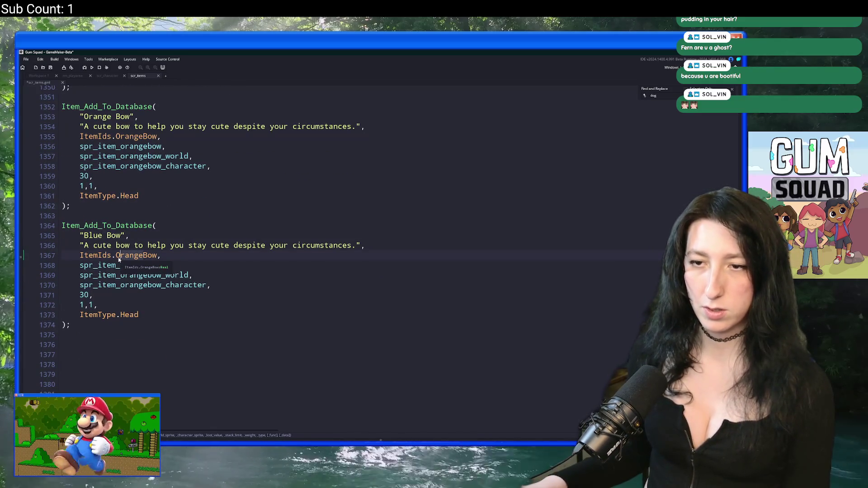
pyautogui.press('Delete')
pyautogui.press('Delete')
pyautogui.press('Delete')
pyautogui.write('Blu')
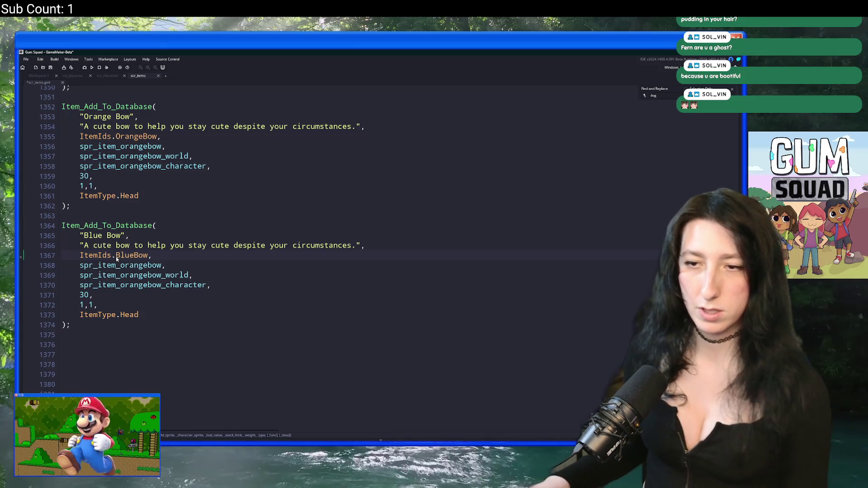
pyautogui.click(126, 277)
pyautogui.click(121, 287)
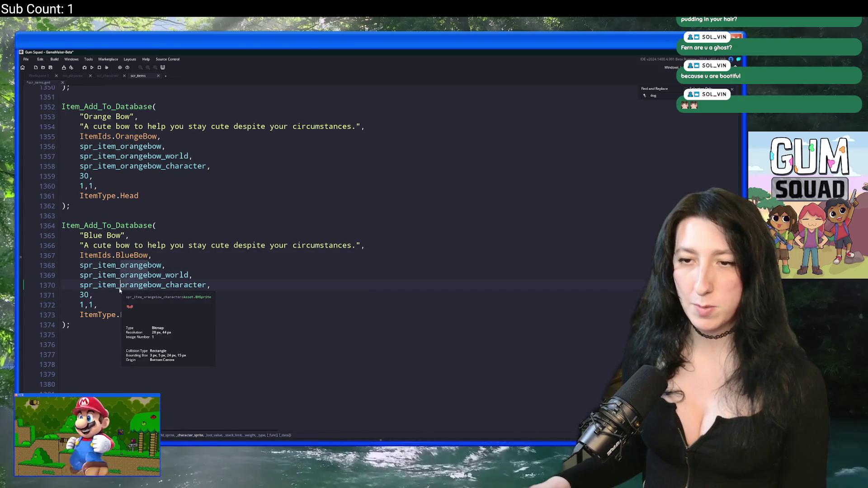
pyautogui.press('Delete')
pyautogui.press('Delete')
pyautogui.press('Delete')
pyautogui.write('blue')
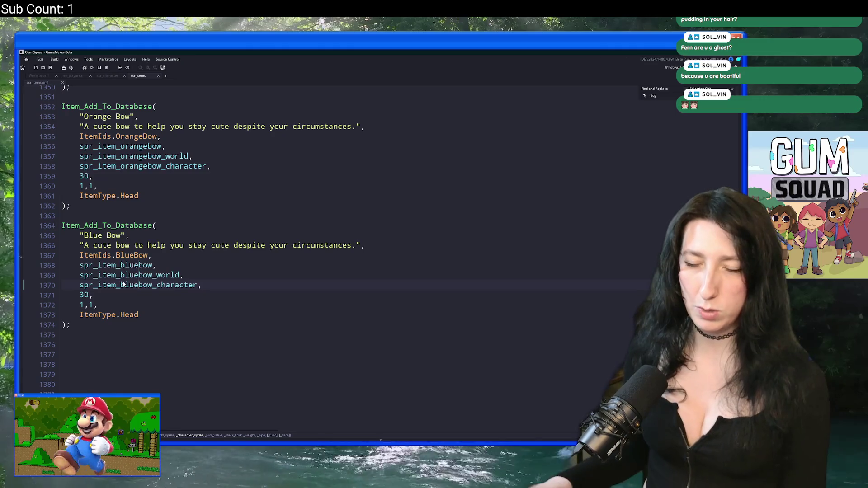
pyautogui.moveTo(71, 325); pyautogui.dragTo(62, 225)
pyautogui.hotkey('ctrl', 'd')
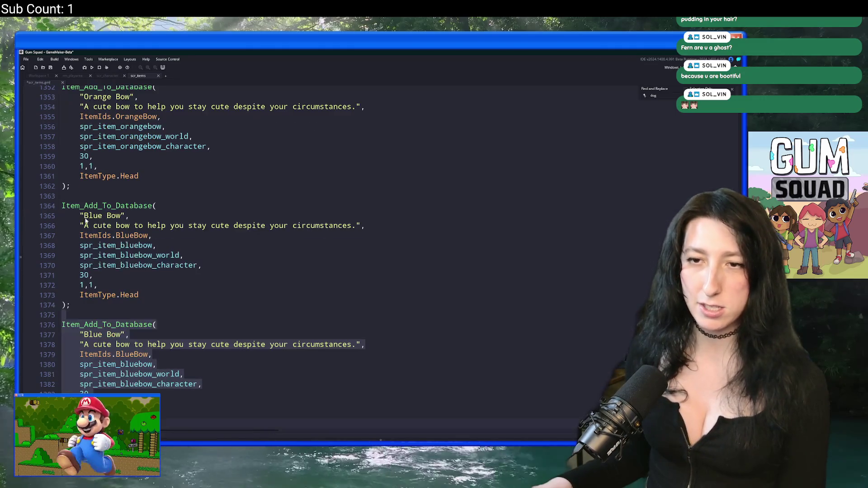
# Step: Make the third entry Green Bow with ItemIds.GreenBow and greenbow sprites, then run the game
pyautogui.click(92, 326)
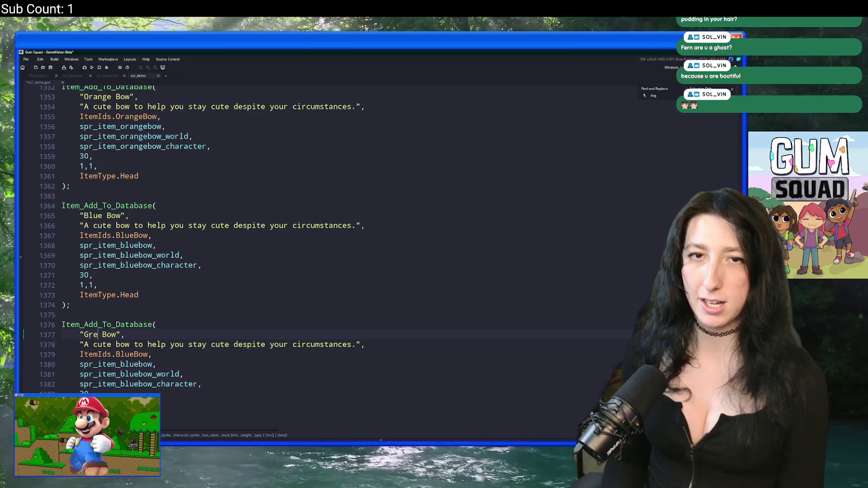
pyautogui.press('BackSpace')
pyautogui.write('en')
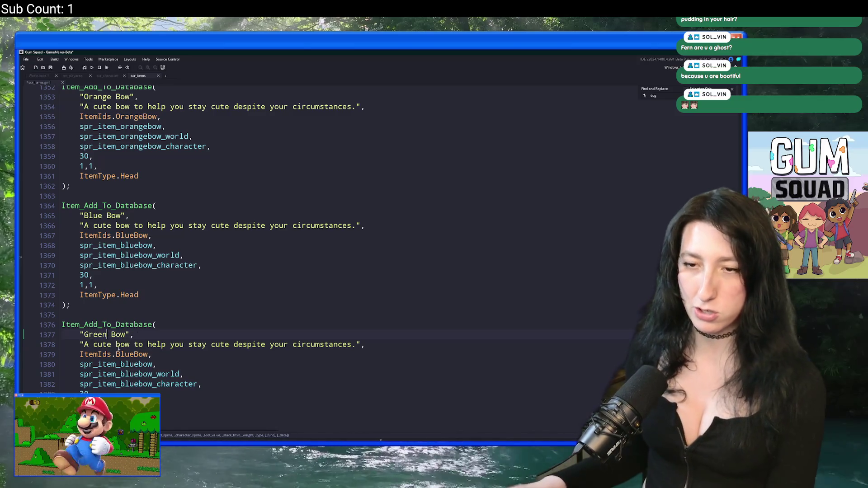
pyautogui.scroll(-3, 317, 240)
pyautogui.click(117, 275)
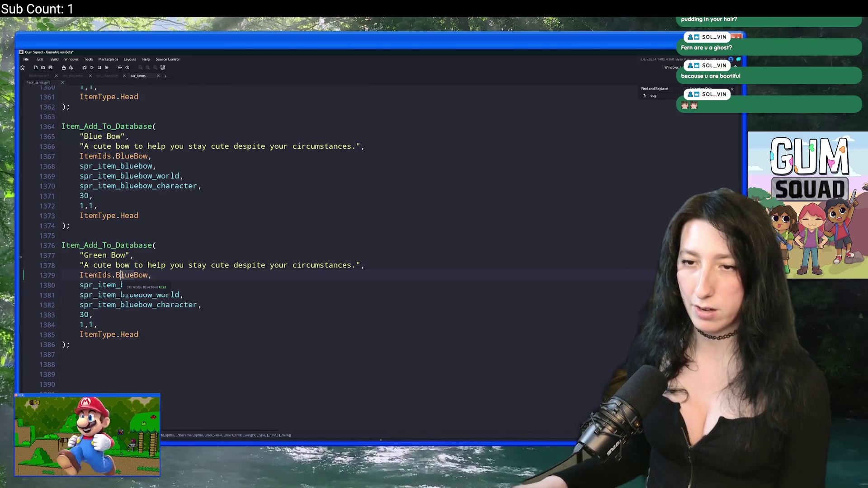
pyautogui.press('Delete')
pyautogui.press('Delete')
pyautogui.press('Delete')
pyautogui.write('Greenb')
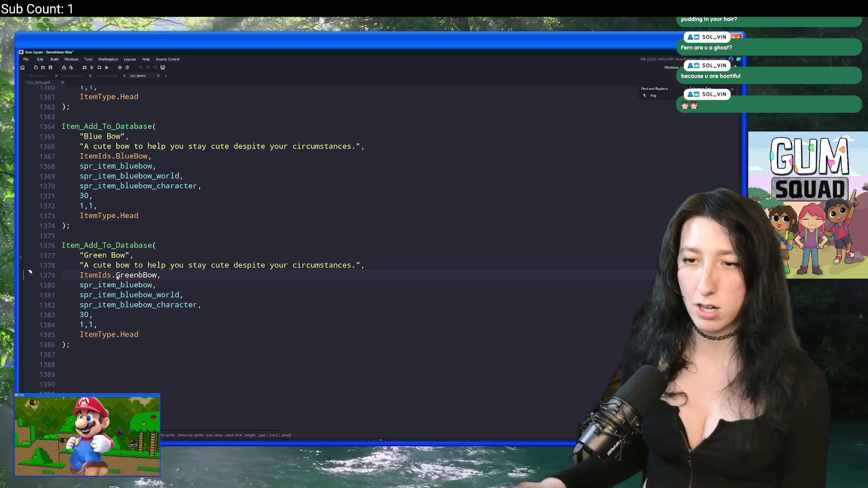
pyautogui.press('BackSpace')
pyautogui.moveTo(138, 285); pyautogui.dragTo(120, 308)
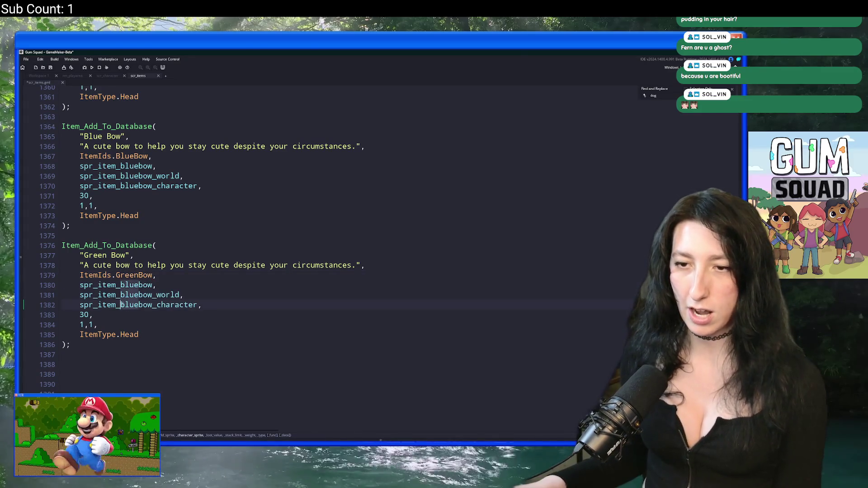
pyautogui.write('green')
pyautogui.press('F5')
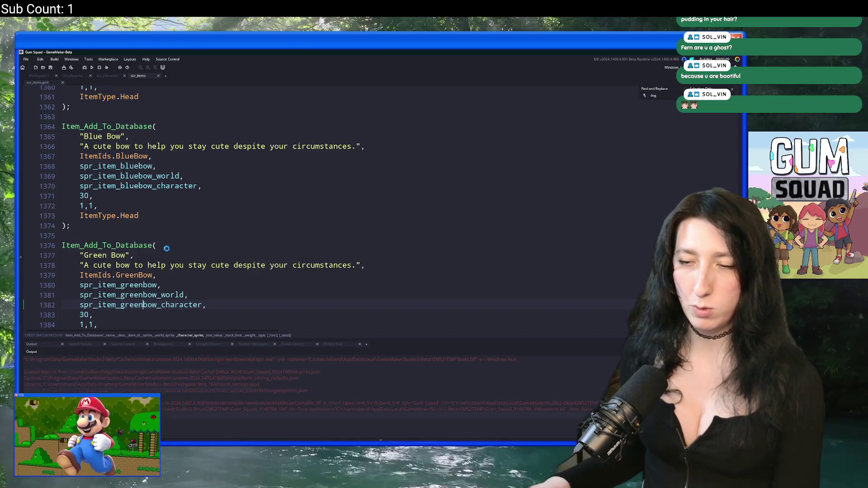
# Step: Wait for Gum Squad to reach its Build 0.4.0.0 title menu, then switch to its Steam page
pyautogui.scroll(-2, 350, 157)
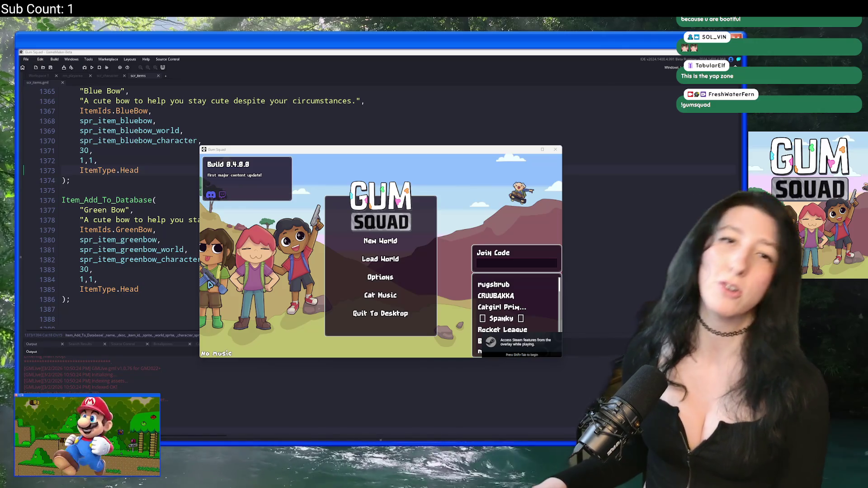
pyautogui.hotkey('alt', 'Tab')
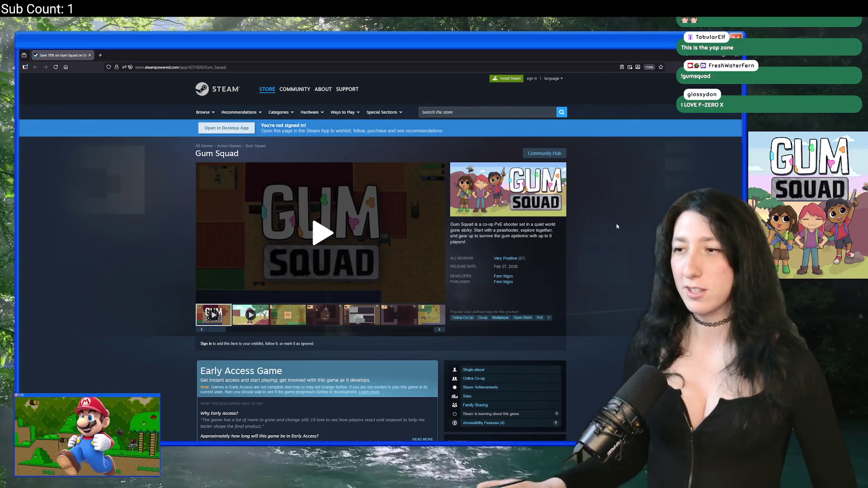
# Step: Browse the Gum Squad store page, expand the description, play and pause the trailer, then close the browser
pyautogui.scroll(-10, 356, 266)
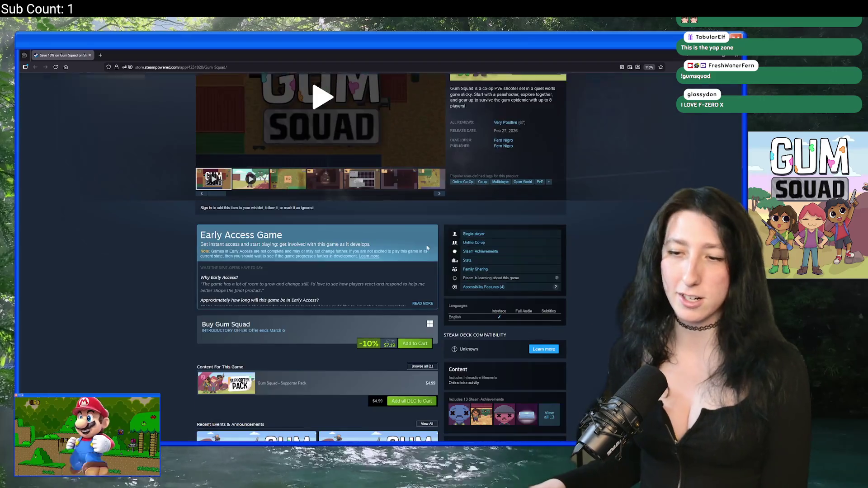
pyautogui.scroll(-10, 356, 267)
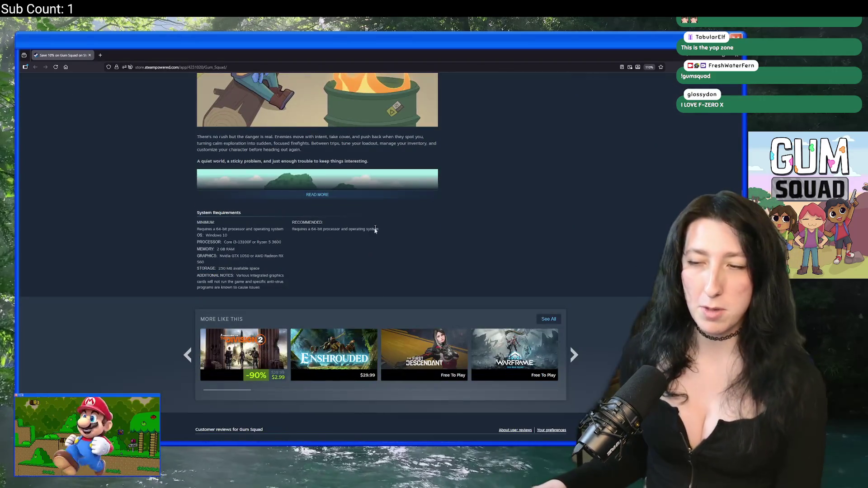
pyautogui.click(311, 196)
pyautogui.scroll(-10, 317, 190)
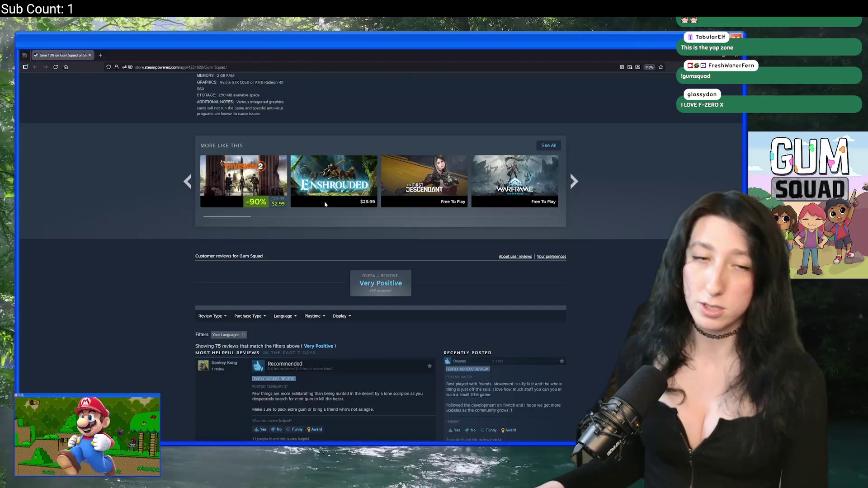
pyautogui.scroll(5, 320, 183)
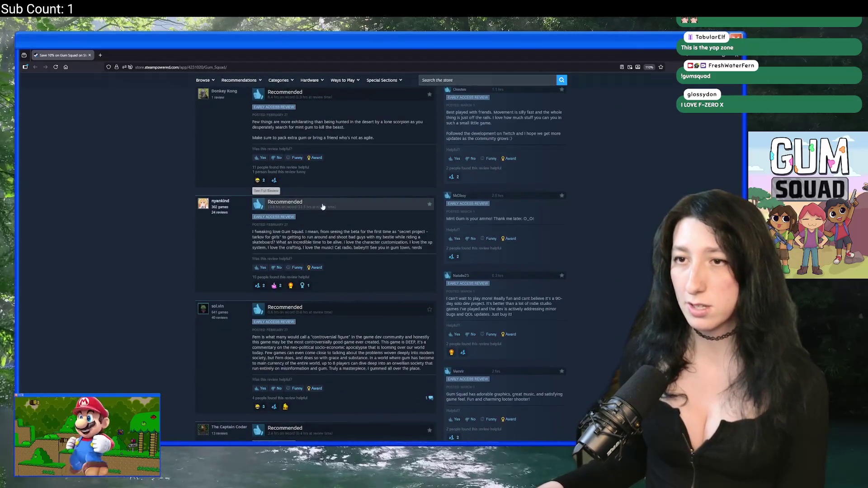
pyautogui.scroll(15, 399, 211)
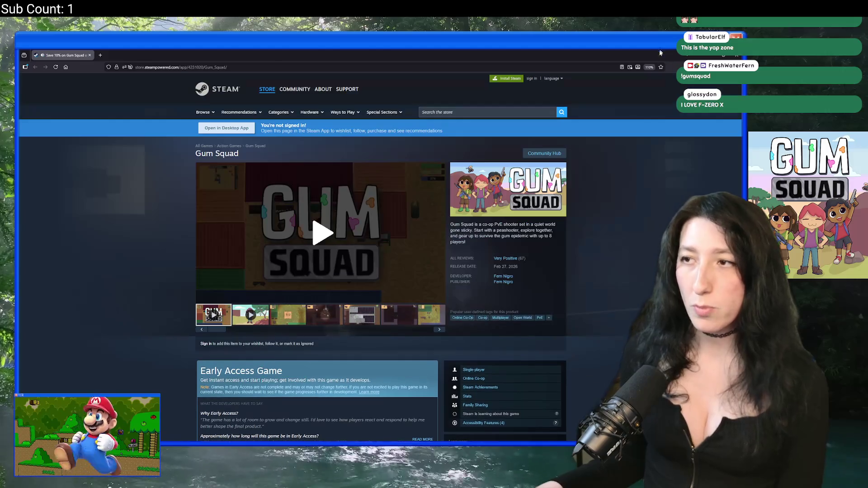
pyautogui.click(337, 238)
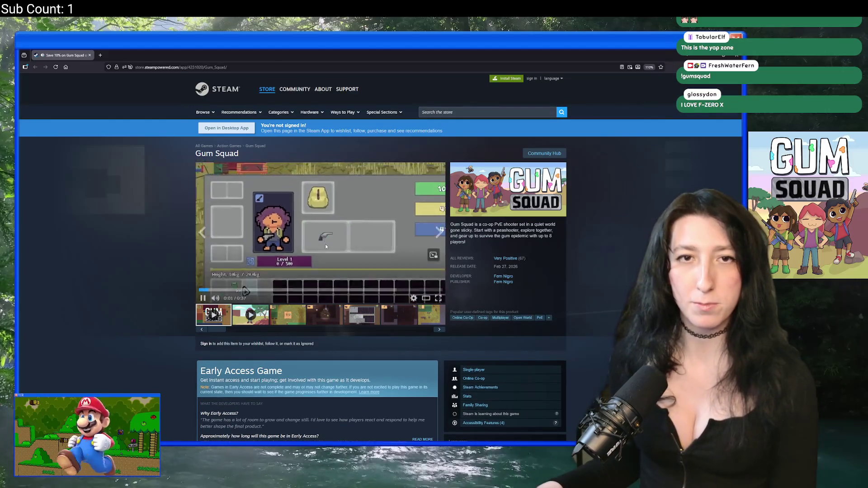
pyautogui.click(337, 239)
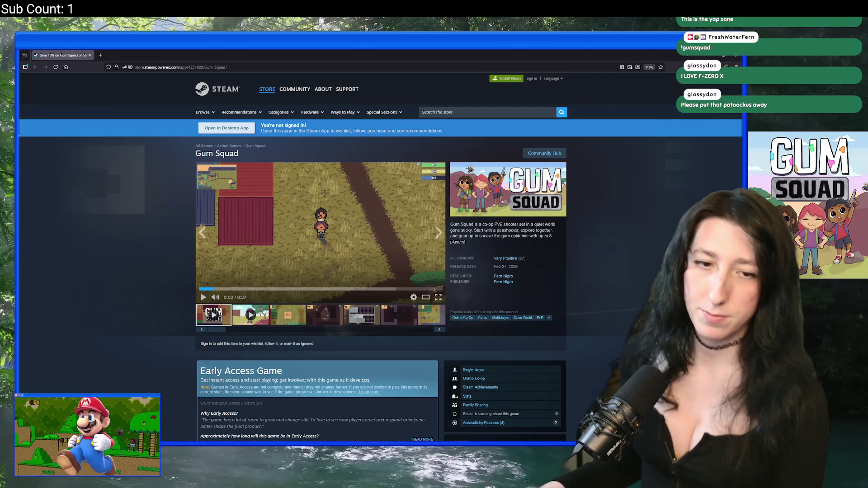
pyautogui.click(89, 56)
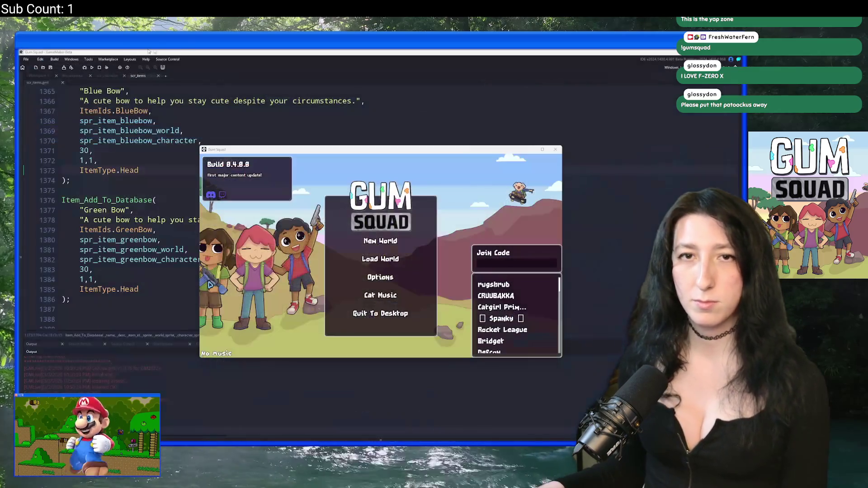
# Step: Maximize the game and create a new world with an Offline lobby
pyautogui.doubleClick(419, 152)
pyautogui.click(381, 216)
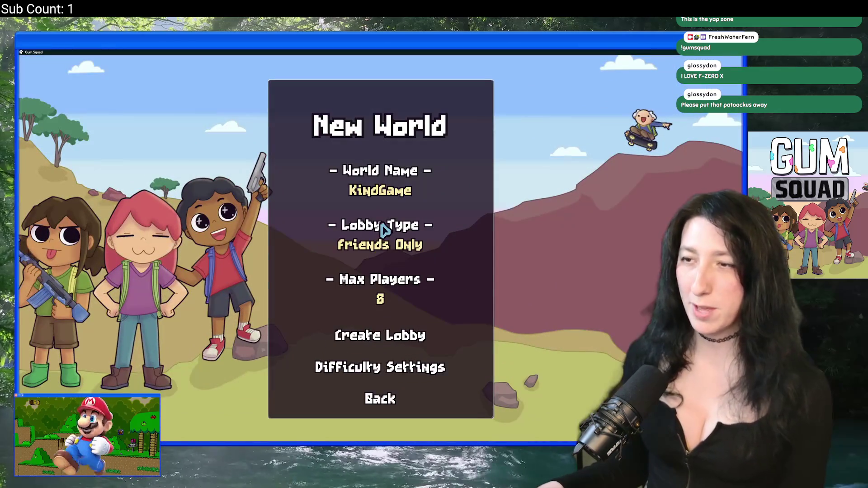
pyautogui.click(381, 244)
pyautogui.click(381, 245)
pyautogui.click(412, 346)
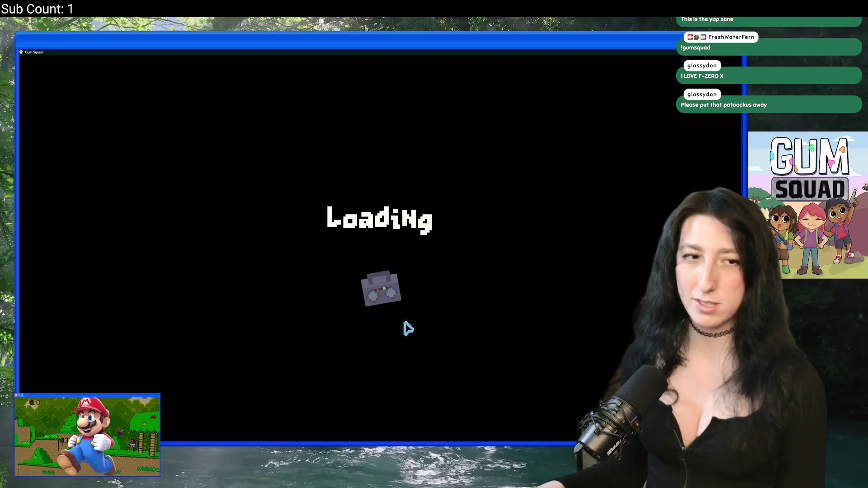
# Step: Walk toward the container buildings, checking the inventory along the way
pyautogui.press('w')
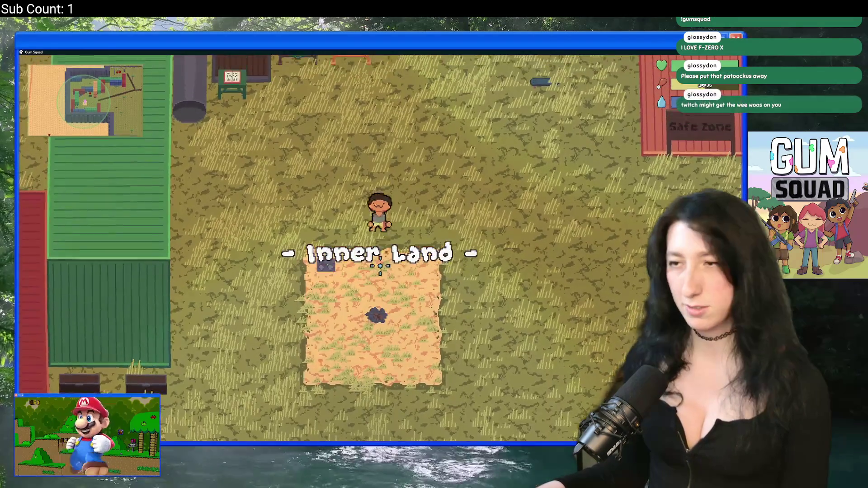
pyautogui.press('d')
pyautogui.press('Tab')
pyautogui.press('Tab')
pyautogui.press('w')
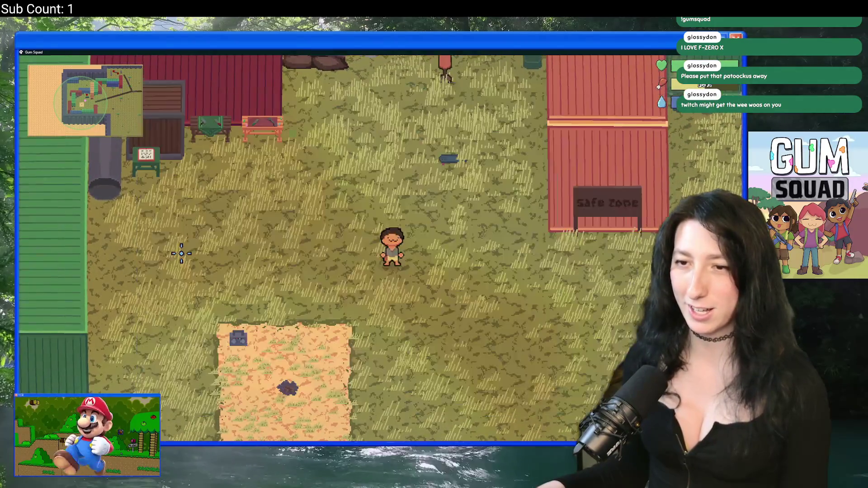
pyautogui.press('s')
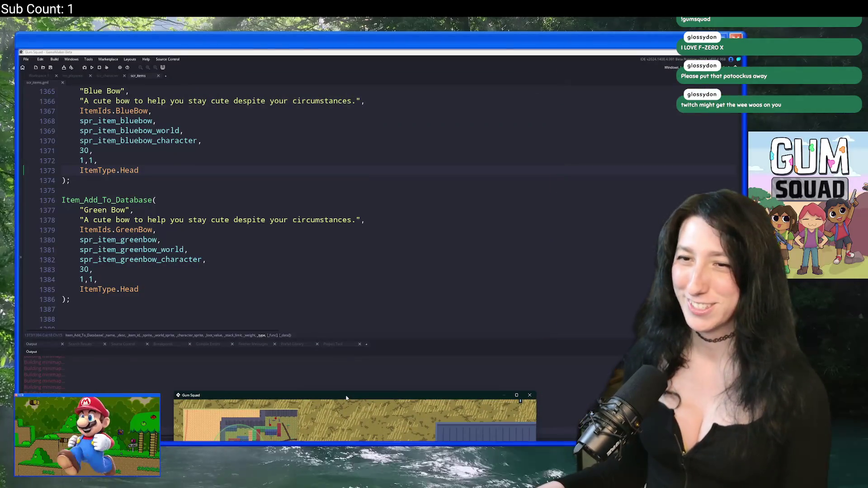
pyautogui.press('d')
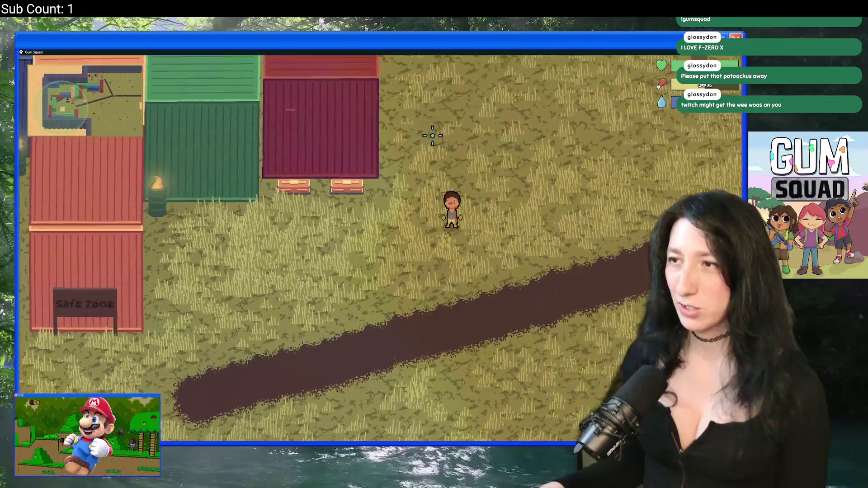
# Step: Set Enemy Damage to 0% and Loot Value to 200%, then check the brick building's storage
pyautogui.press('Escape')
pyautogui.click(380, 291)
pyautogui.moveTo(362, 246); pyautogui.dragTo(301, 271)
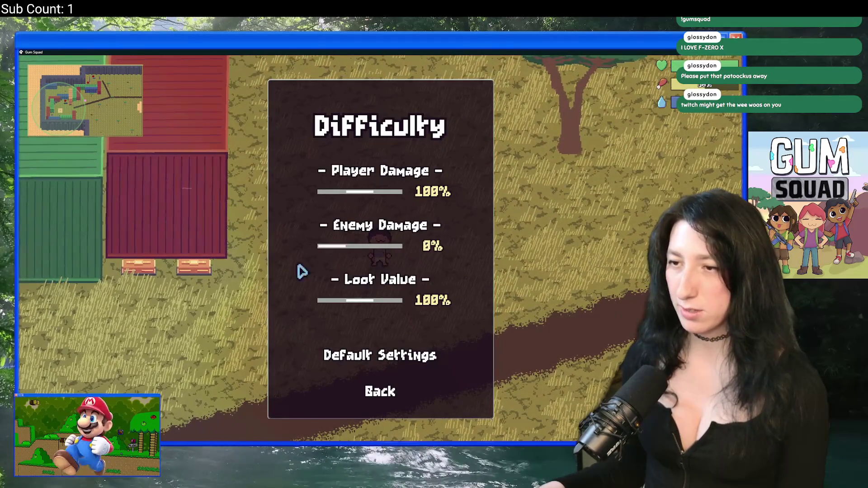
pyautogui.moveTo(339, 296); pyautogui.dragTo(436, 319)
pyautogui.press('Escape')
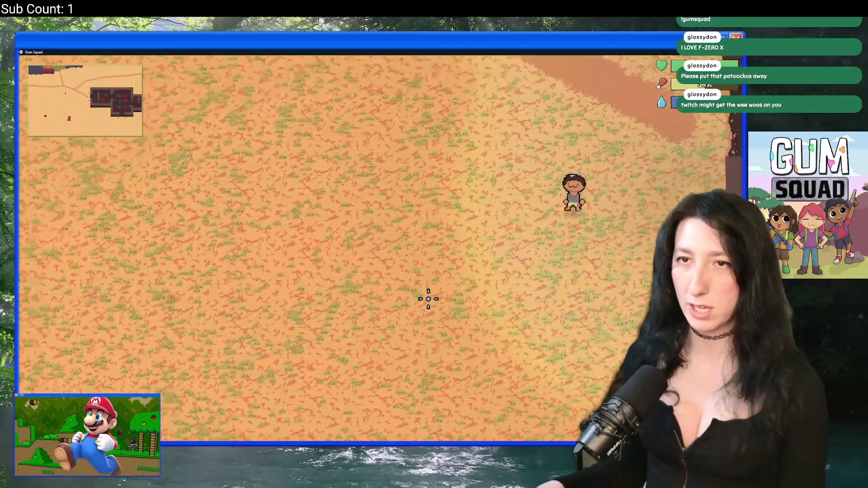
pyautogui.press('d')
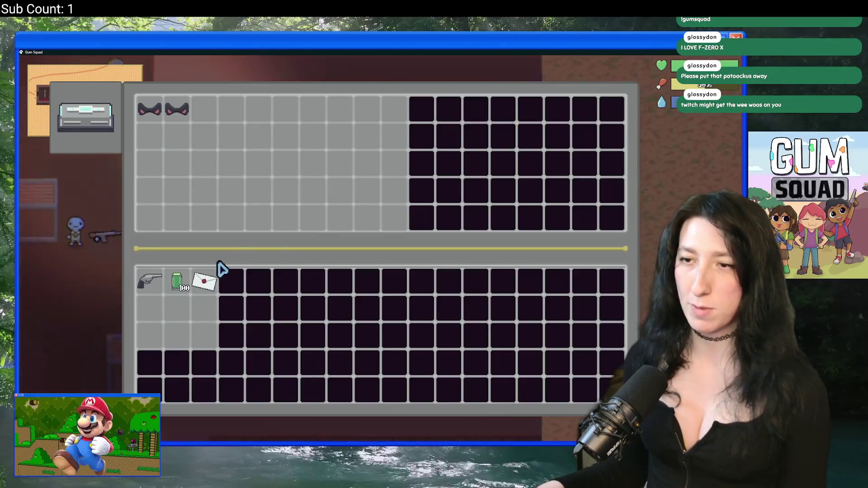
pyautogui.press('e')
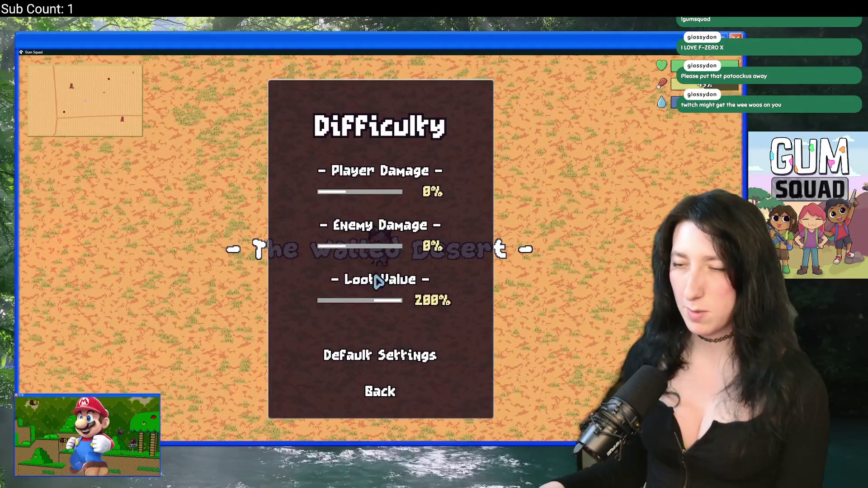
# Step: Nudge Enemy Damage between 0% and 2%, settling on 1%, and resume play
pyautogui.click(333, 253)
pyautogui.click(334, 252)
pyautogui.click(335, 252)
pyautogui.press('Escape')
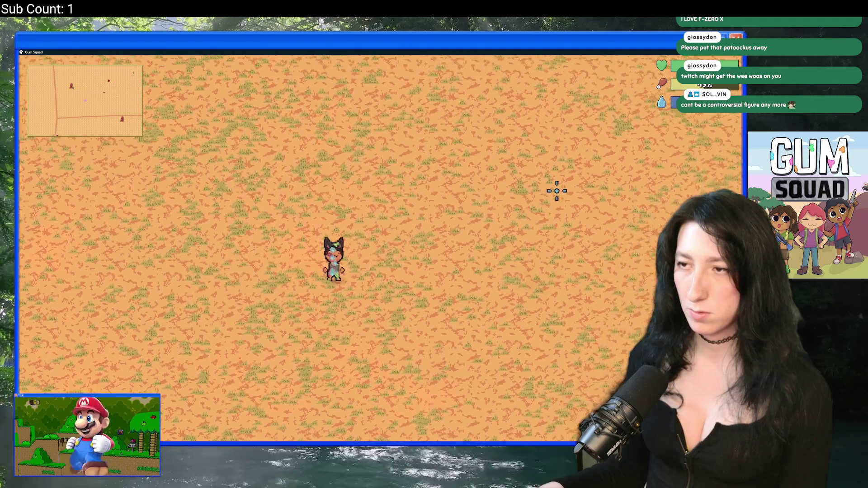
# Step: Walk around the desert toward the crates, then pause and quit the game with Alt+F4
pyautogui.press('a')
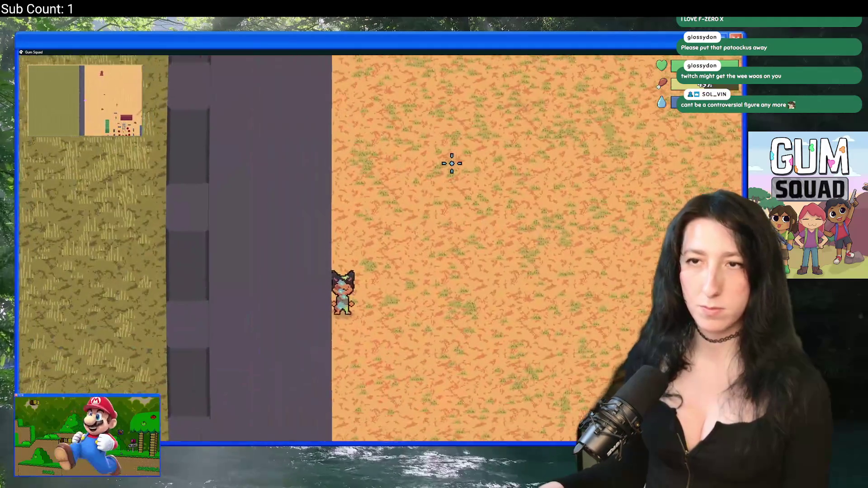
pyautogui.press('s')
pyautogui.press('d')
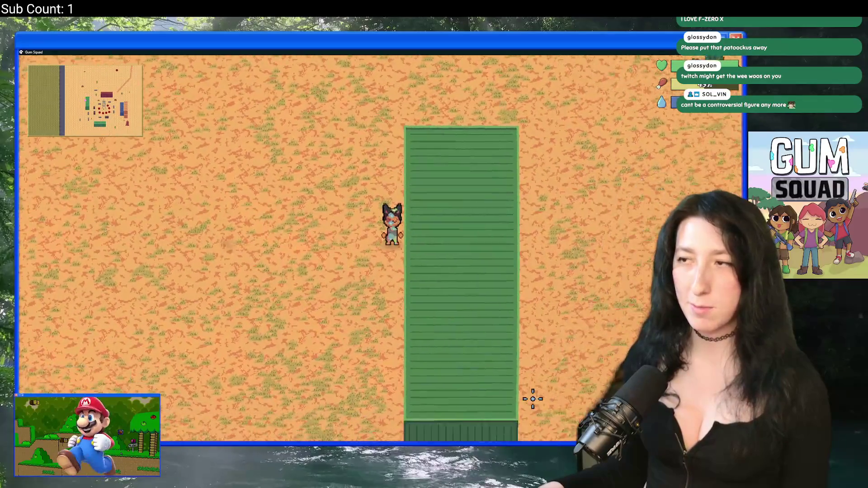
pyautogui.press('s')
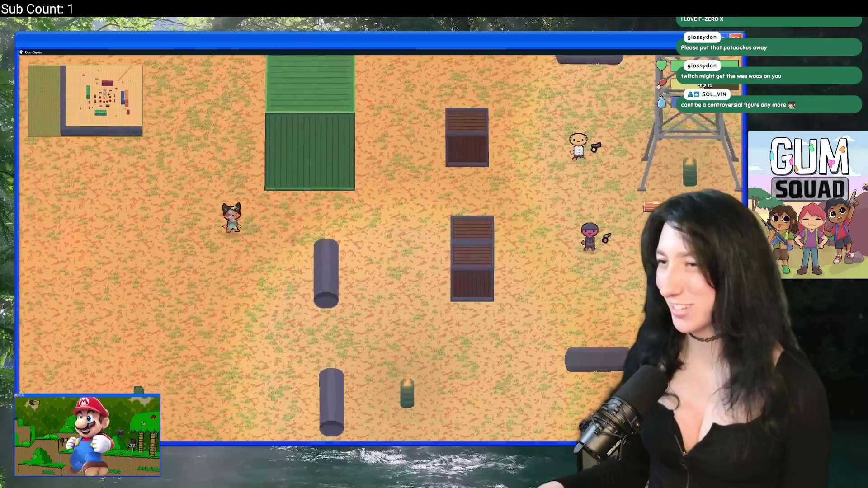
pyautogui.press('w')
pyautogui.press('Escape')
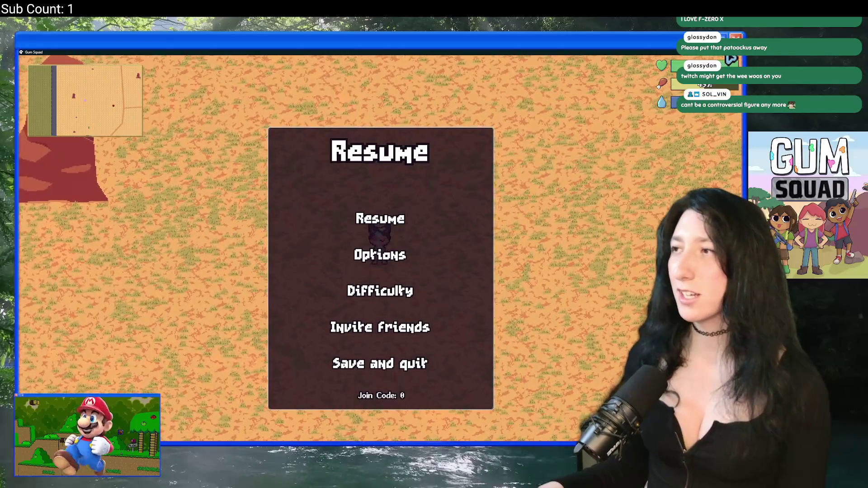
pyautogui.hotkey('alt', 'F4')
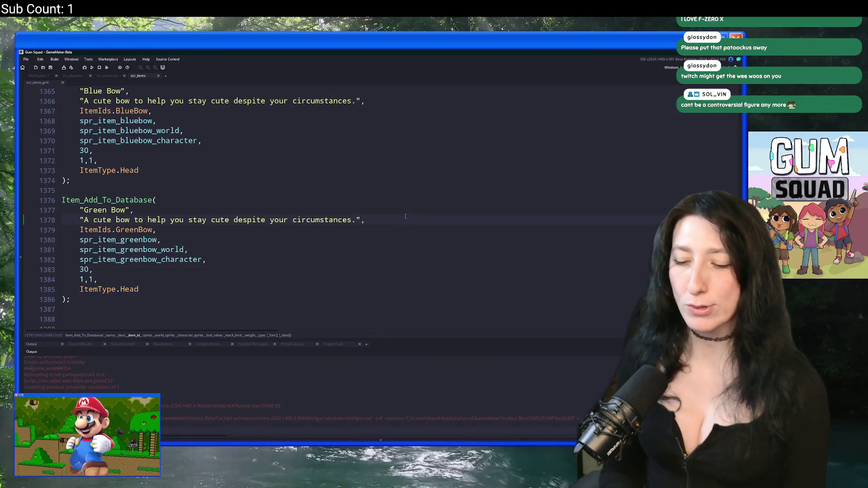
# Step: Search the project assets for 'loot', then 'pool', and open scr_lootpools
pyautogui.hotkey('ctrl', 't')
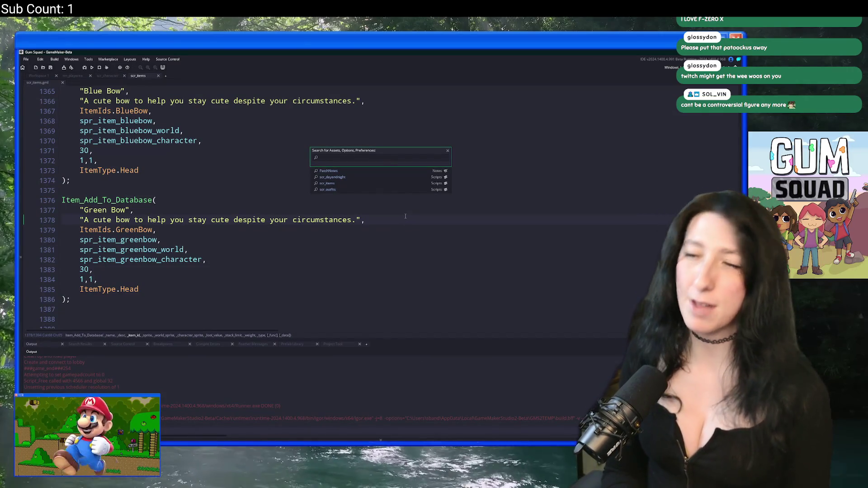
pyautogui.write('t')
pyautogui.press('Return')
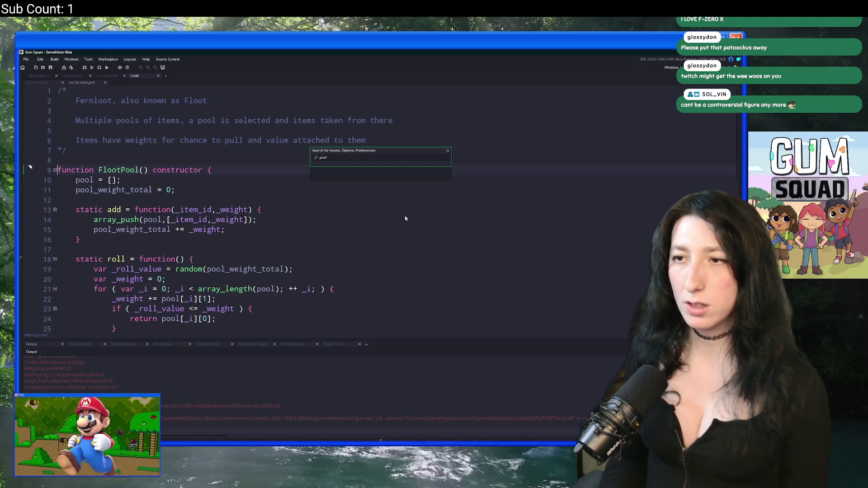
pyautogui.scroll(-14, 407, 220)
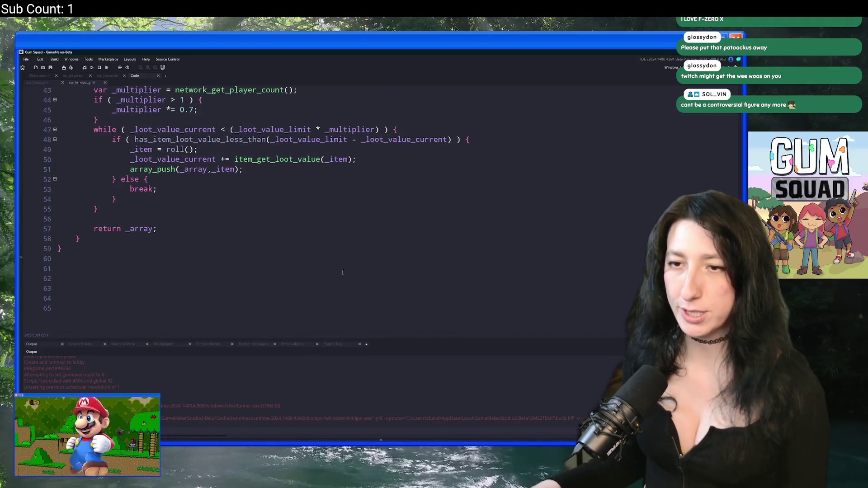
pyautogui.hotkey('ctrl', 't')
pyautogui.write('loot')
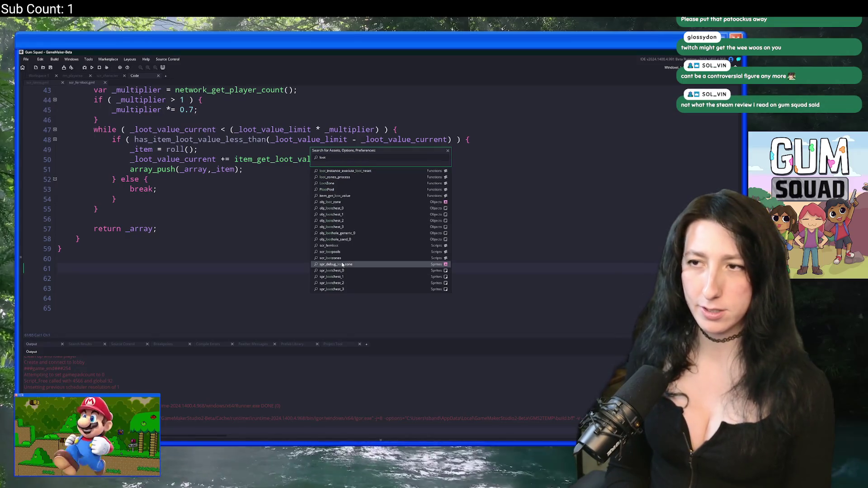
pyautogui.press('Down')
pyautogui.press('Down')
pyautogui.press('Down')
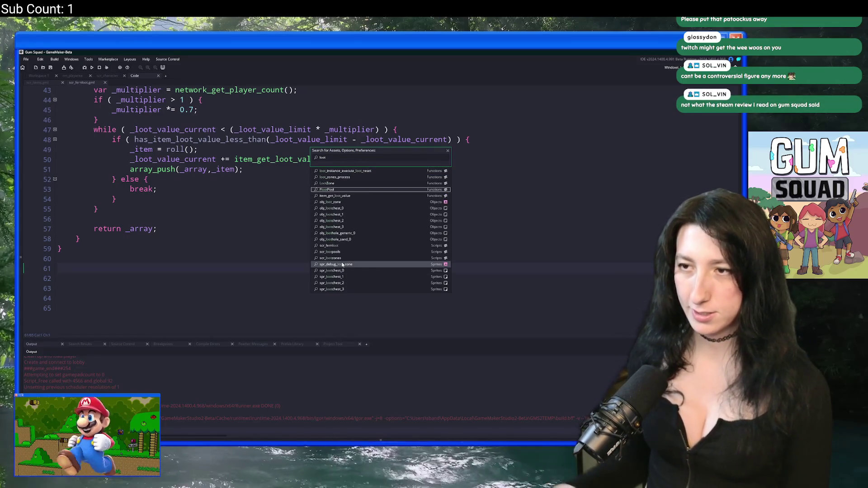
pyautogui.press('BackSpace')
pyautogui.press('BackSpace')
pyautogui.press('BackSpace')
pyautogui.write('pool')
pyautogui.click(348, 177)
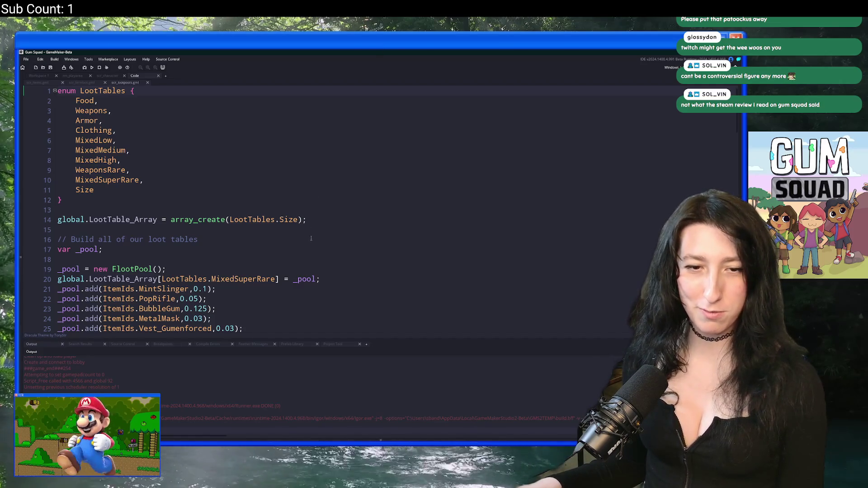
# Step: Duplicate the last Clothing entry, AdhesiveBeard, and rename the copy to OrangeBow
pyautogui.hotkey('ctrl', 'End')
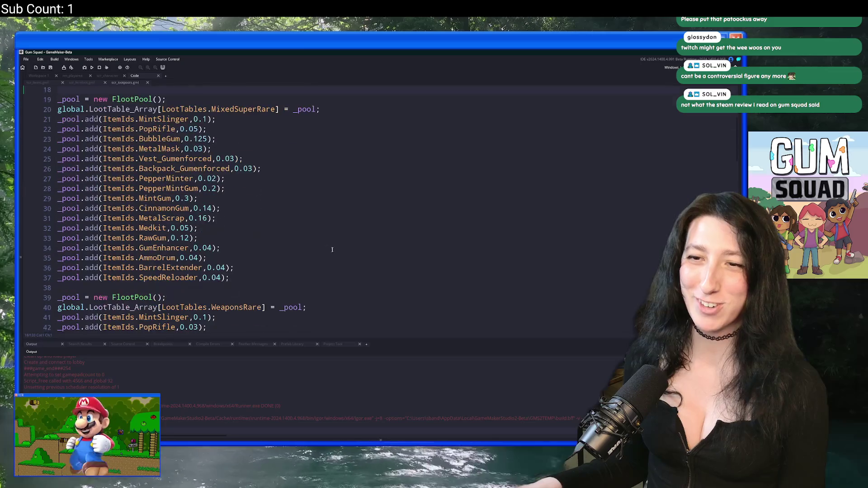
pyautogui.click(254, 248)
pyautogui.scroll(1, 254, 253)
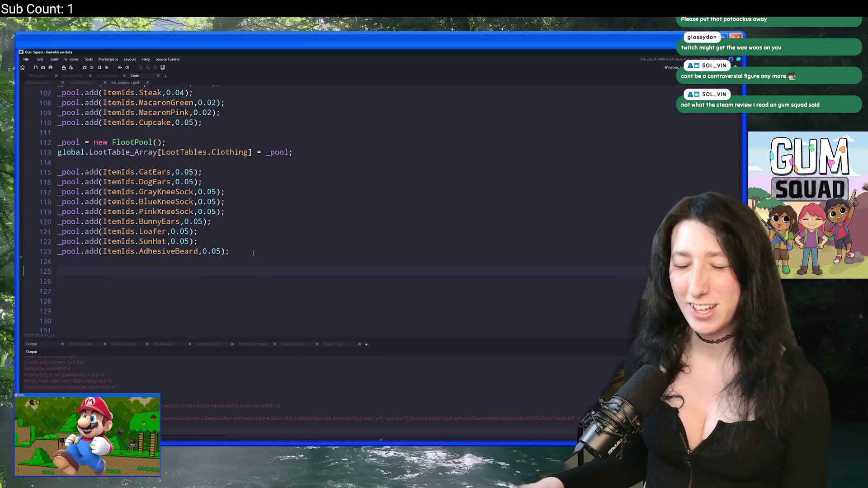
pyautogui.press('Up')
pyautogui.hotkey('ctrl', 'd')
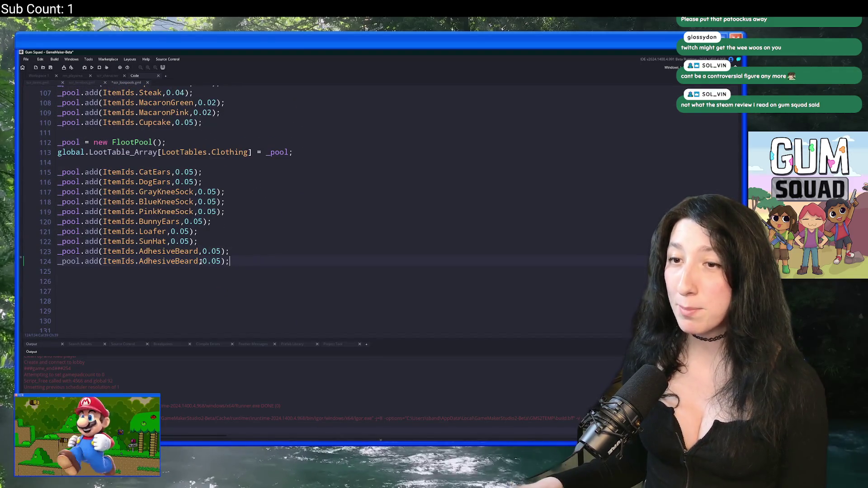
pyautogui.click(141, 261)
pyautogui.doubleClick(140, 261)
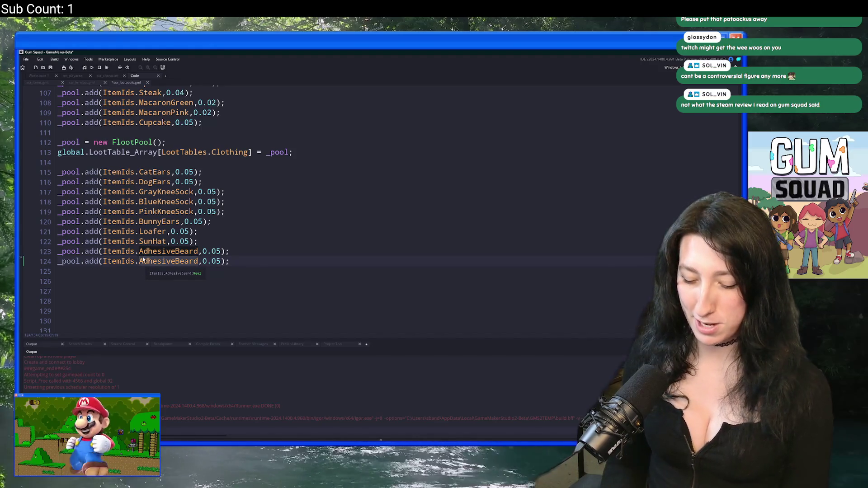
pyautogui.write('OrangeKD')
pyautogui.press('BackSpace')
pyautogui.press('BackSpace')
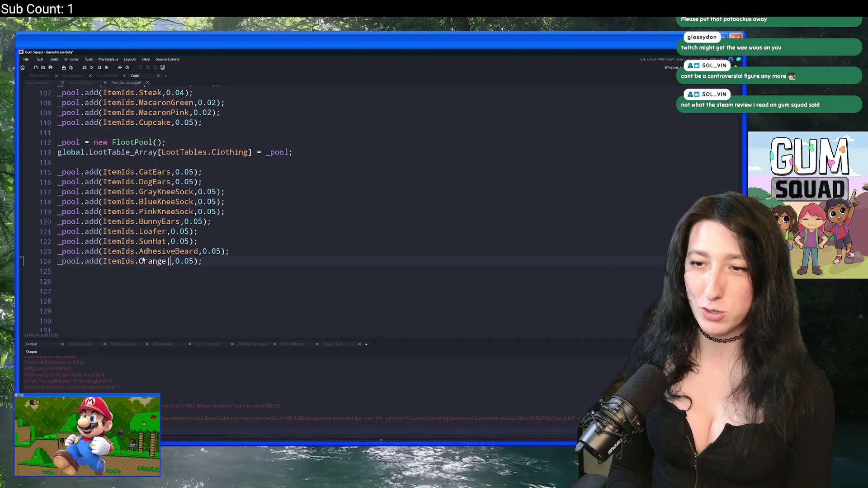
pyautogui.write('Bow')
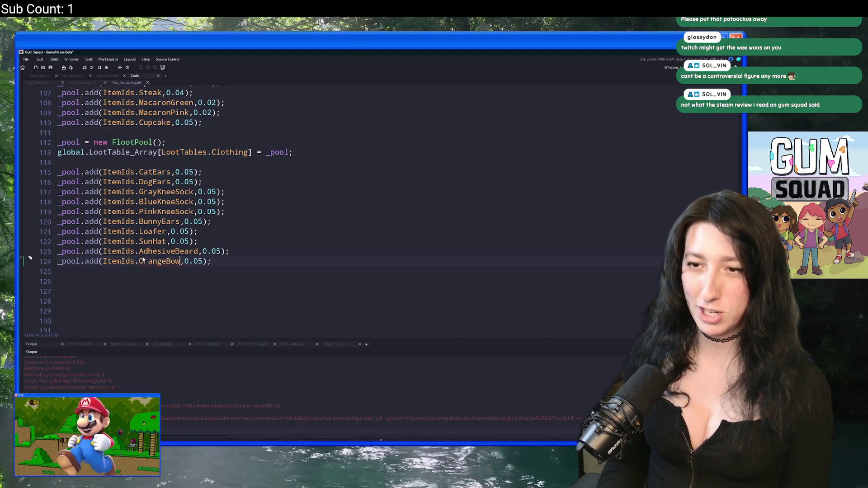
pyautogui.press('Return')
pyautogui.press('BackSpace')
# Step: Add a BlueBow entry by duplicating the OrangeBow line
pyautogui.press('End')
pyautogui.hotkey('ctrl', 'd')
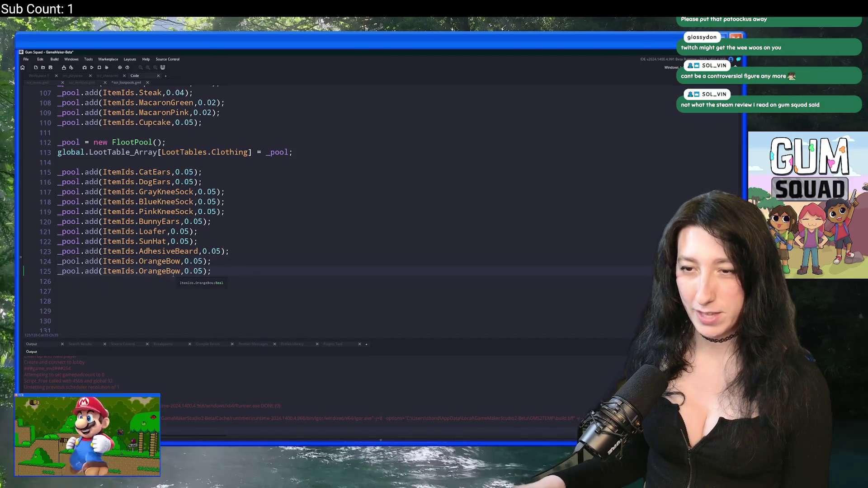
pyautogui.moveTo(166, 272); pyautogui.dragTo(139, 272)
pyautogui.write('Rlue')
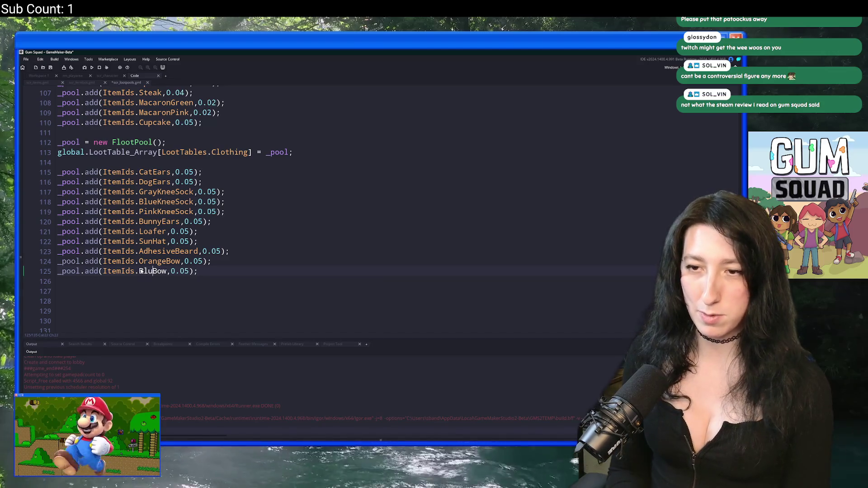
pyautogui.press('End')
# Step: Add a GreenBow entry by duplicating the BlueBow line, keeping its 0.05 weight
pyautogui.hotkey('ctrl', 'd')
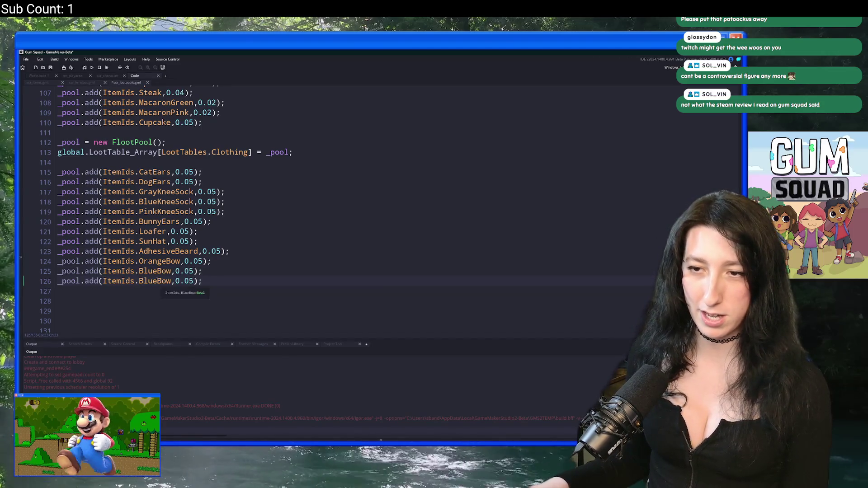
pyautogui.click(144, 281)
pyautogui.press('BackSpace')
pyautogui.press('Delete')
pyautogui.press('Delete')
pyautogui.press('Delete')
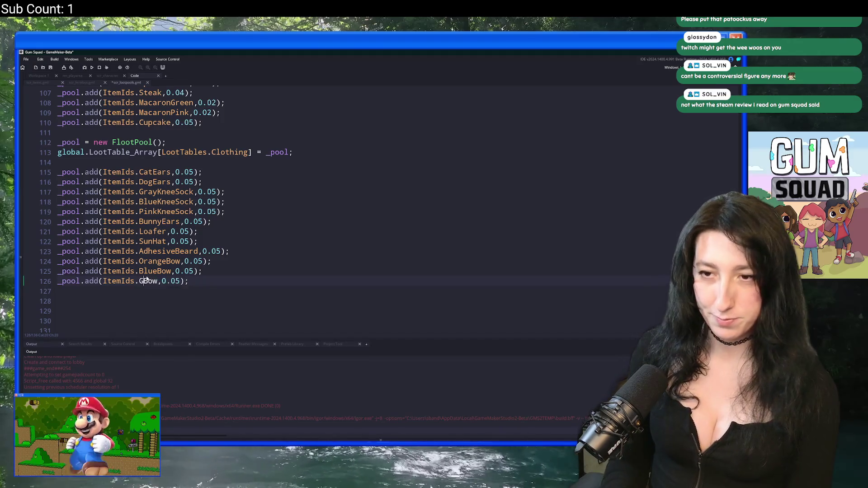
pyautogui.write('Green')
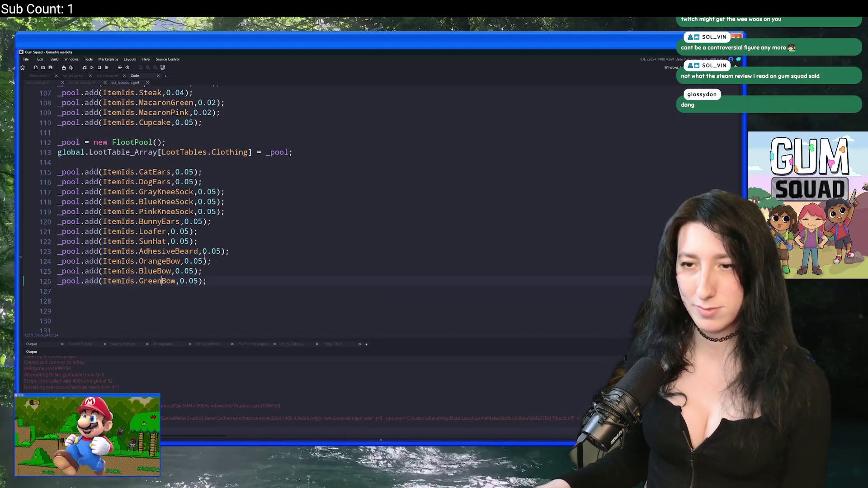
pyautogui.click(276, 242)
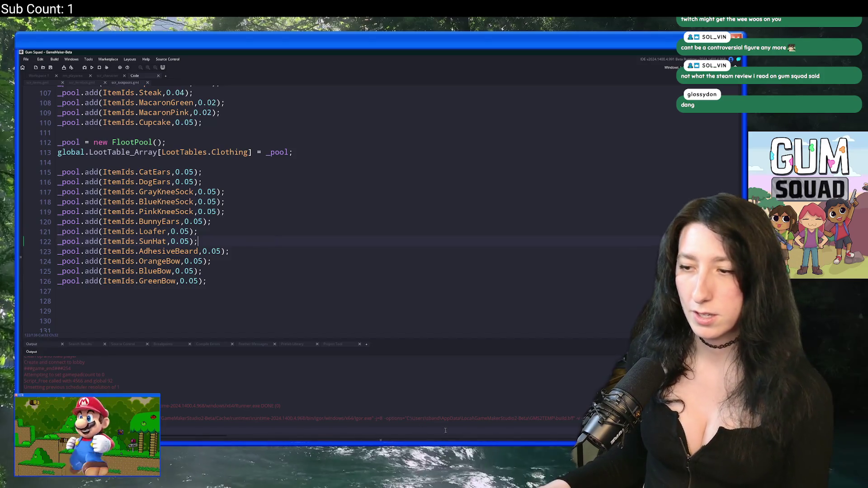
pyautogui.moveTo(450, 441)
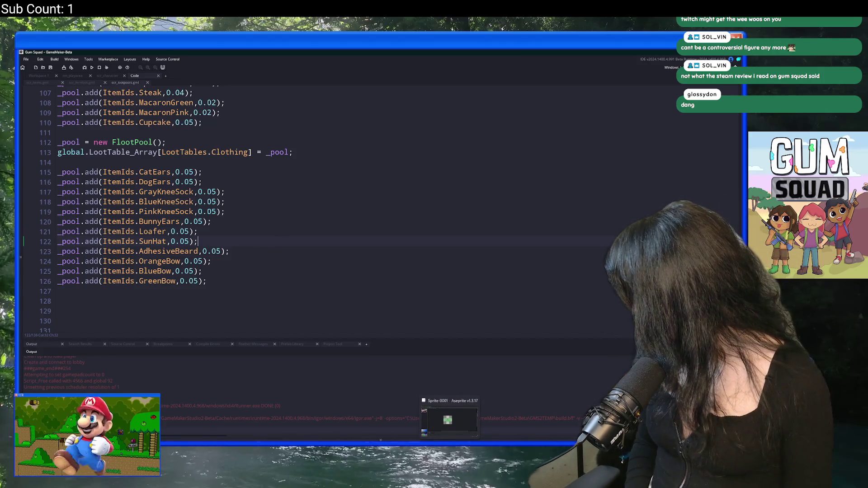